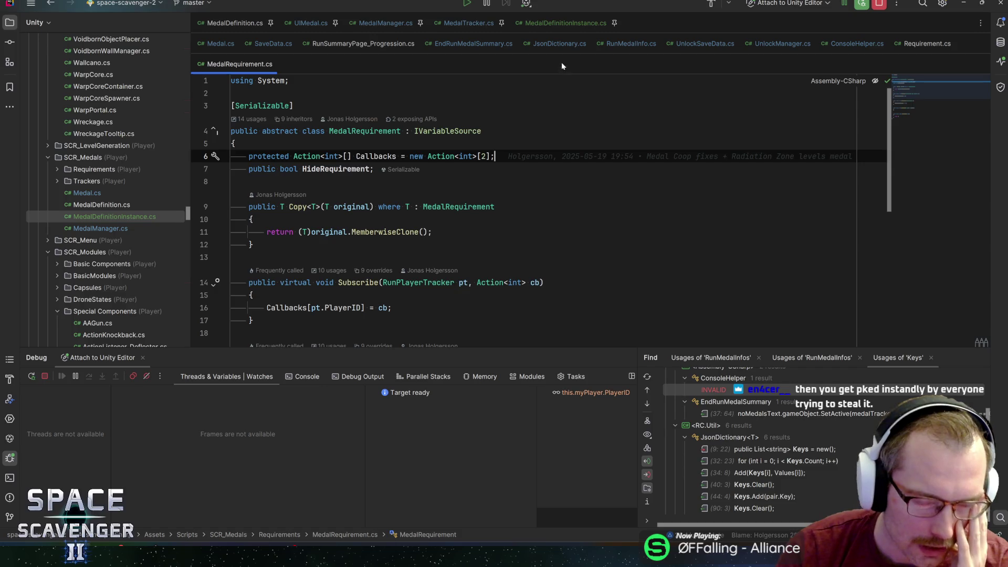
Step: Highlight usages of MedalRequirement, the IVariableSource interface and the original parameter
click(400, 130)
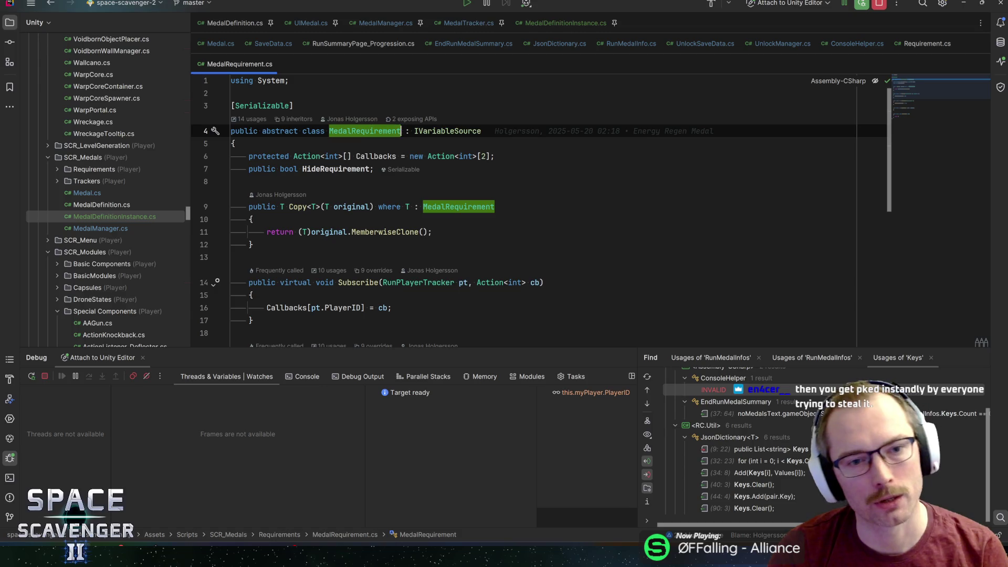
click(481, 131)
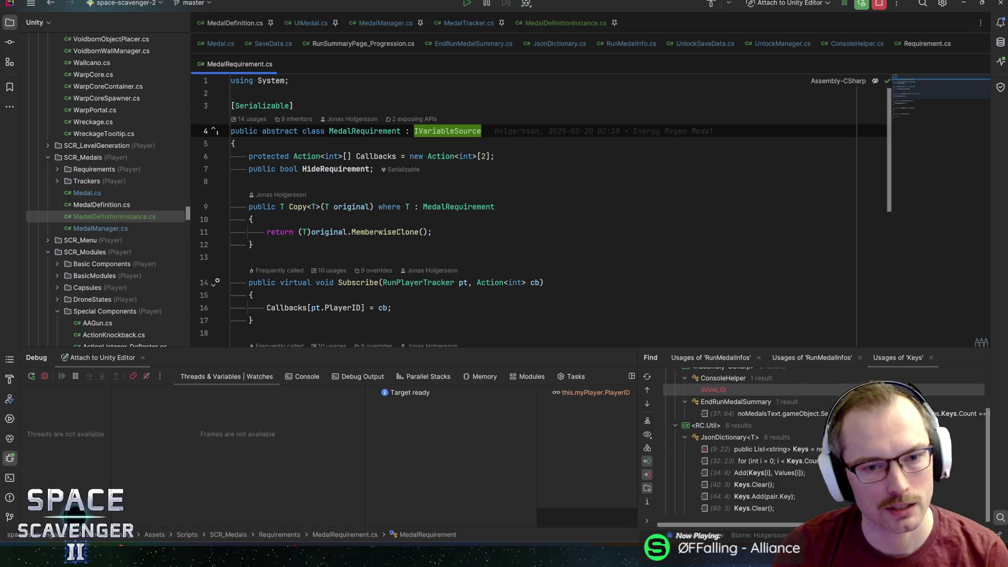
click(327, 231)
Step: Find usages of the Subscribe method on line 14 and scroll through the 10 results
click(358, 283)
key(alt+F7)
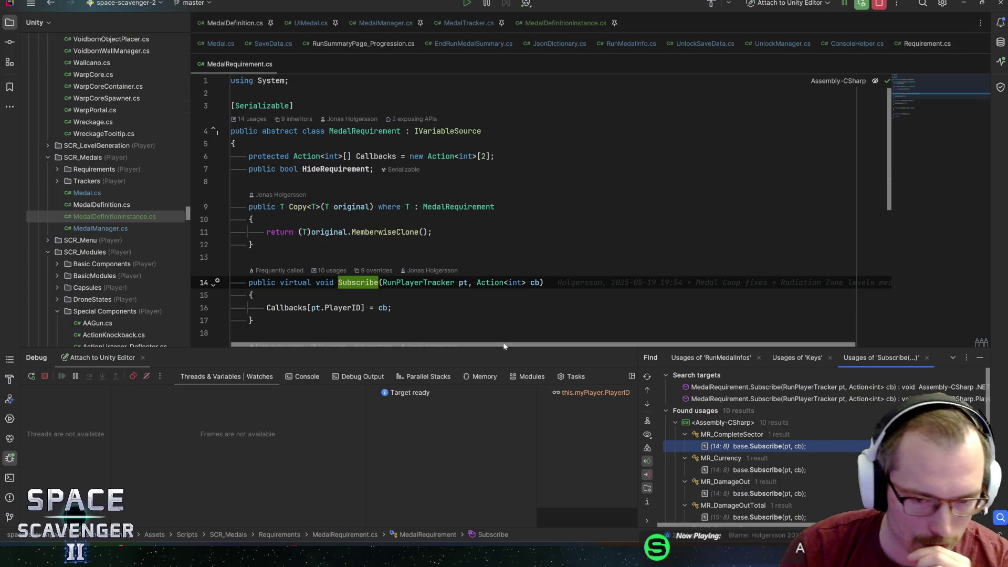
drag(499, 350, 499, 378)
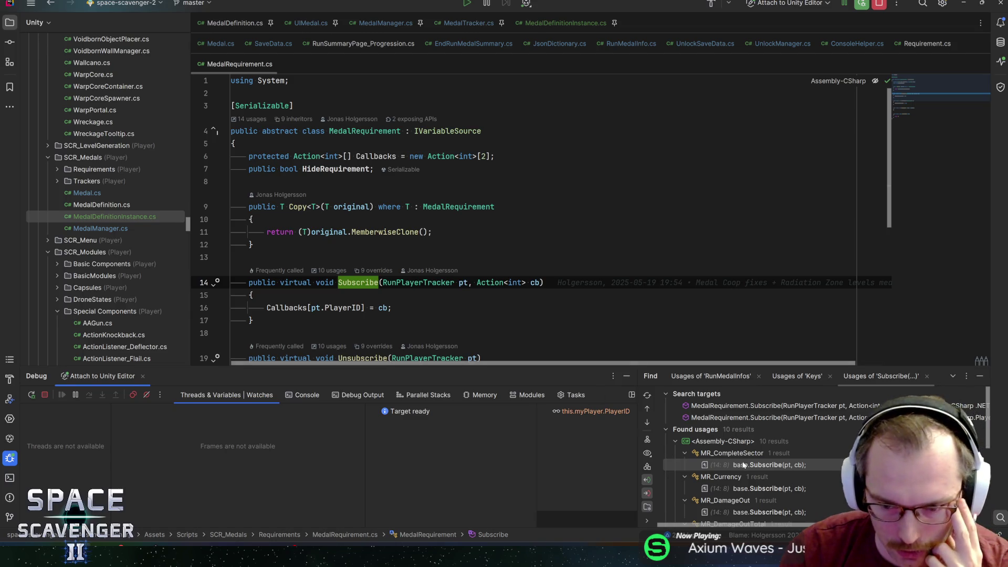
scroll(764, 480, down, 2)
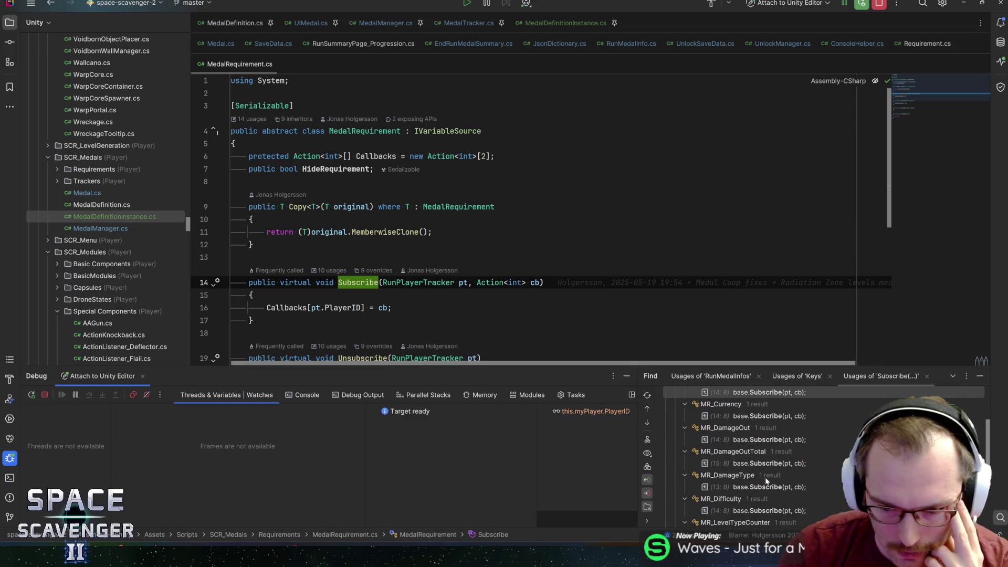
scroll(809, 481, down, 3)
scroll(810, 481, down, 3)
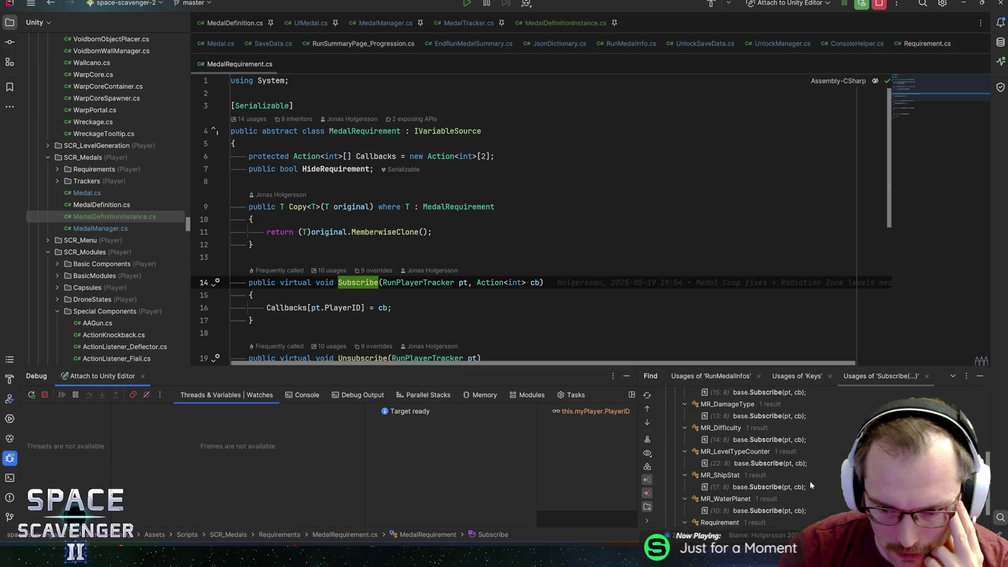
Step: Open the MR_ShipStat override and view the declaration info for ShipStat on line 18
double_click(760, 460)
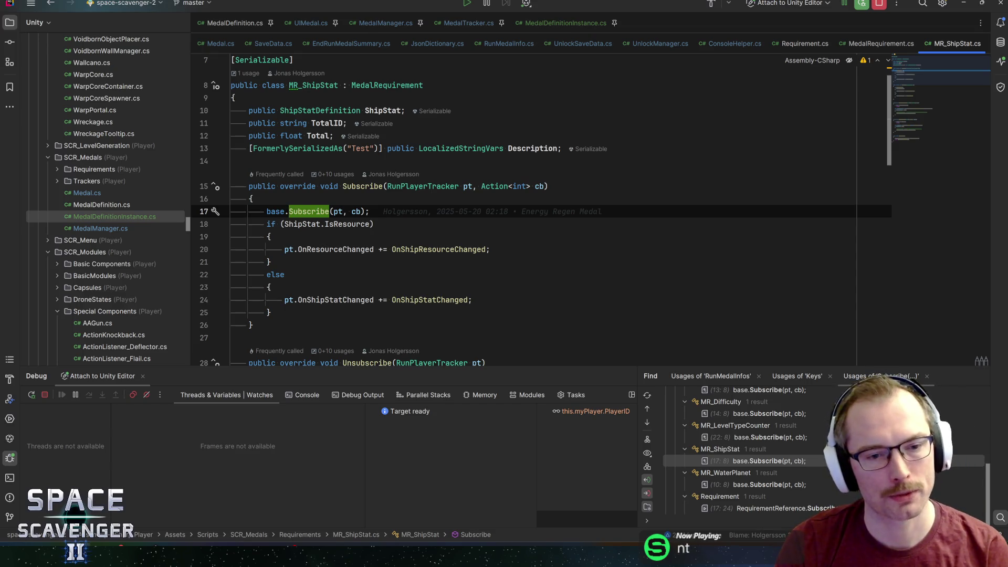
key(Down)
key(ctrl+q)
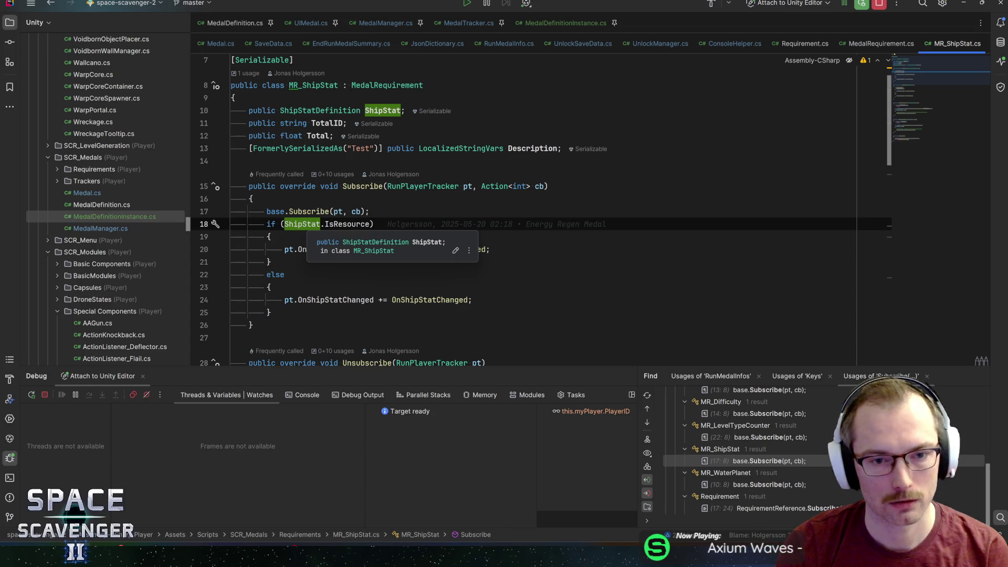
key(Left)
key(Left)
key(Left)
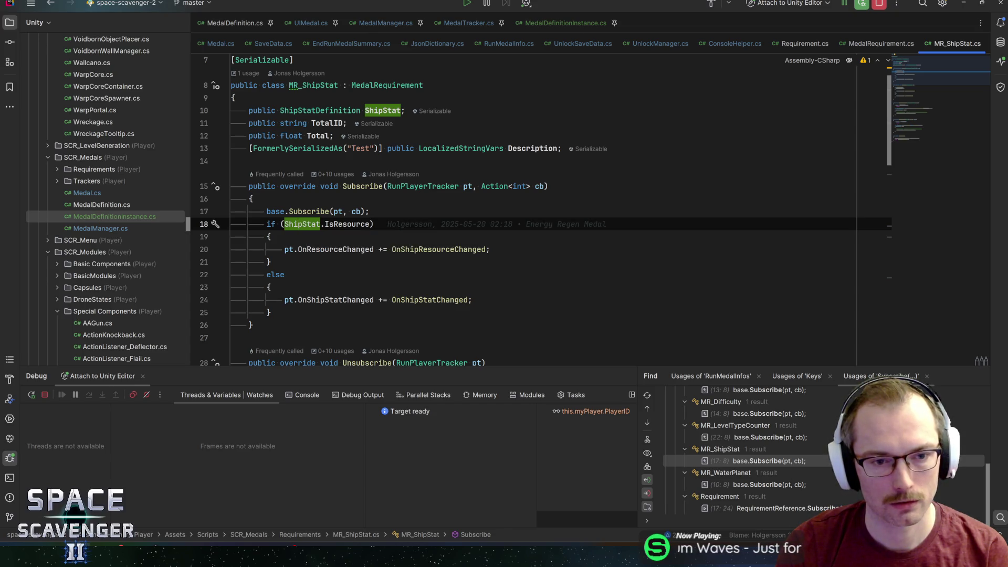
key(ctrl+q)
Step: Set a breakpoint on the base.Subscribe line and switch to Unity
key(Up)
key(ctrl+F8)
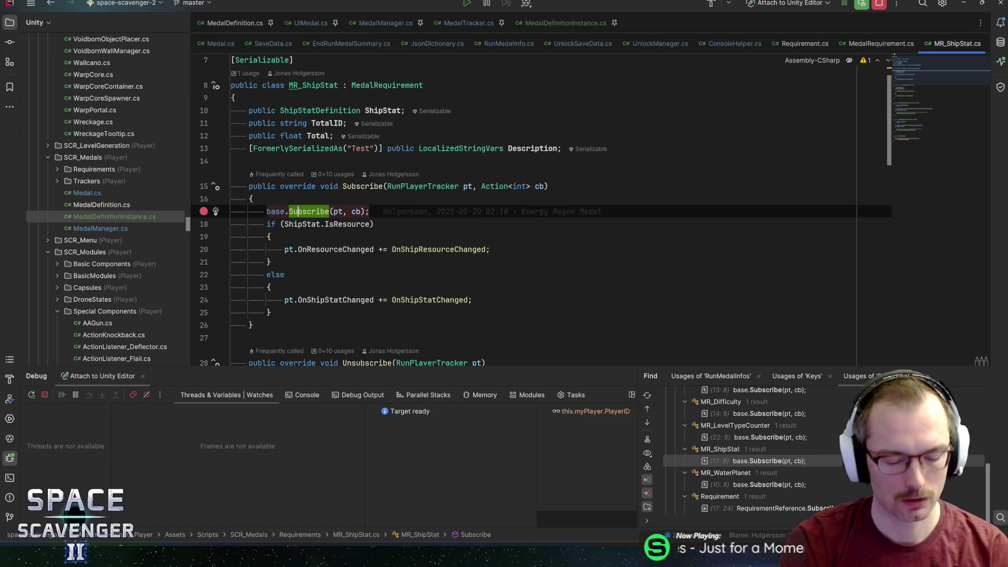
key(alt+Tab)
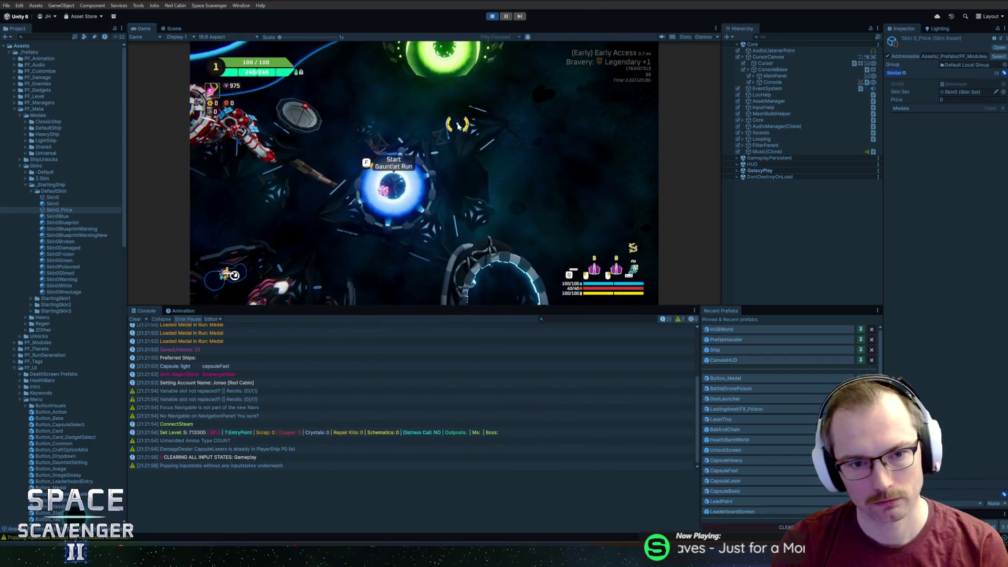
Step: Confirm the bravery choice to start the run and hit the MR_ShipStat breakpoint
key(Return)
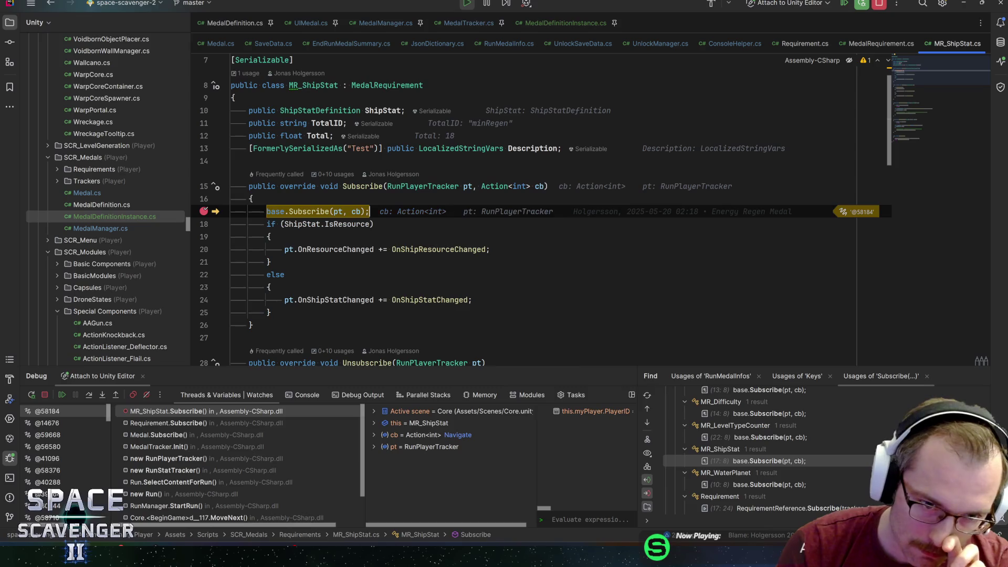
Step: Inspect the pt tracker fields and ShipStat values, then step into the resource-change subscription branch
mouse_move(337, 212)
click(342, 228)
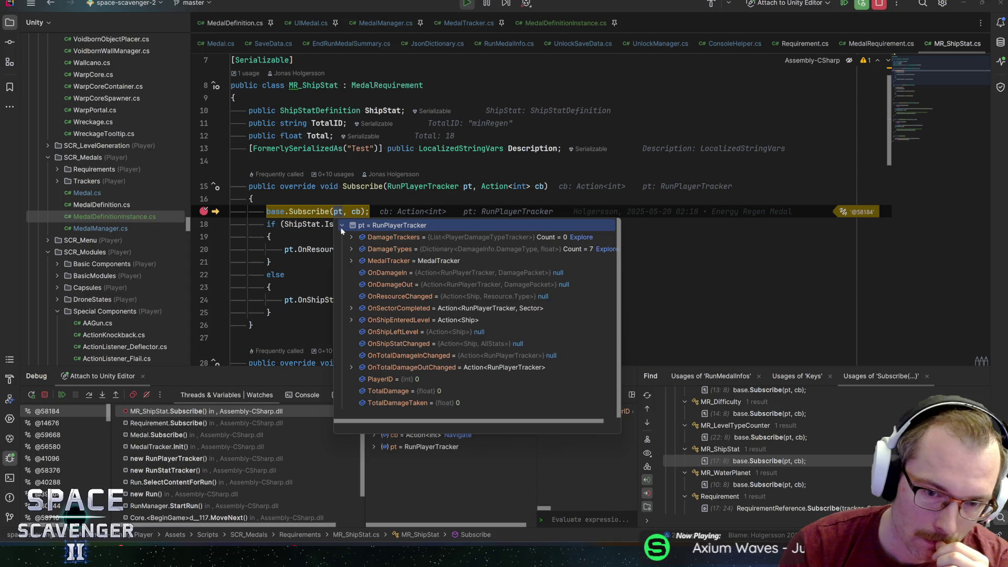
click(303, 224)
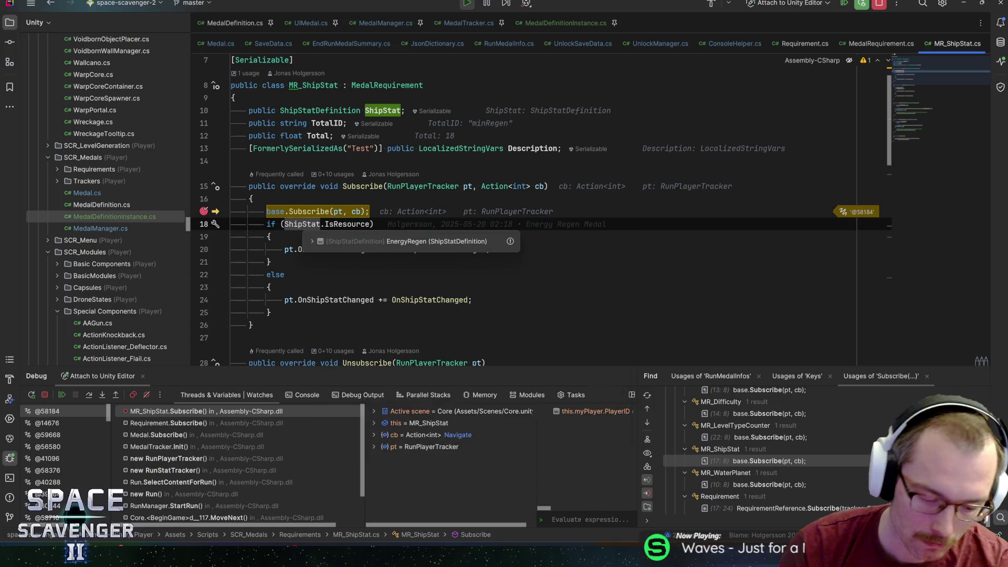
key(F9)
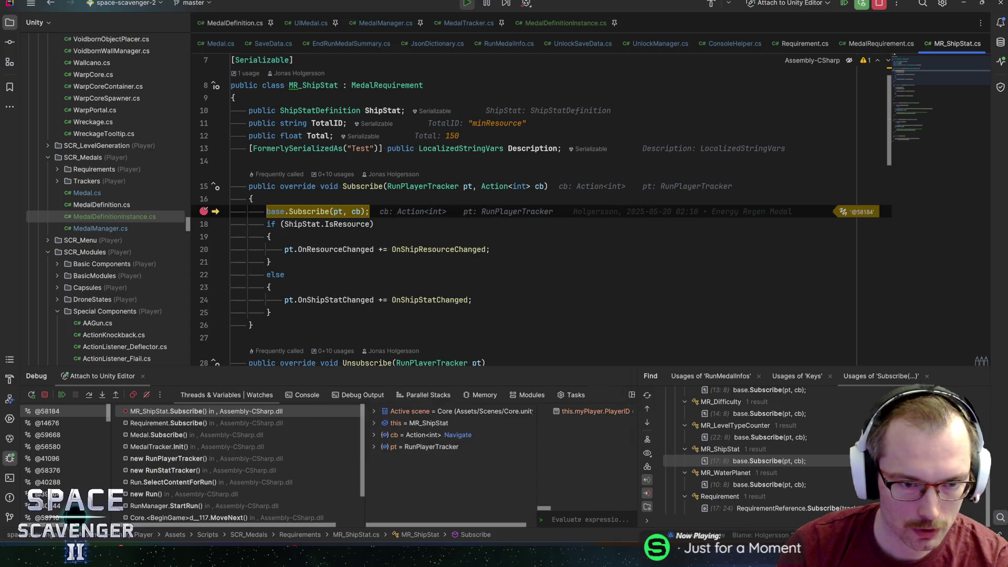
click(303, 224)
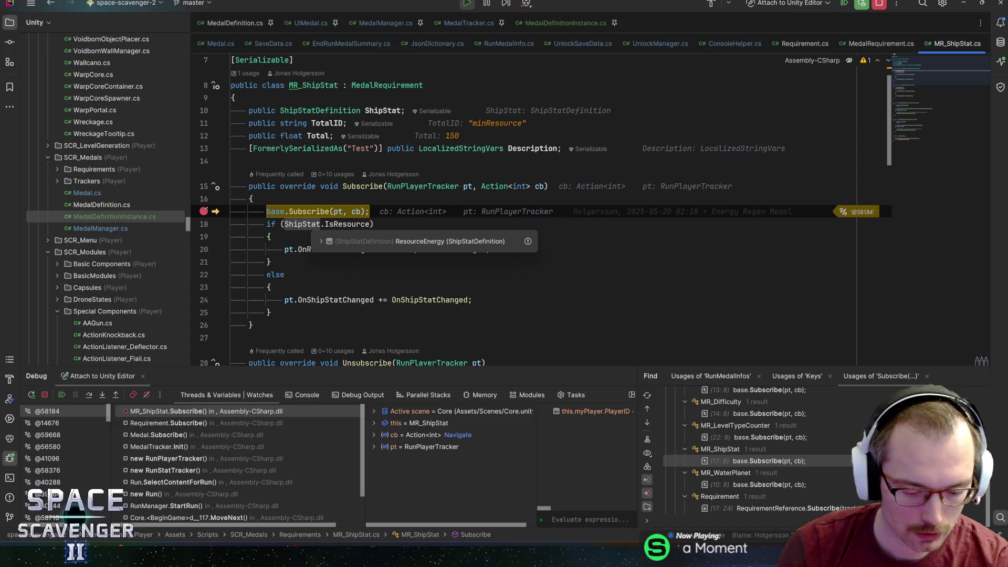
key(F8)
key(F8)
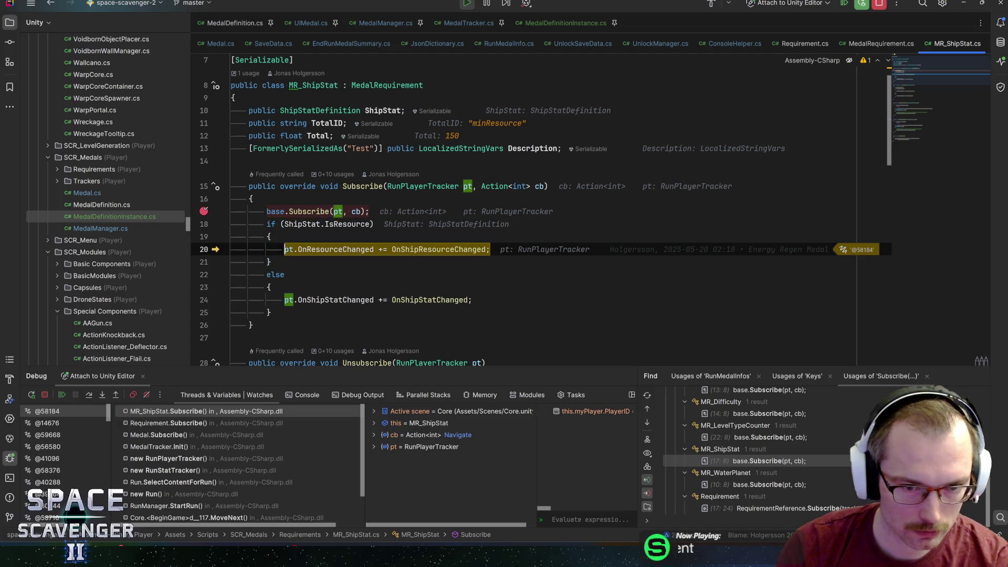
Step: Resume past the remaining ShipStat requirements and bring the Unity game back to the front
key(F9)
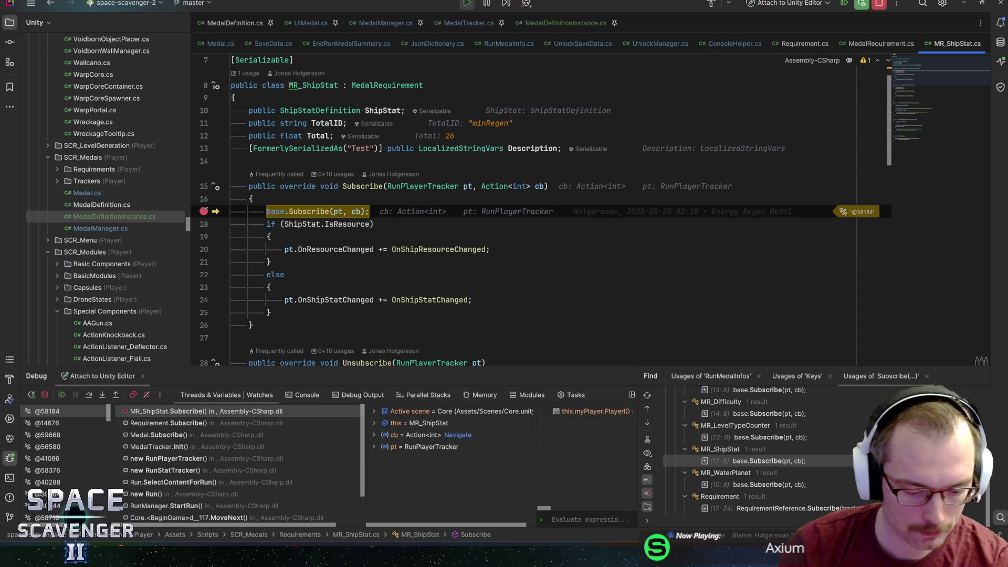
key(F9)
key(F9)
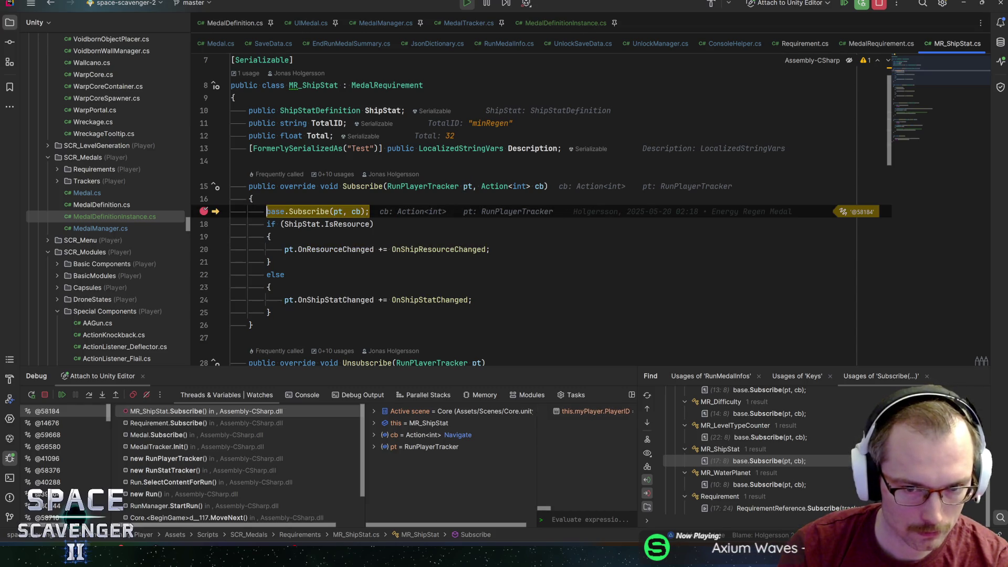
mouse_move(302, 224)
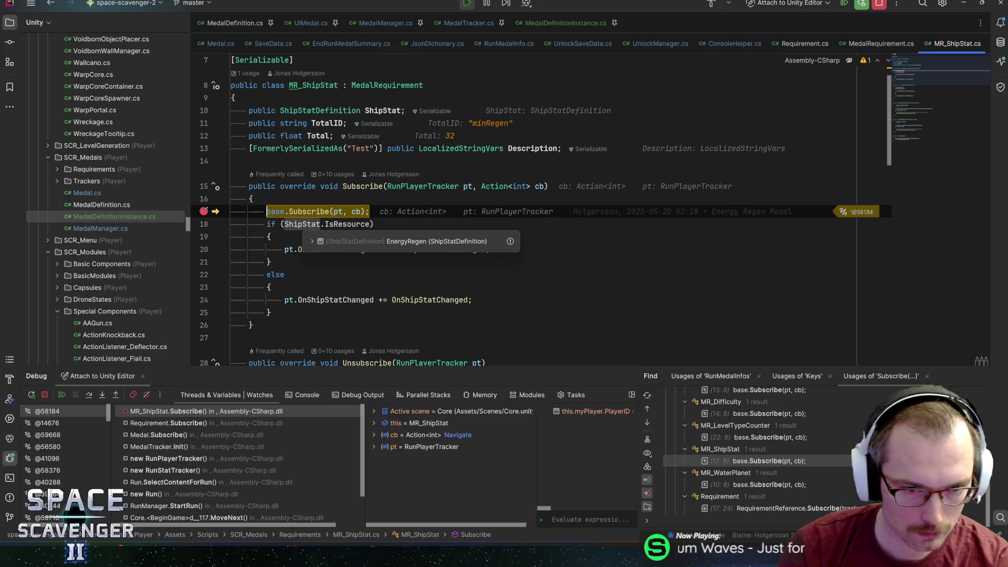
key(F9)
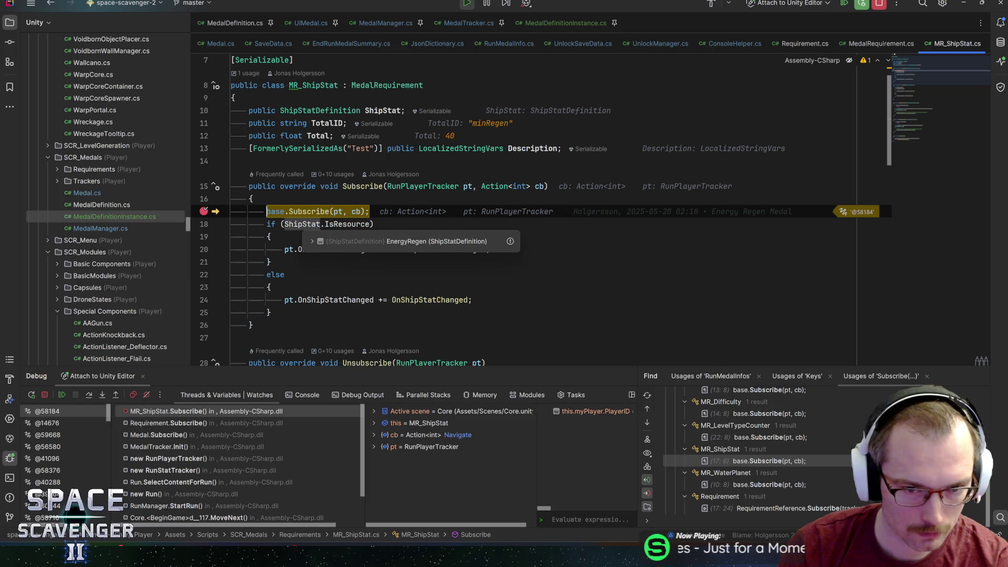
key(F9)
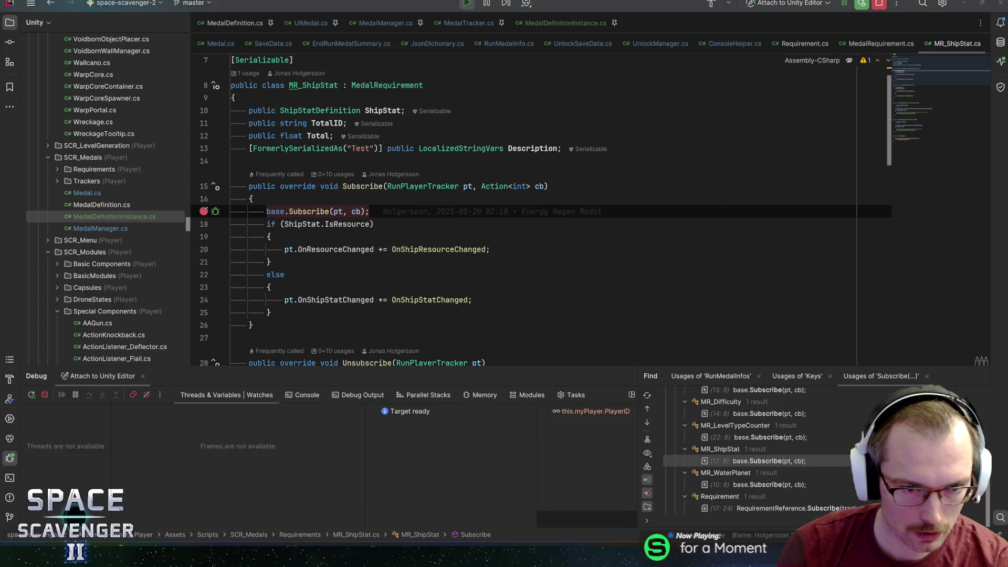
key(alt+Tab)
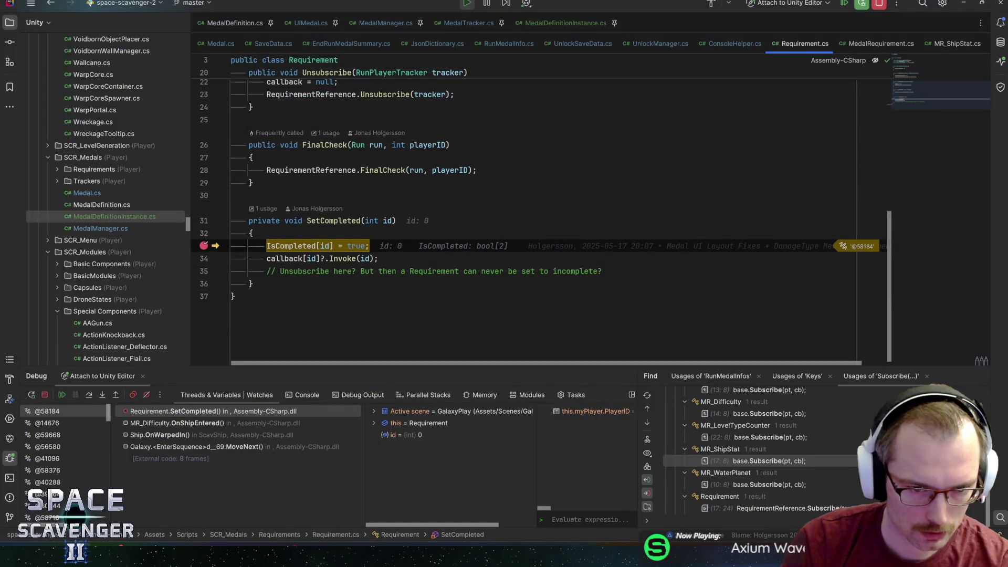
Step: Widen the debug panes and expand RequirementReference to show MR_Difficulty with MinDifficulty Legendary
mouse_move(315, 245)
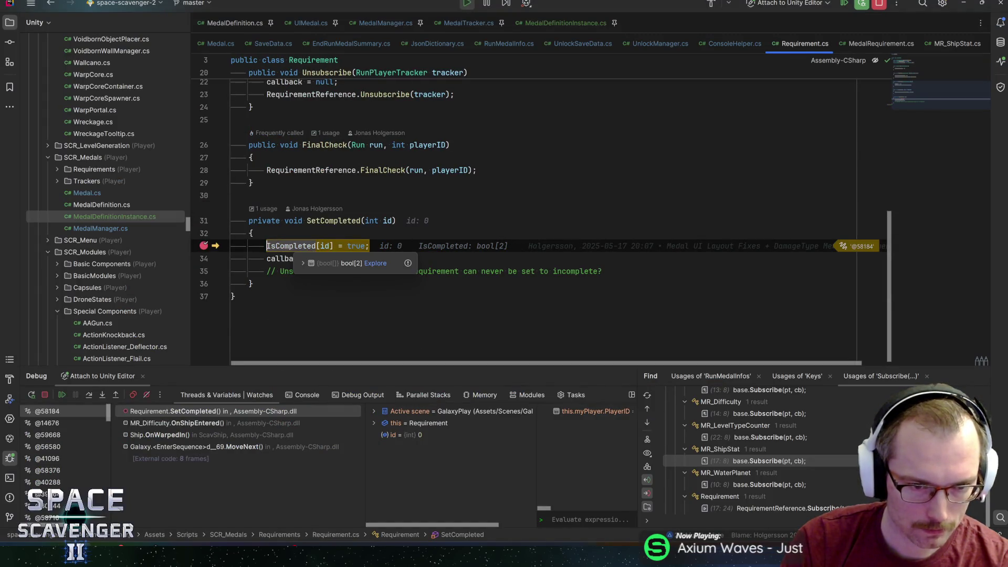
mouse_move(356, 245)
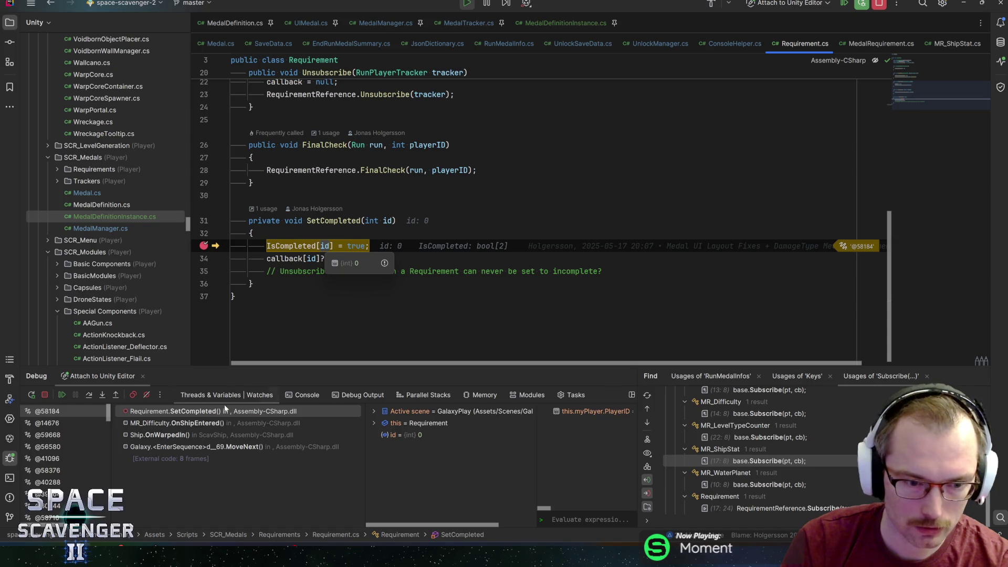
click(374, 423)
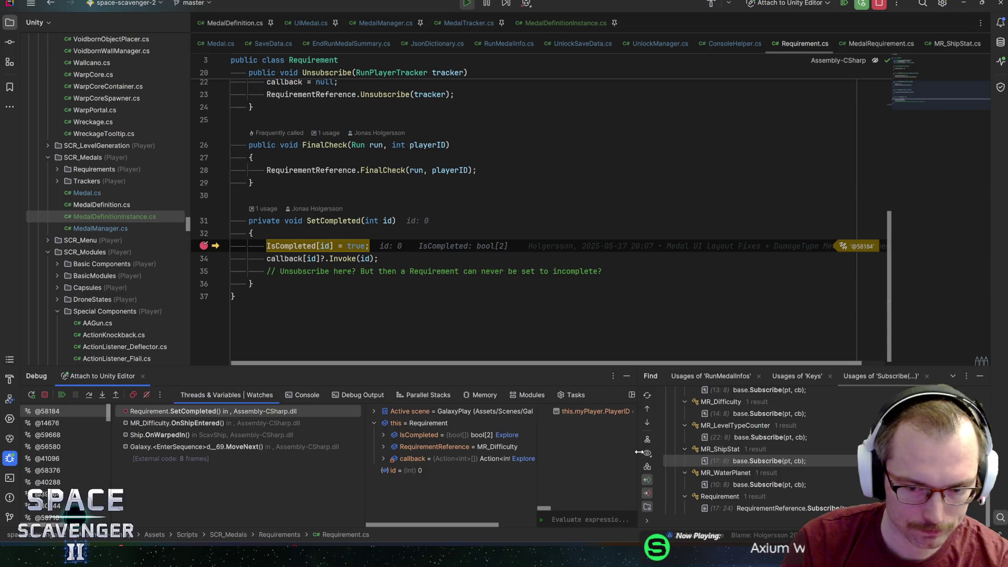
drag(639, 452, 789, 452)
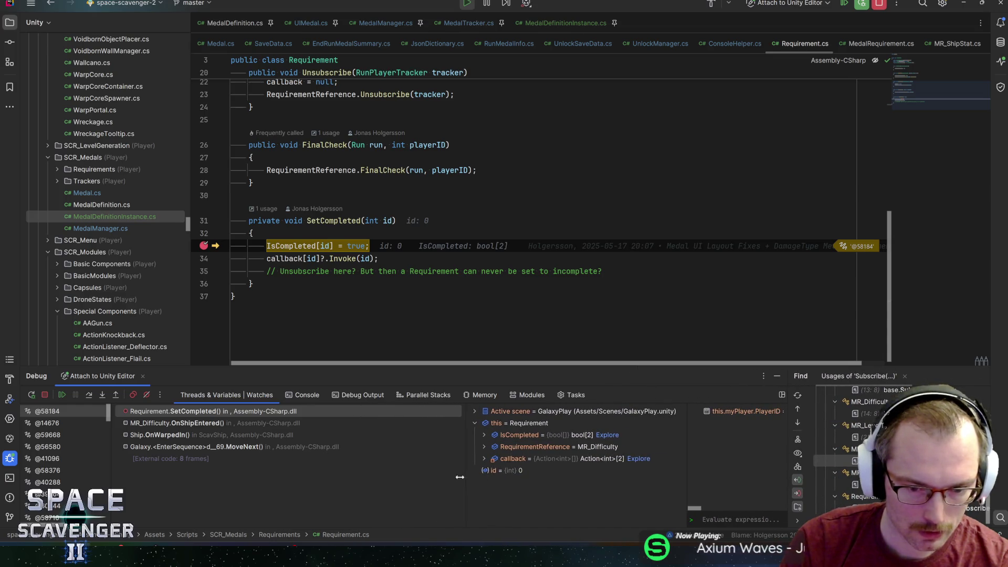
drag(460, 476, 363, 477)
click(380, 448)
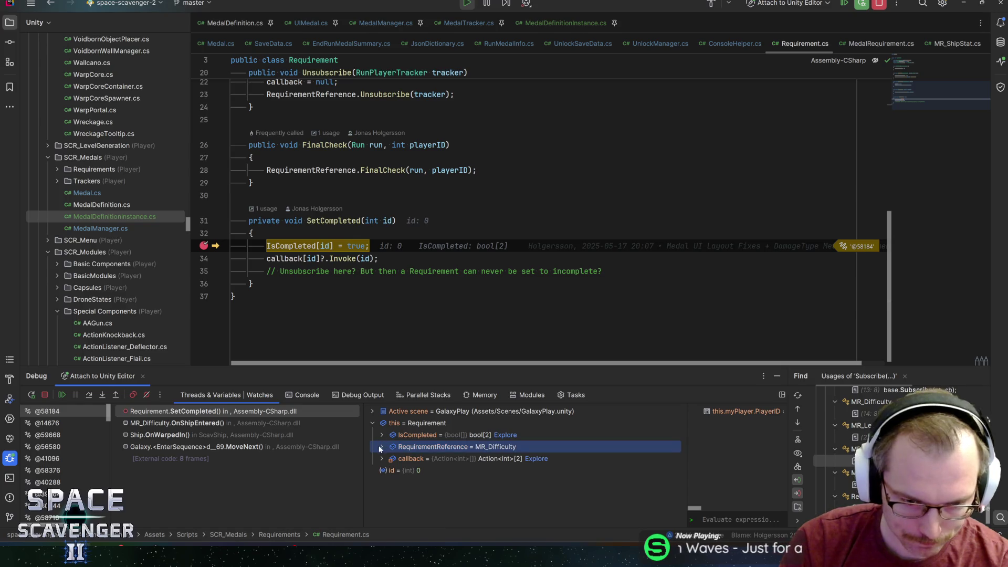
click(380, 447)
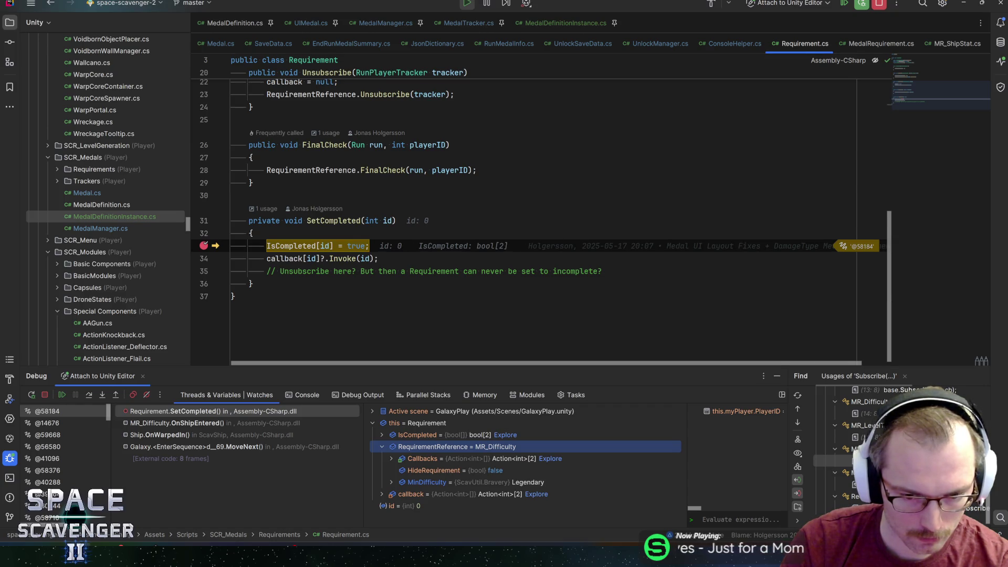
Step: Resume the game and spawn a battery with the 'spawn battery' console command
key(F9)
key(alt+Tab)
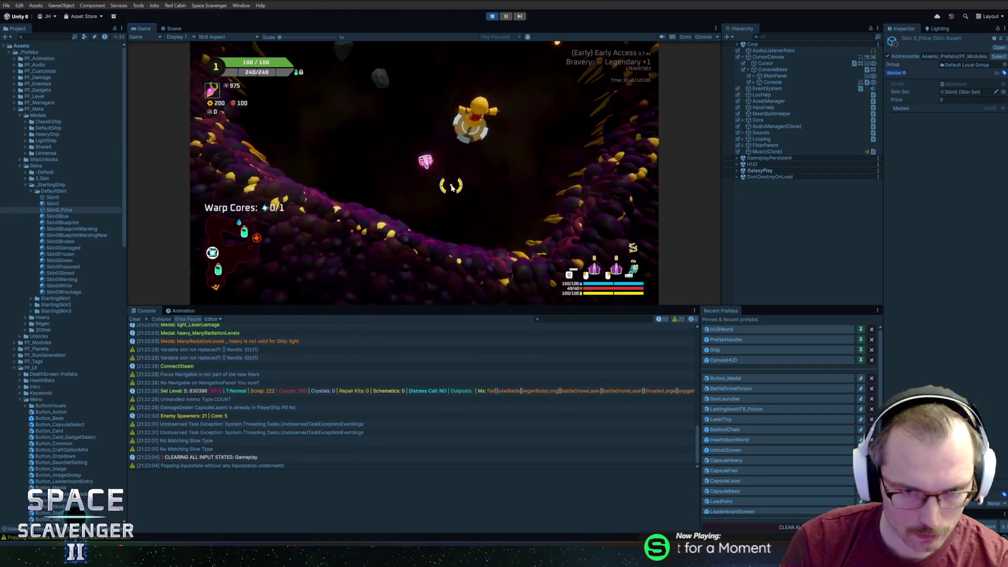
key(grave)
text(spaw)
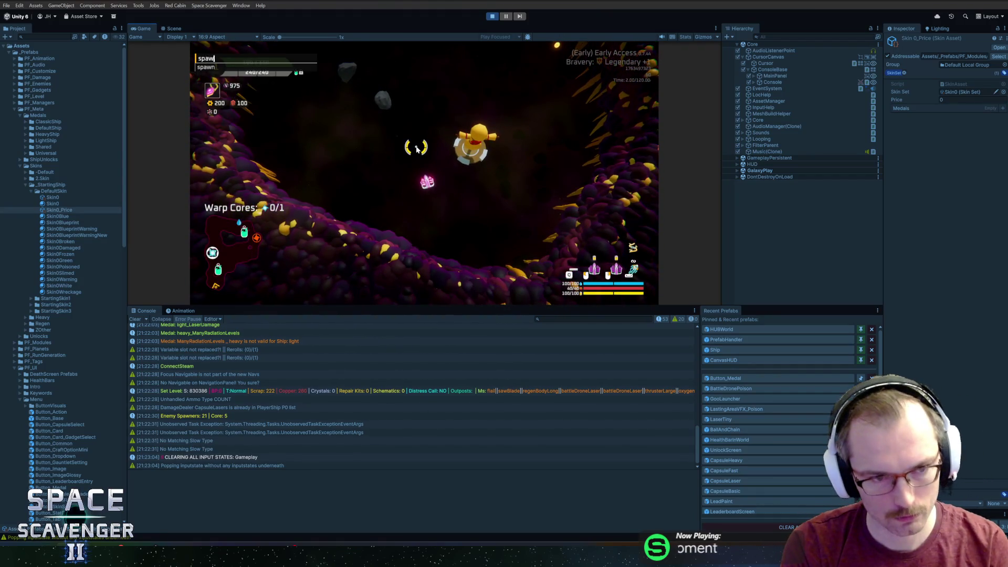
text(n battery)
key(Return)
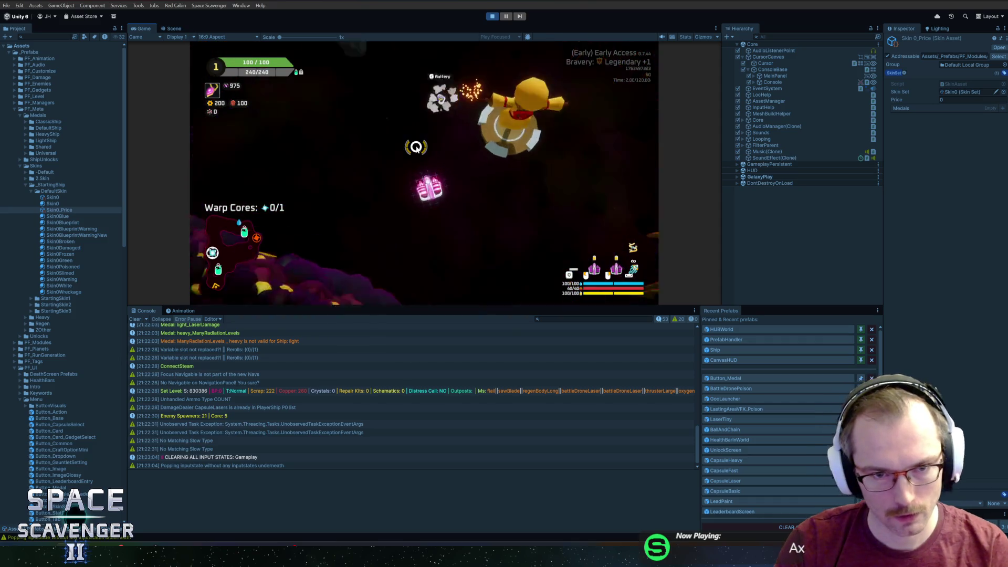
click(349, 169)
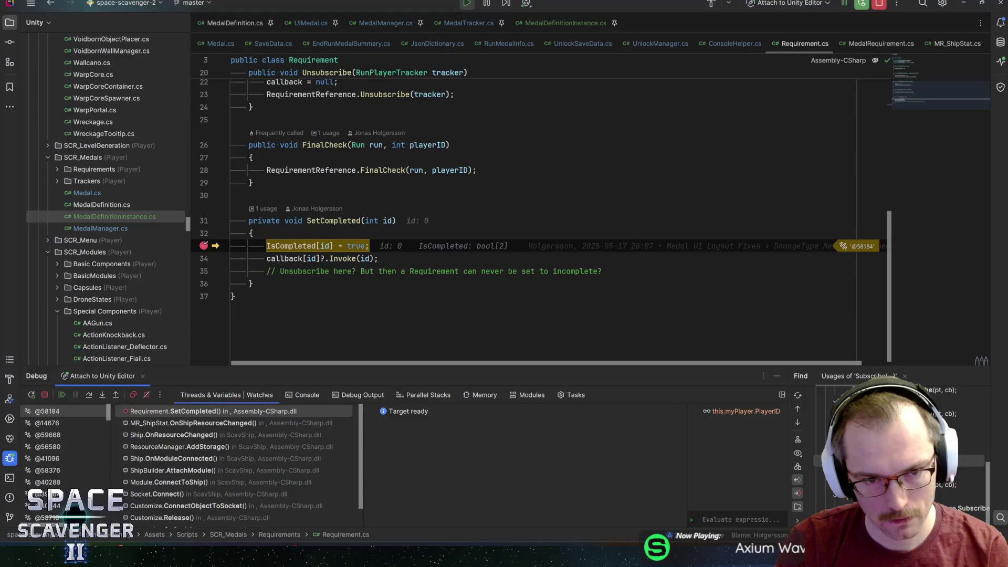
click(203, 423)
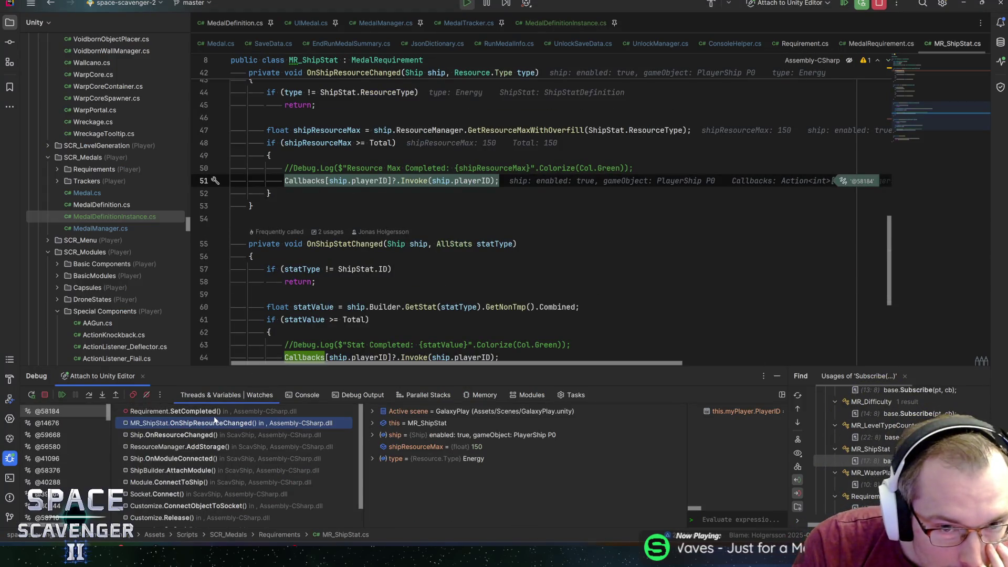
mouse_move(381, 143)
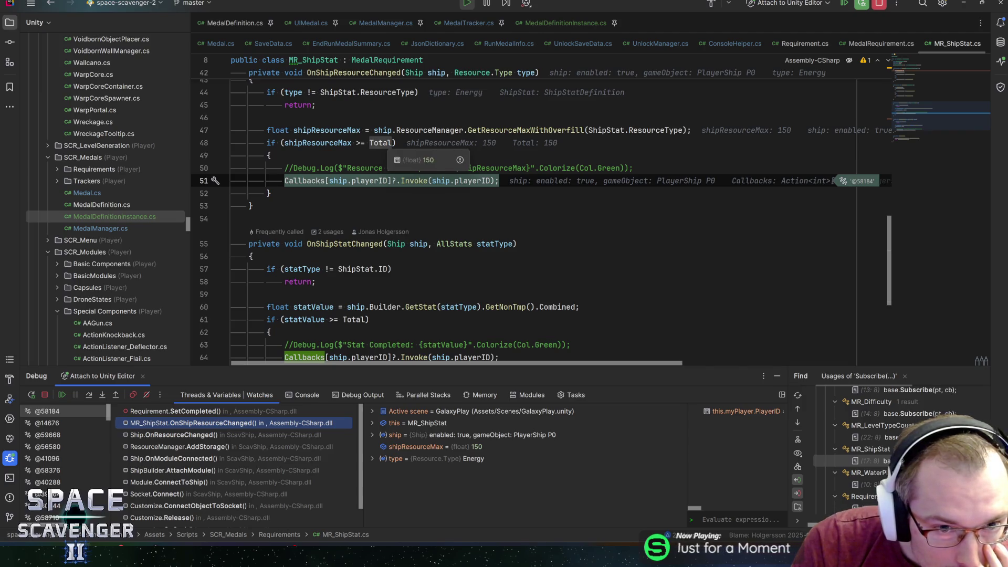
scroll(381, 144, up, 3)
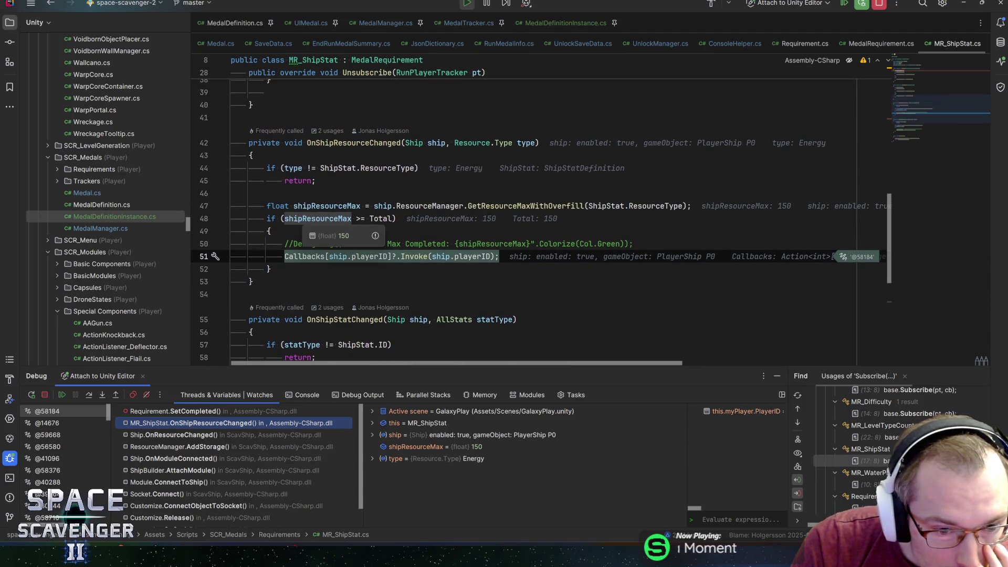
mouse_move(307, 256)
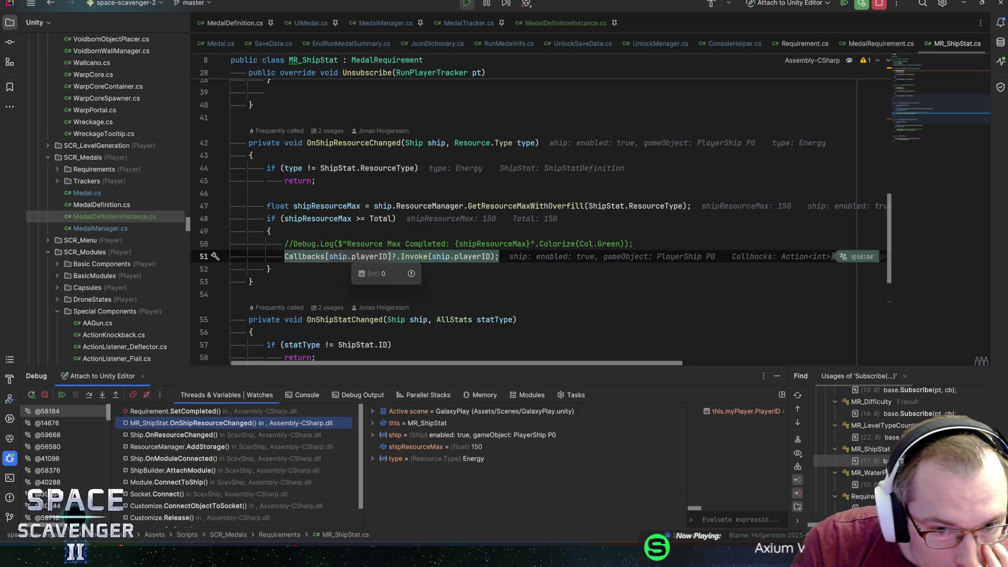
mouse_move(472, 256)
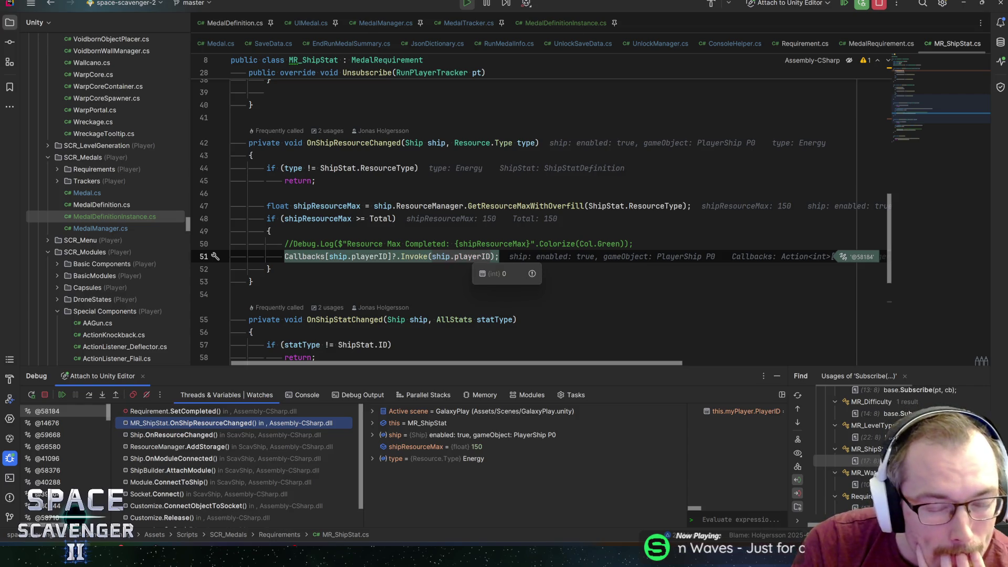
click(173, 411)
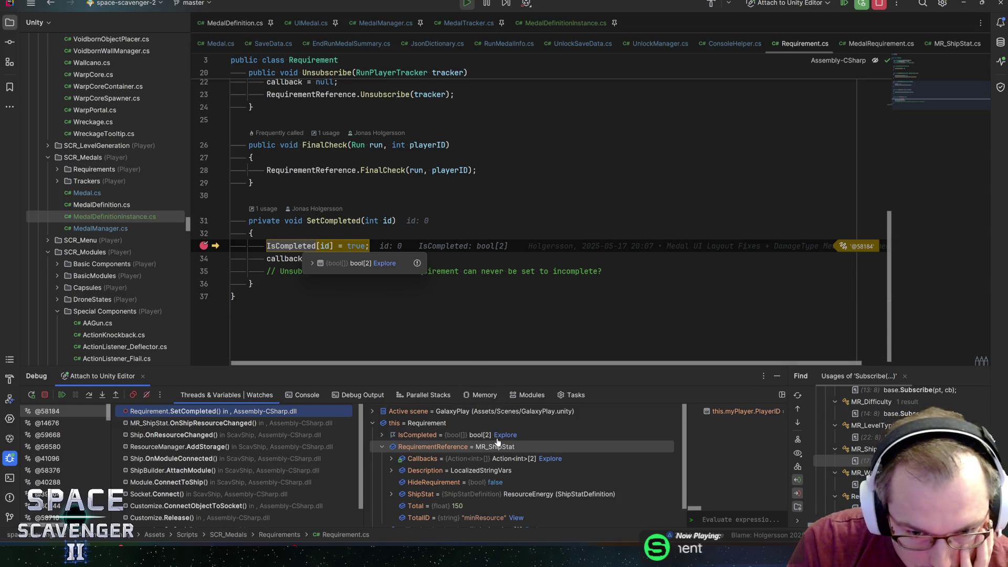
Step: Inspect the ShipStat field's details in the Variables pane
scroll(536, 461, down, 1)
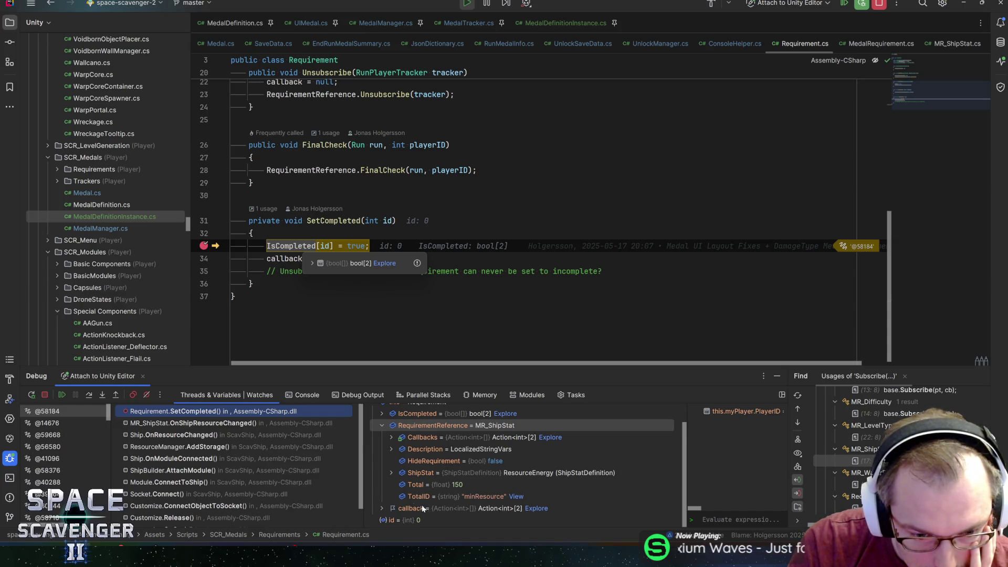
click(392, 473)
click(392, 473)
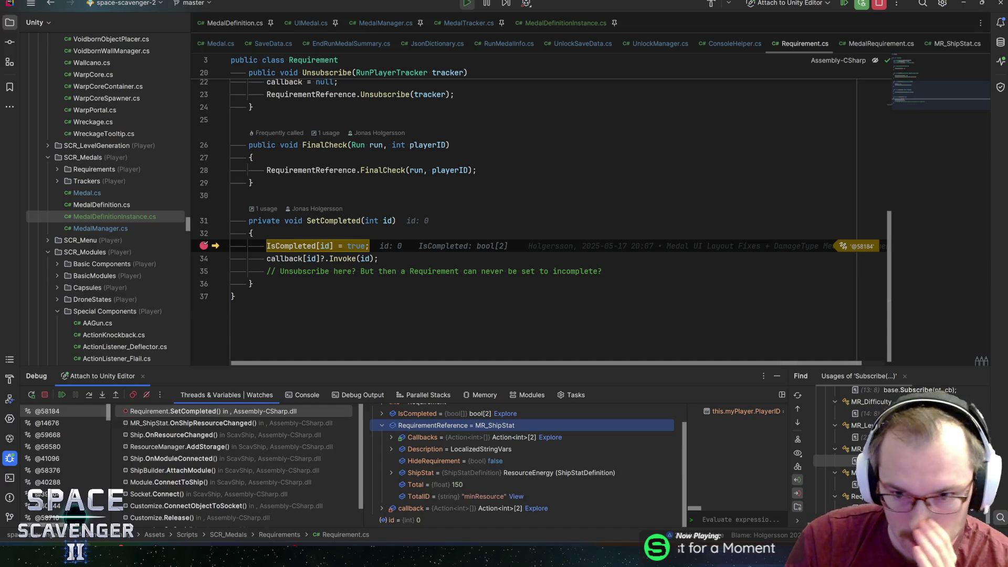
scroll(450, 439, up, 1)
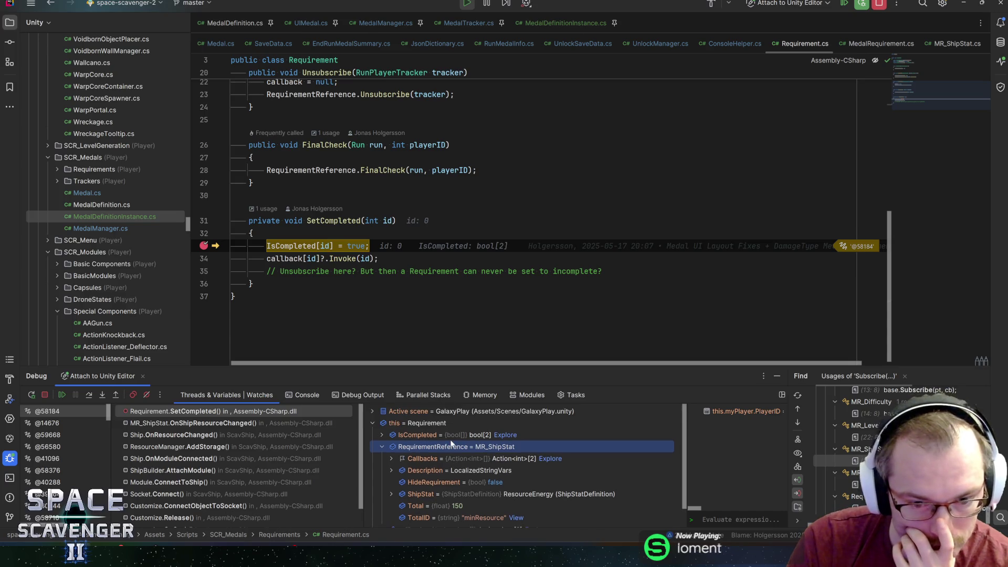
scroll(525, 210, up, 8)
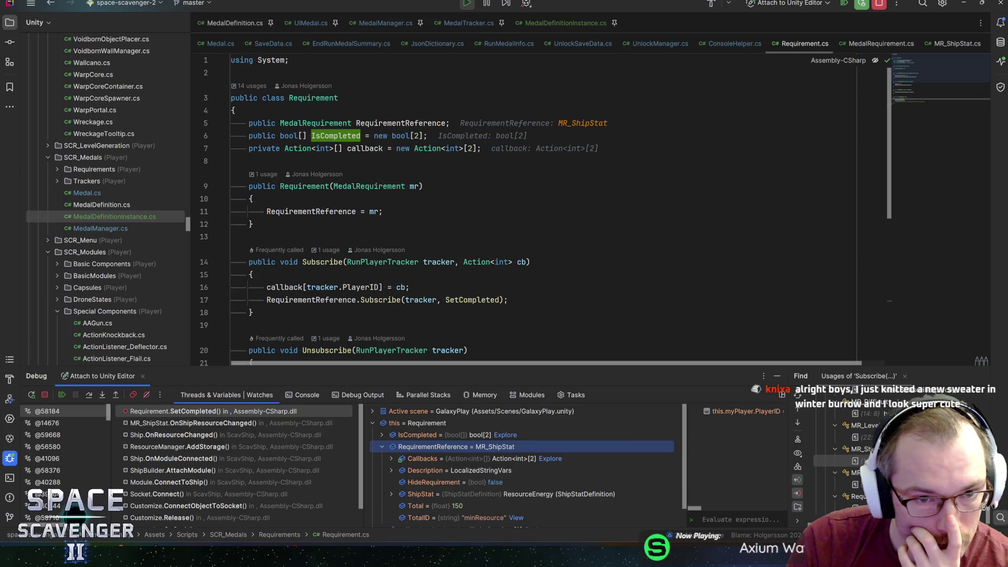
scroll(524, 210, down, 7)
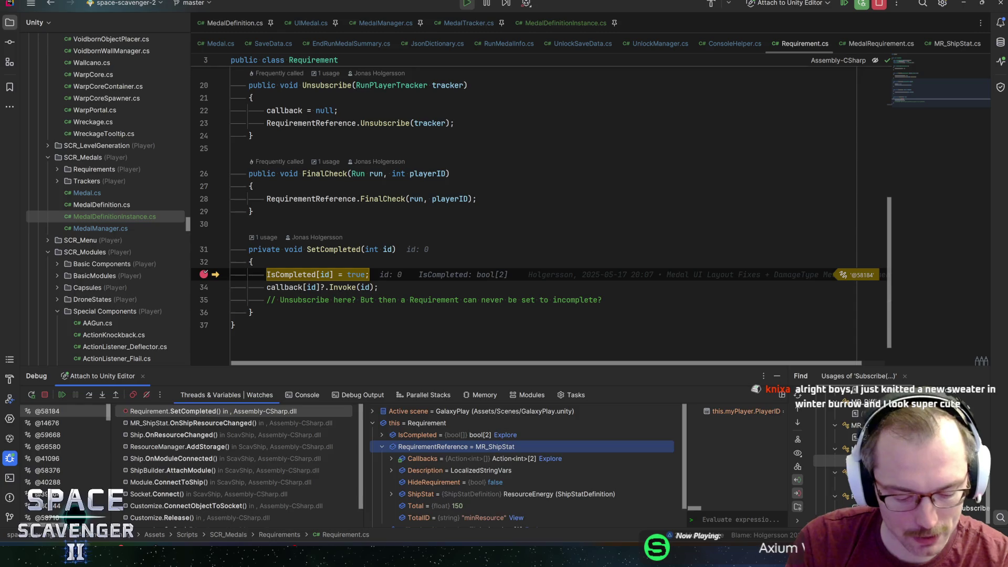
Step: Step to the callback line, check each player's IsCompleted value, then step into Medal.CheckAllRequirements
key(F10)
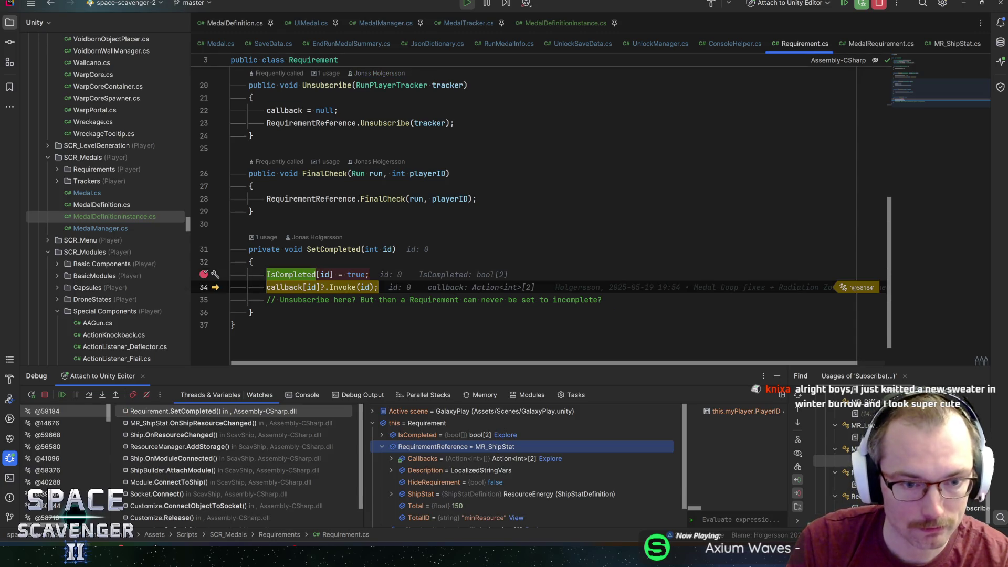
mouse_move(291, 274)
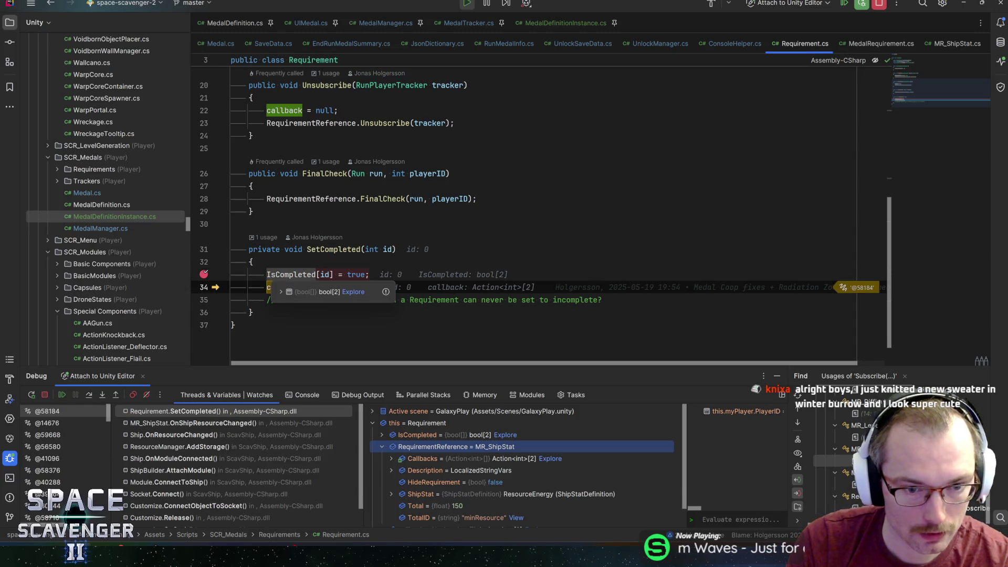
mouse_move(356, 274)
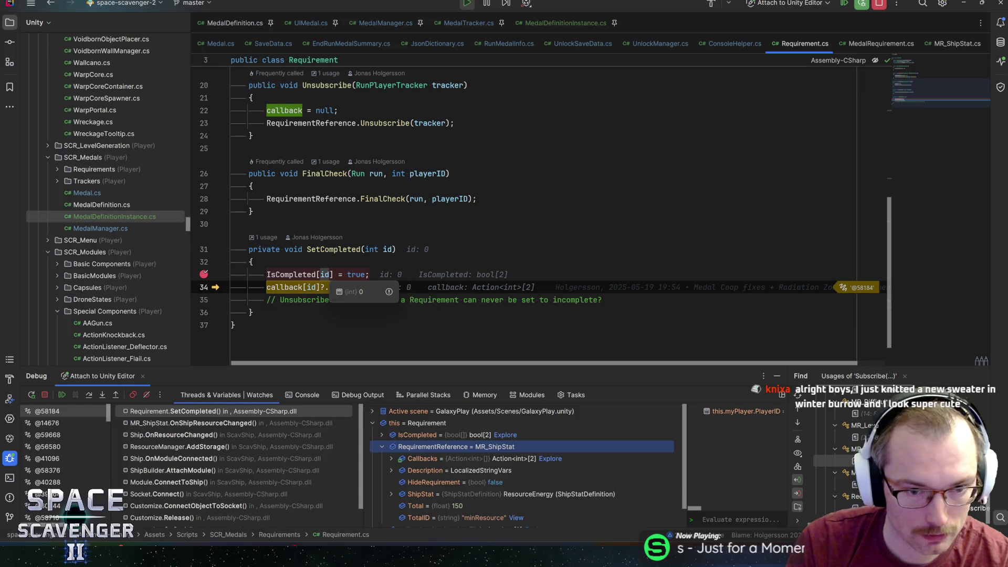
click(323, 292)
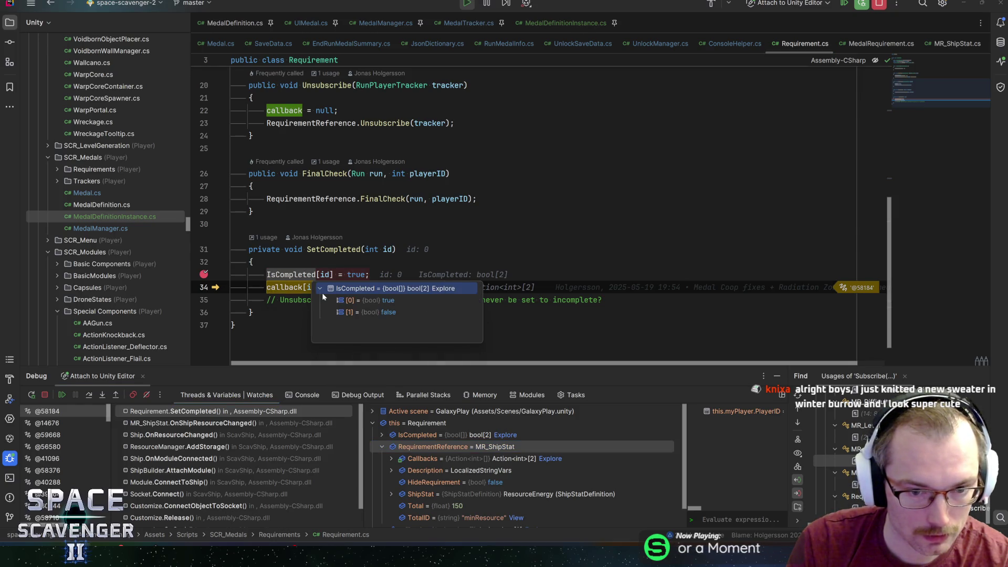
click(320, 290)
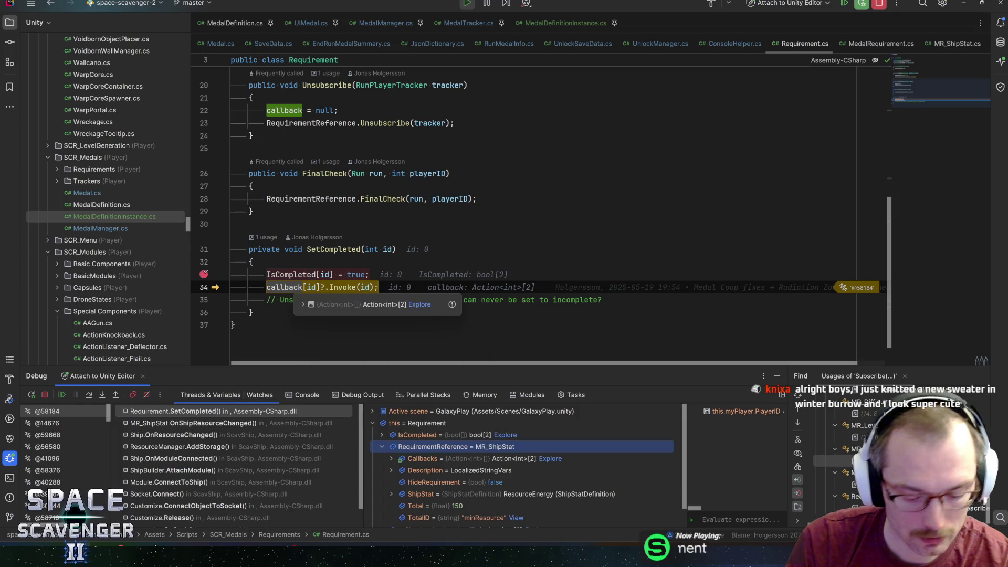
key(F11)
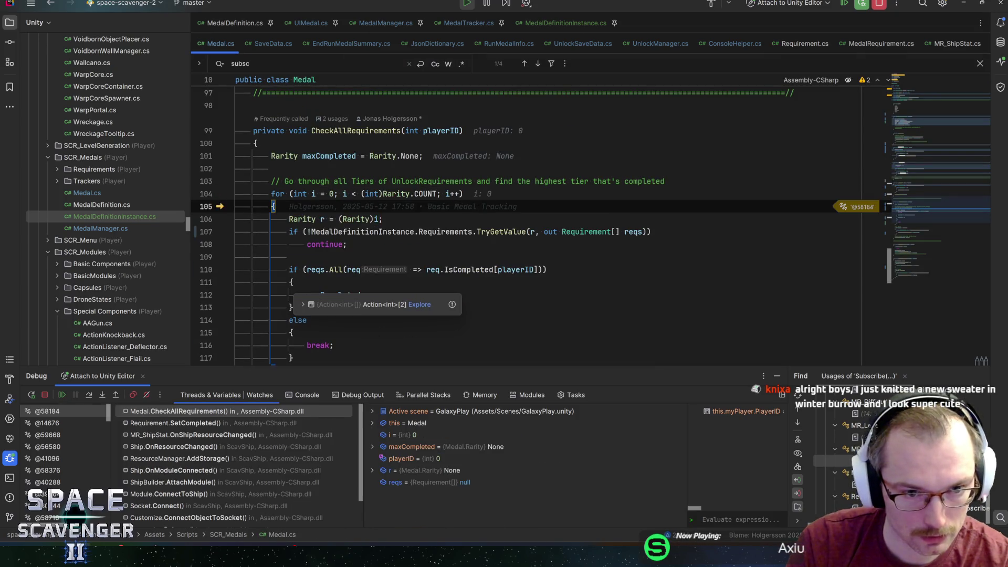
Step: Step through the rarity loop to the Bronze completion check and on into the else branch
mouse_move(424, 194)
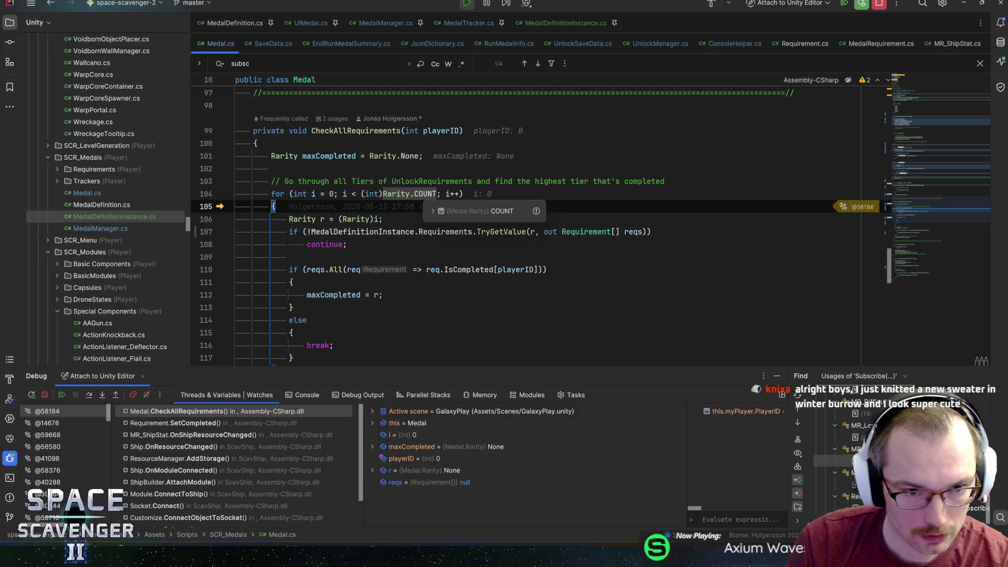
mouse_move(344, 194)
key(F10)
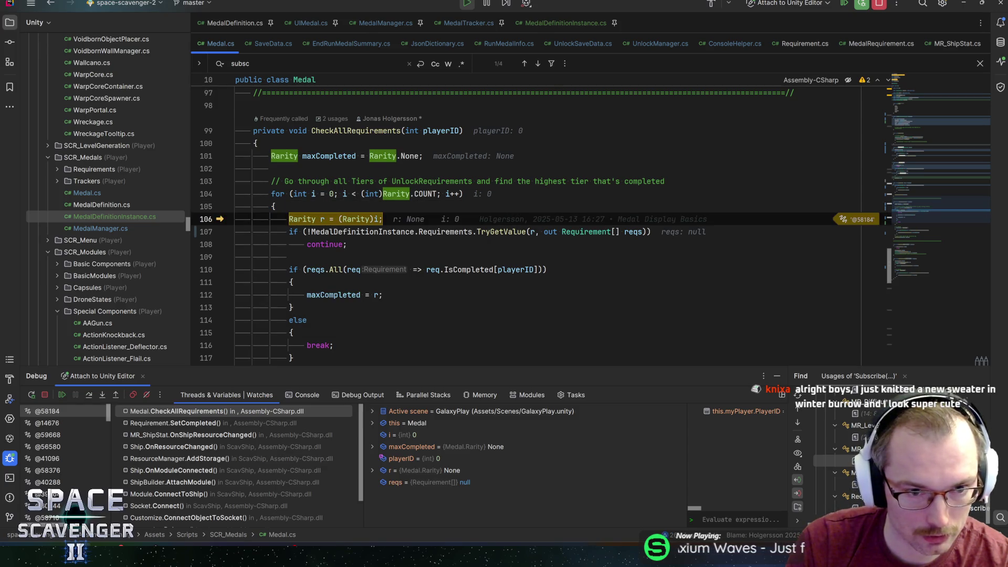
key(F10)
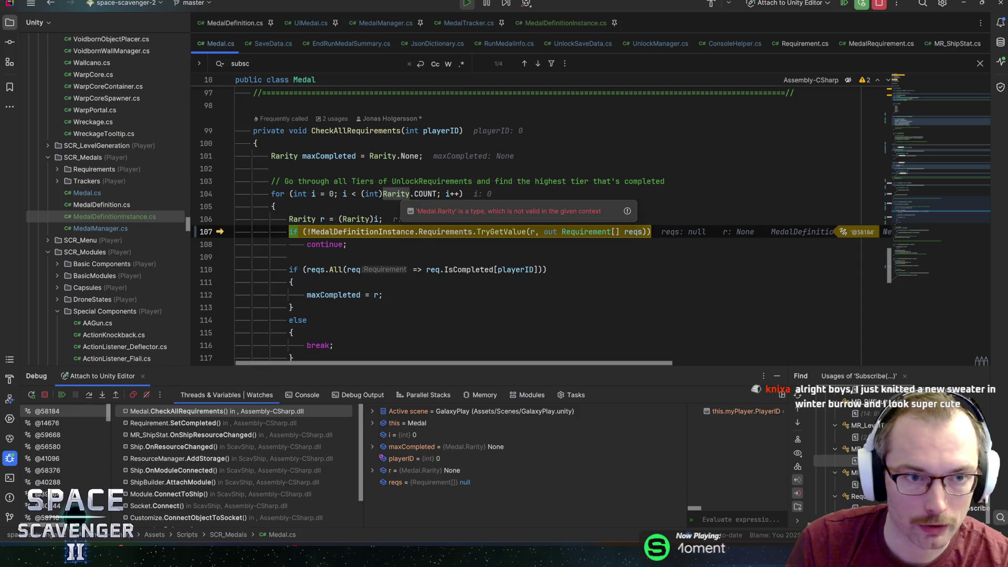
key(F10)
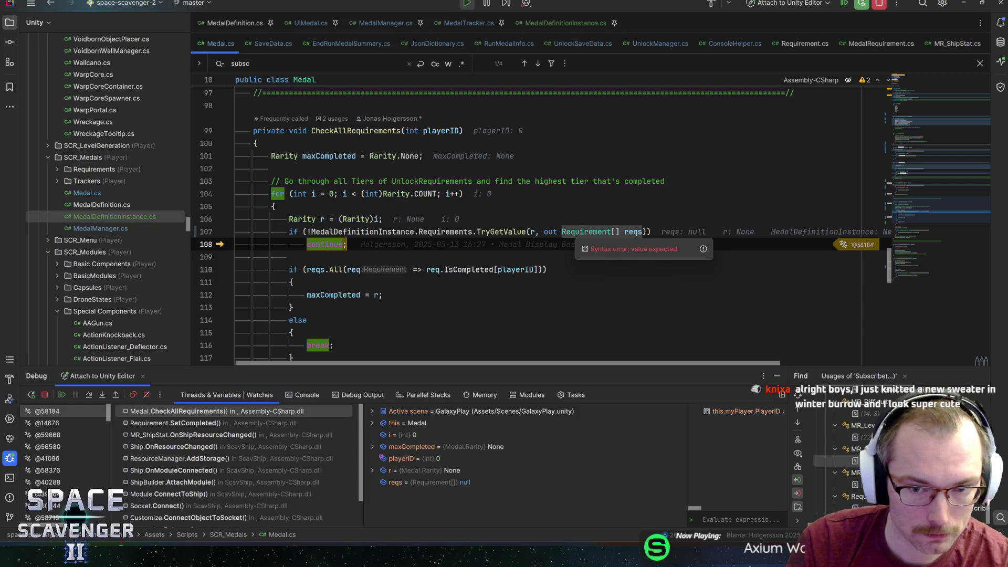
mouse_move(633, 232)
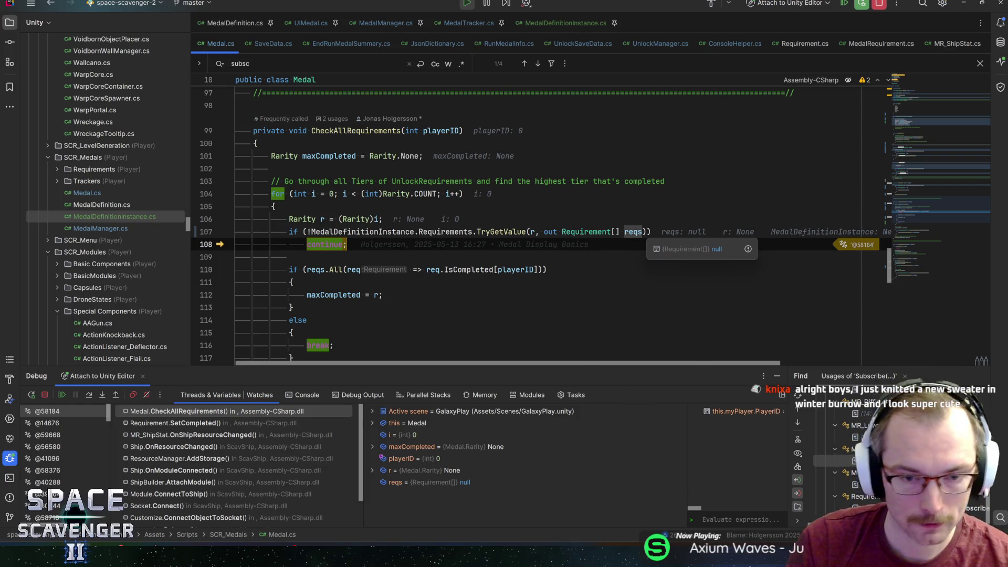
key(F10)
key(F10)
key(F10)
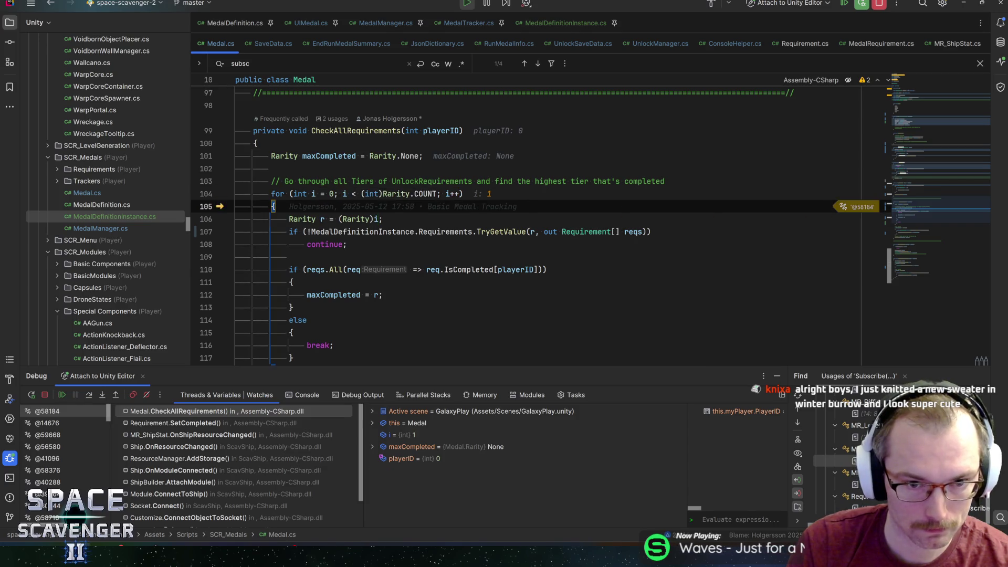
key(F10)
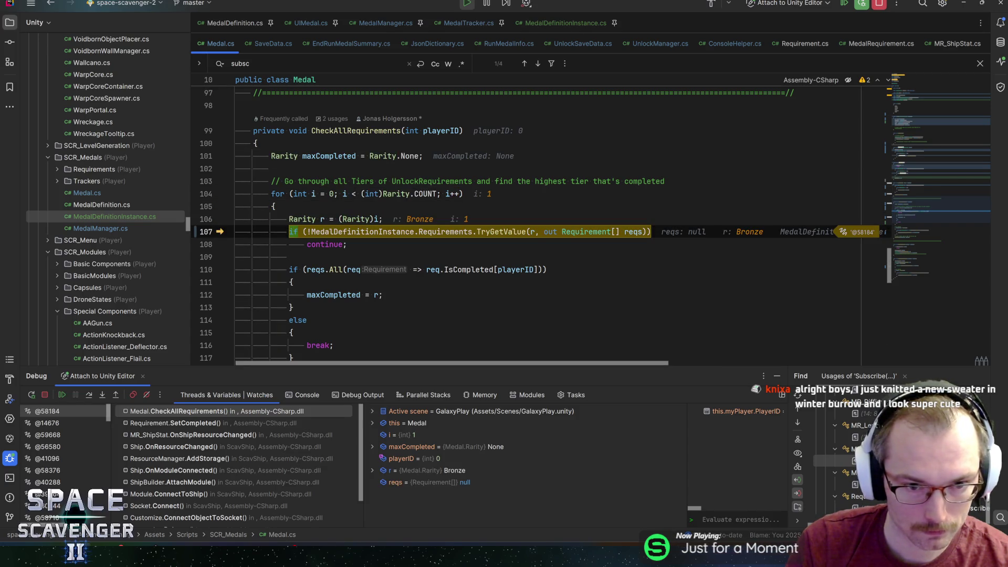
key(F10)
scroll(540, 224, down, 1)
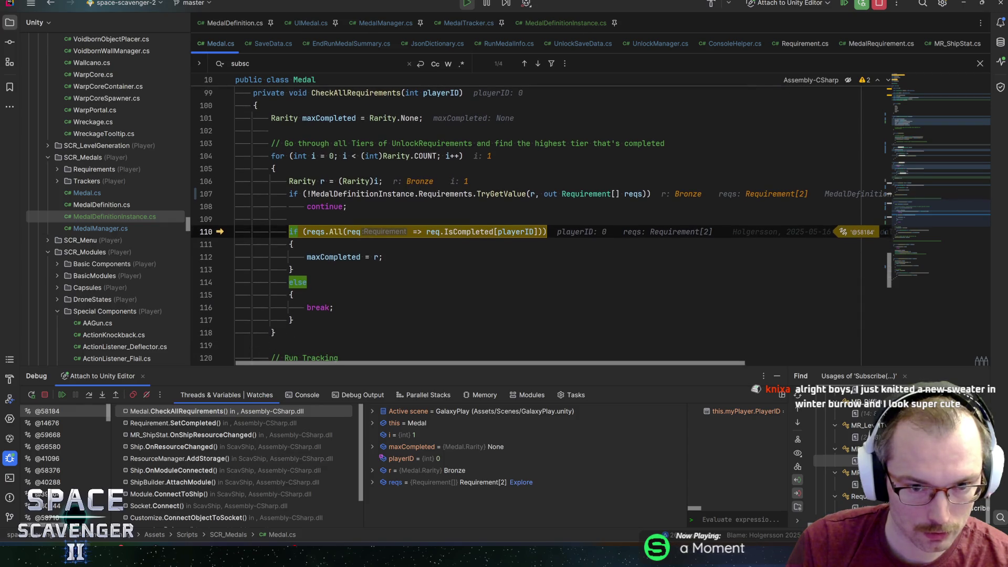
mouse_move(433, 231)
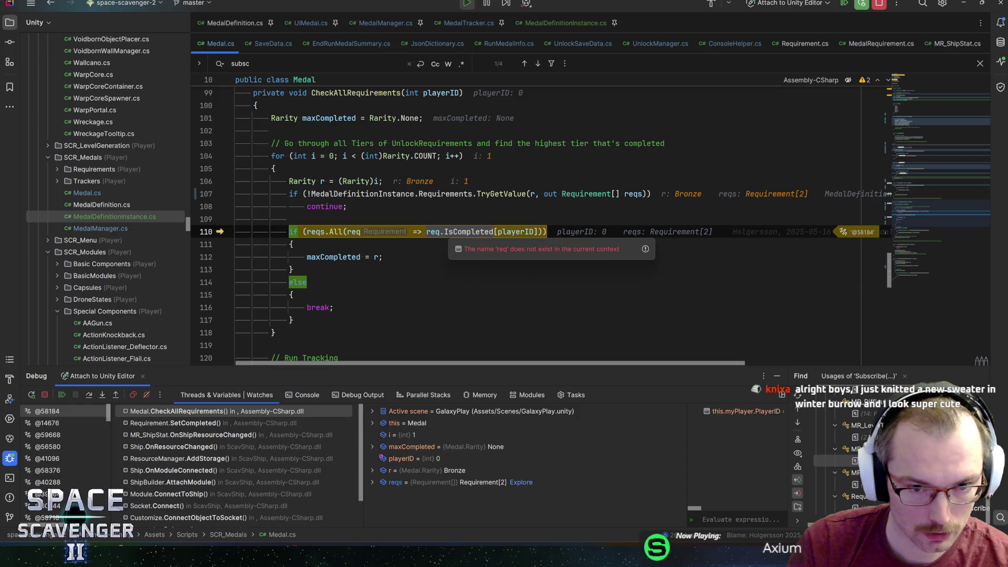
key(F10)
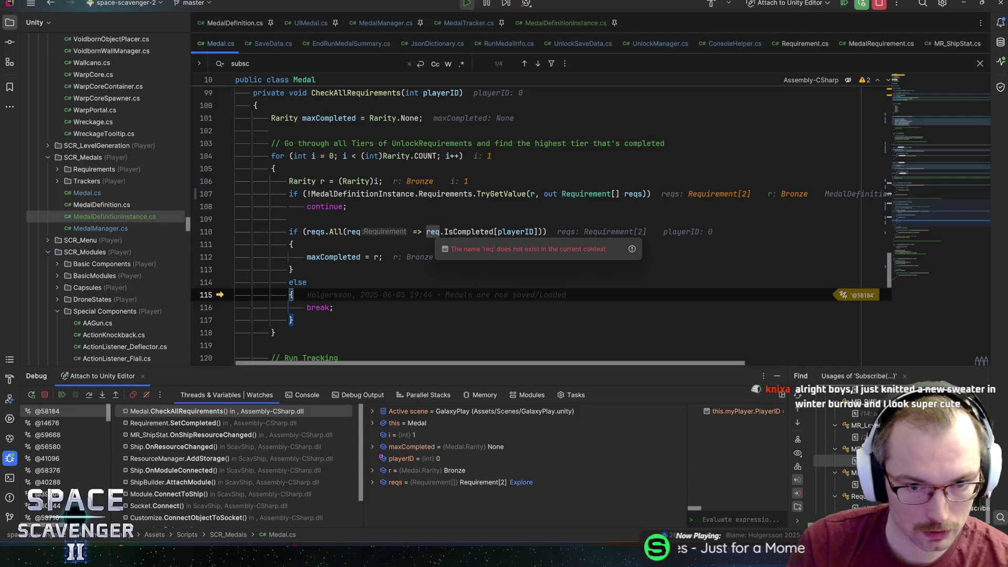
Step: Expand reqs to inspect both requirements' IsCompleted values, then step to the run-tracking check
mouse_move(316, 232)
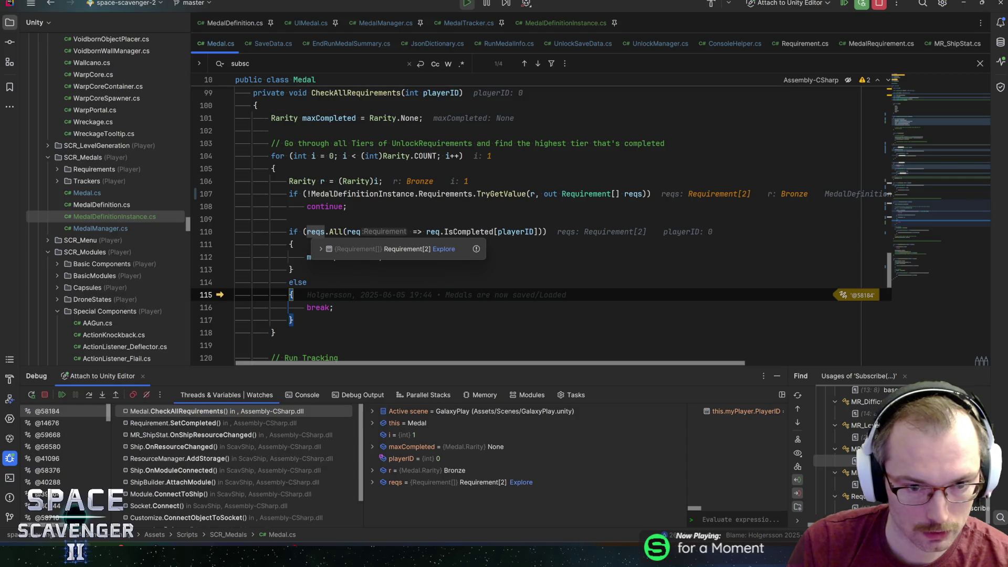
click(319, 250)
click(328, 270)
click(329, 257)
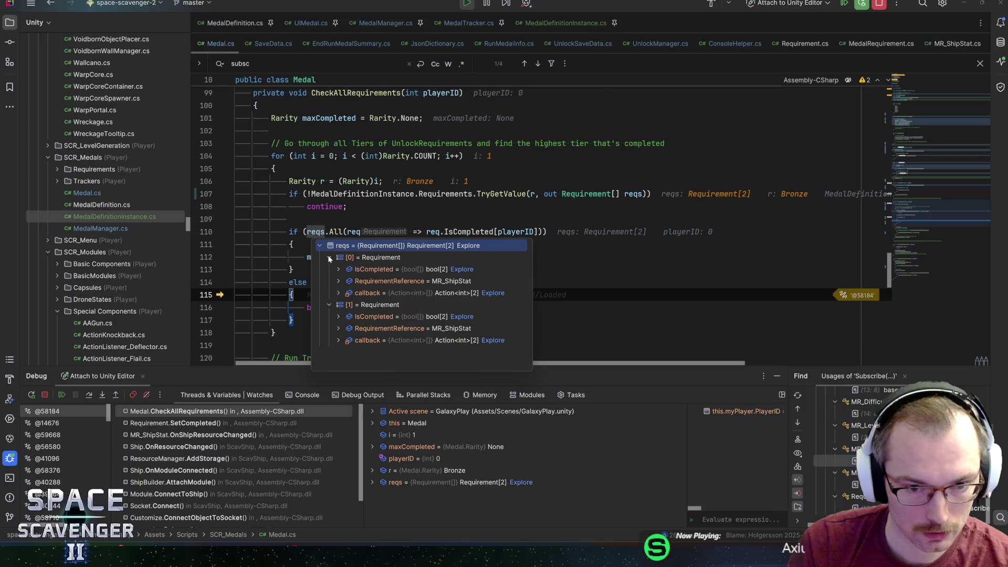
click(339, 269)
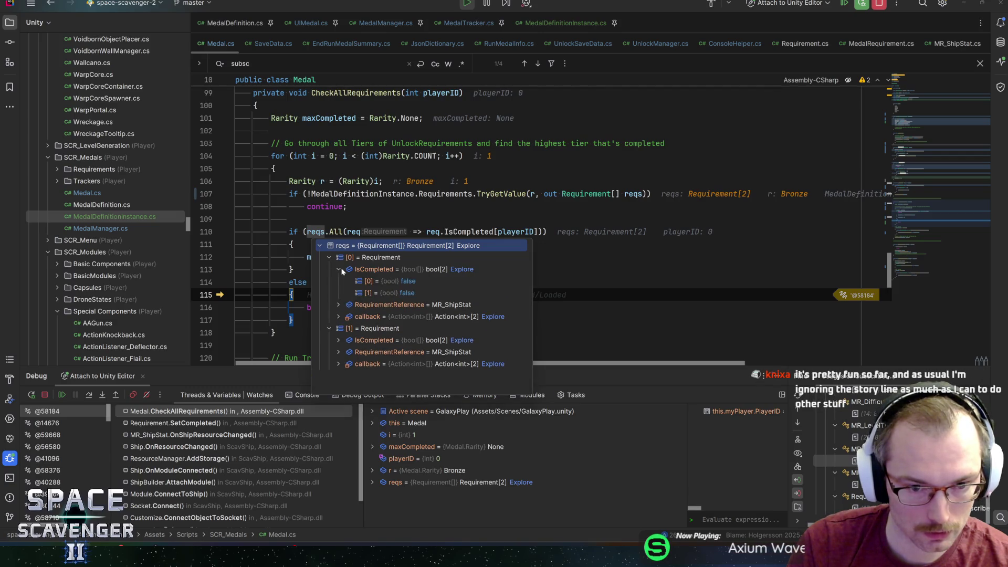
click(339, 269)
click(339, 316)
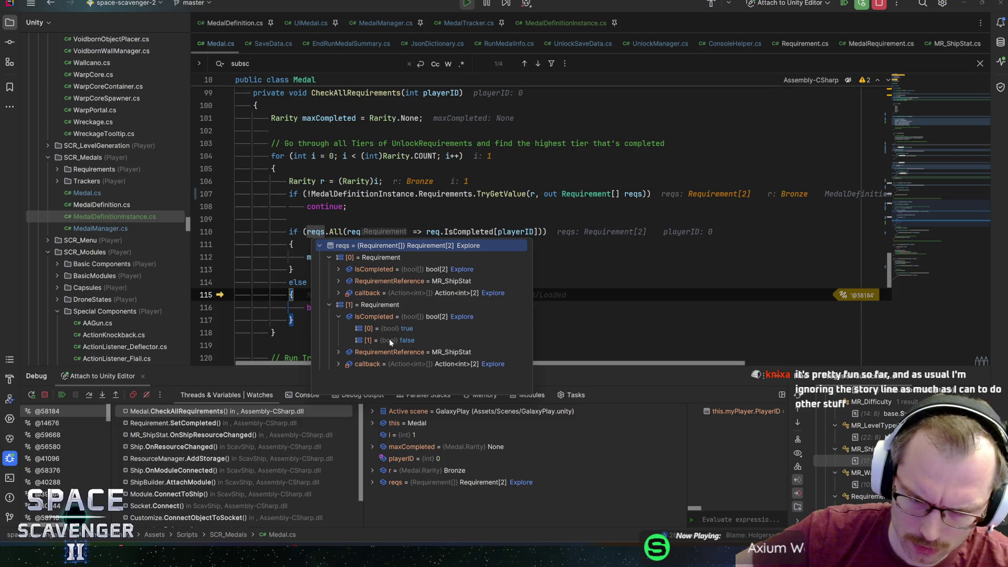
key(F8)
key(F8)
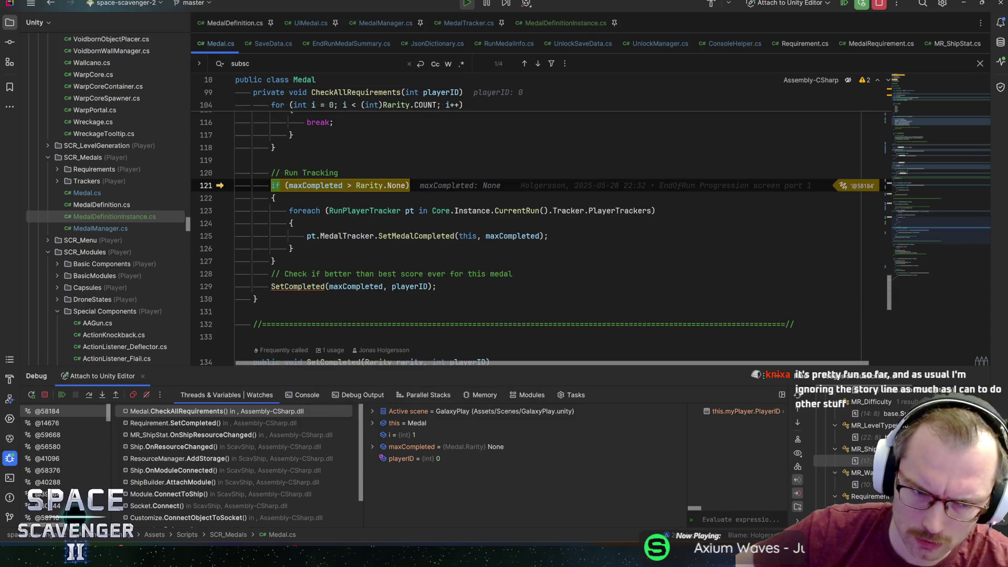
Step: Step out through SetCompleted, MR_ShipStat, Ship and ResourceManager to OnModuleConnected, then resume
key(F8)
key(F8)
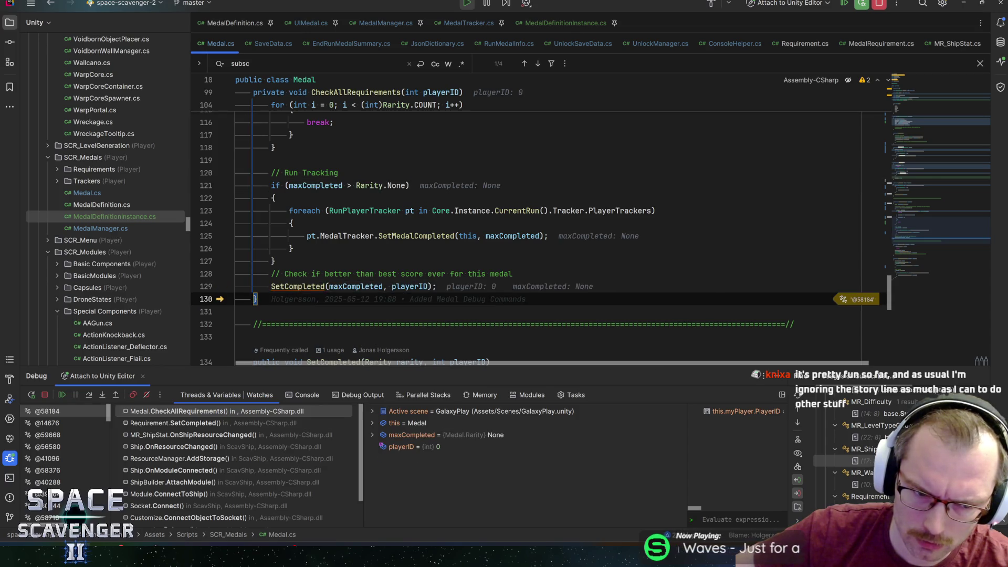
key(F8)
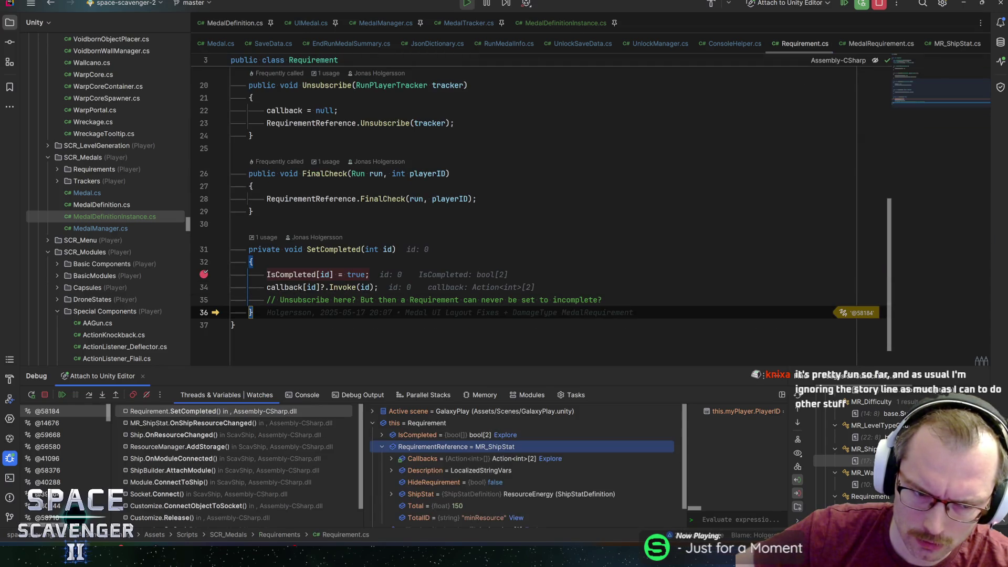
key(F8)
key(F8)
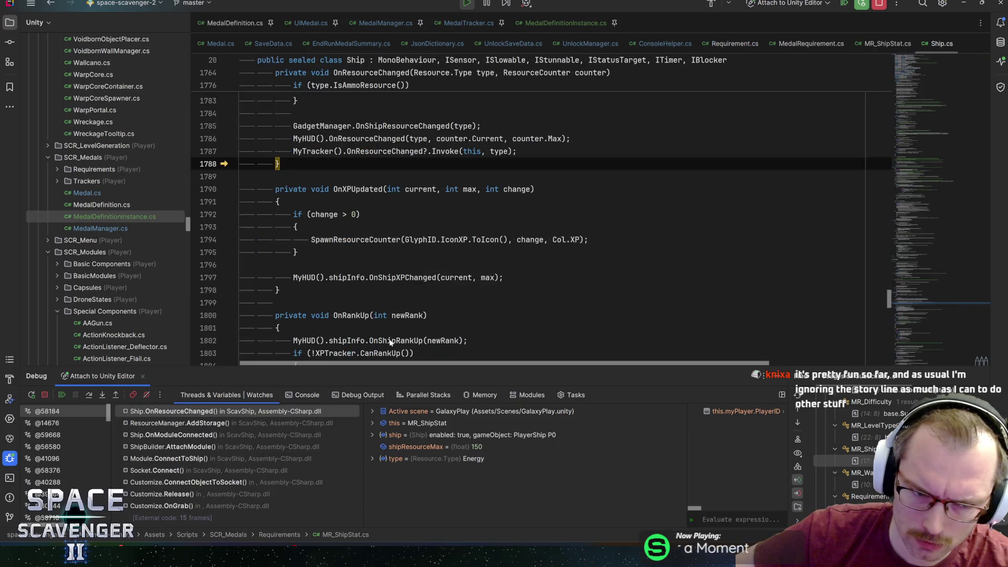
key(F8)
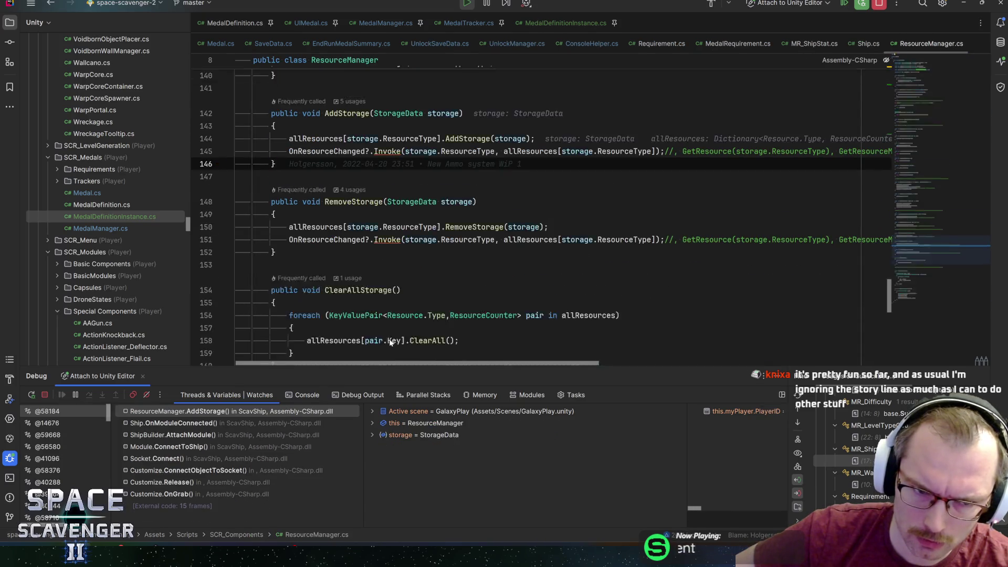
key(F8)
key(F8)
key(F8)
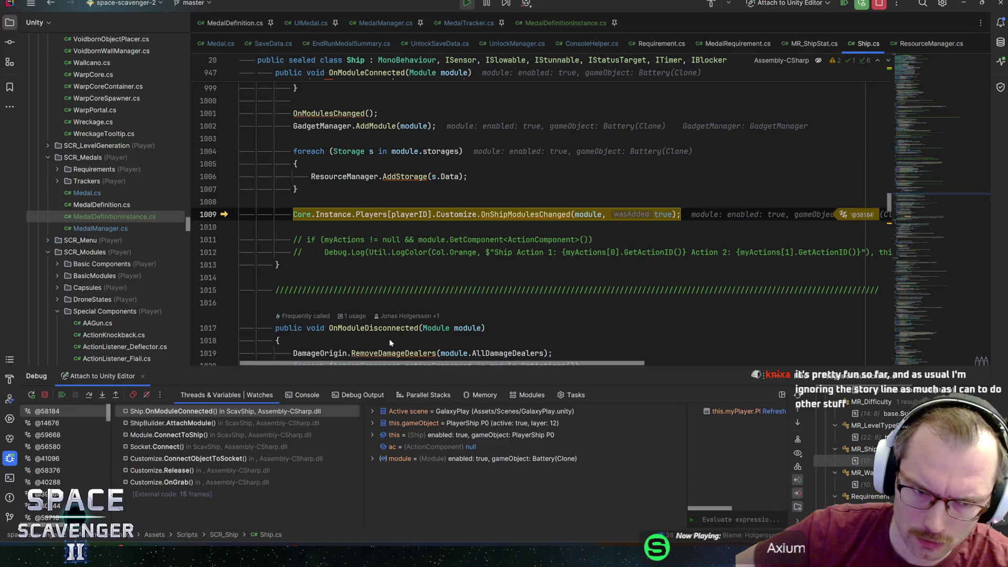
key(F8)
key(F9)
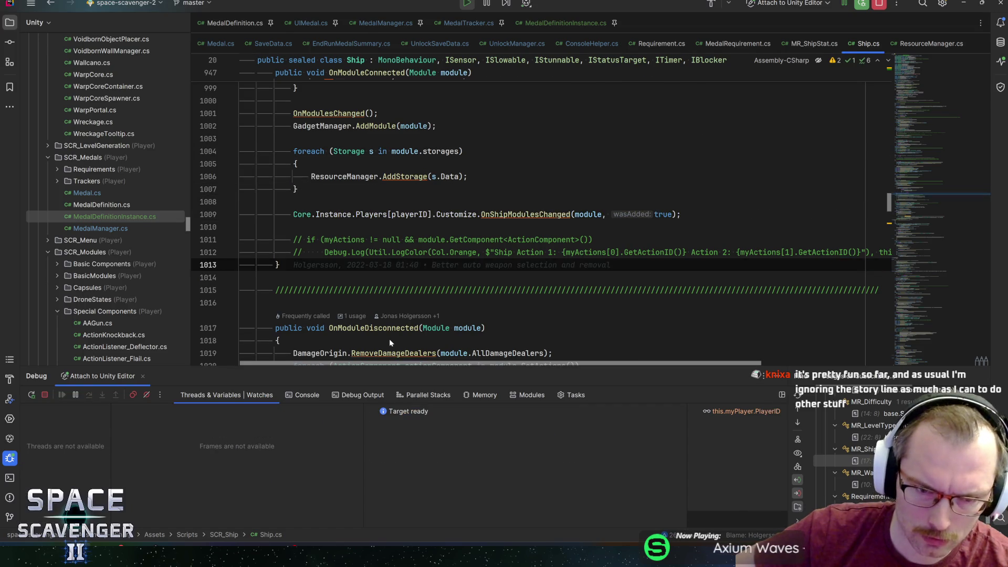
Step: Switch to Unity and resume the paused game until the SetCompleted breakpoint hits again
key(alt+Tab)
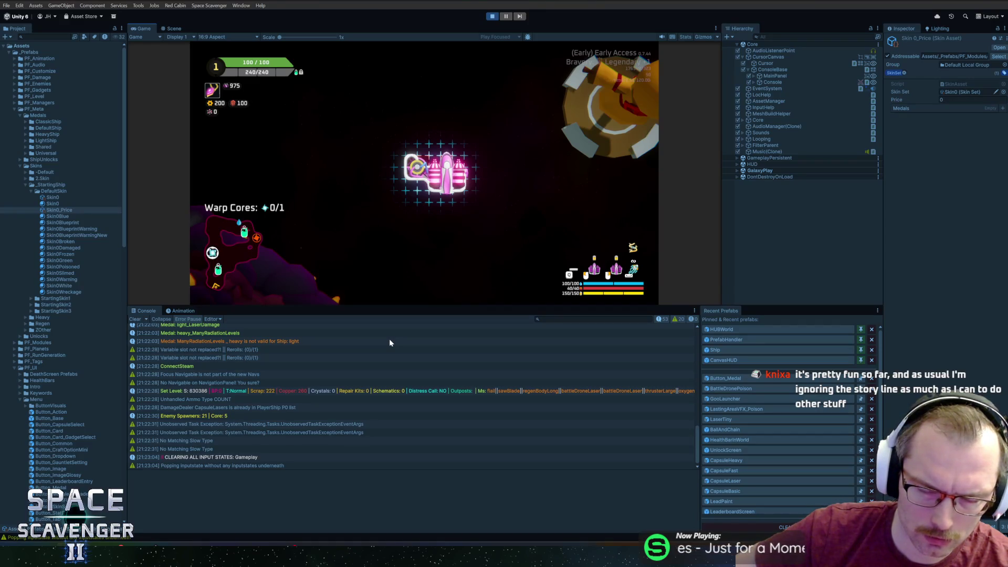
click(467, 221)
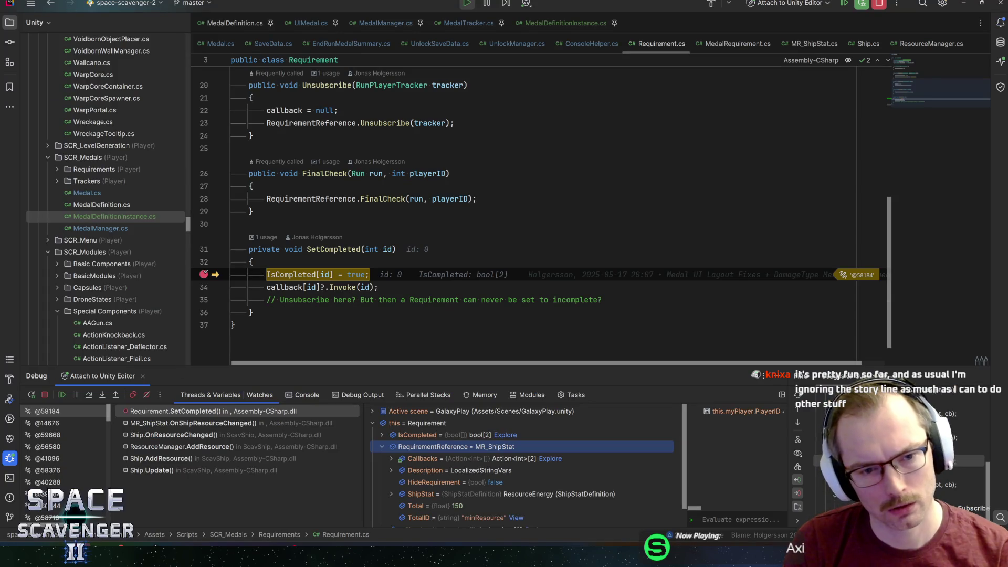
Step: Resume execution five times past the repeated SetCompleted breakpoint hits
mouse_move(313, 277)
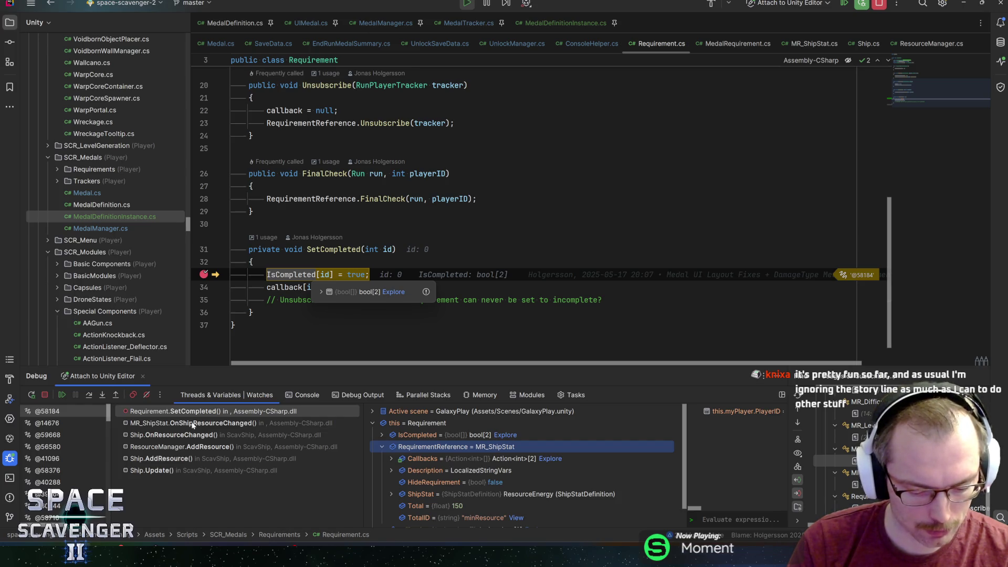
key(F5)
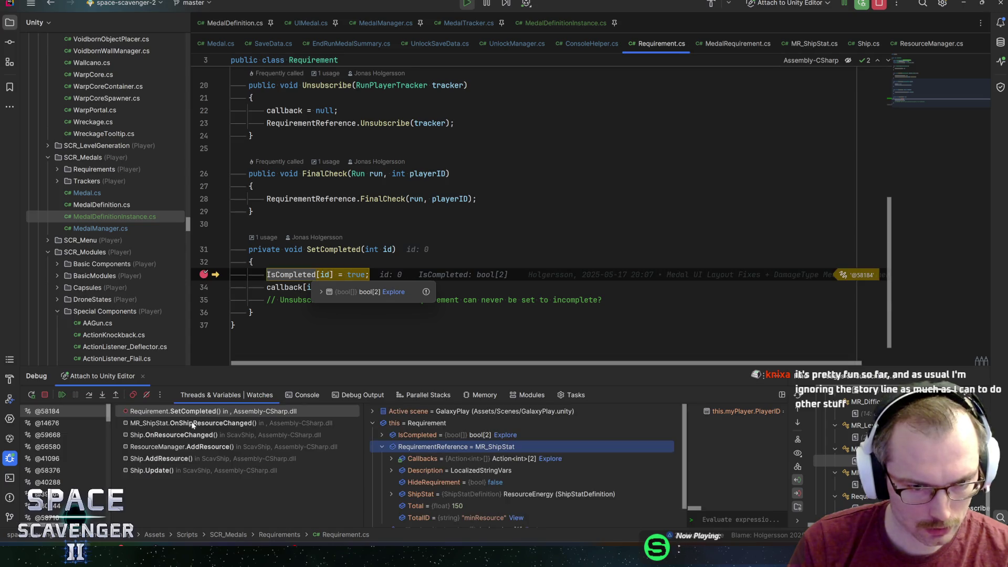
key(F5)
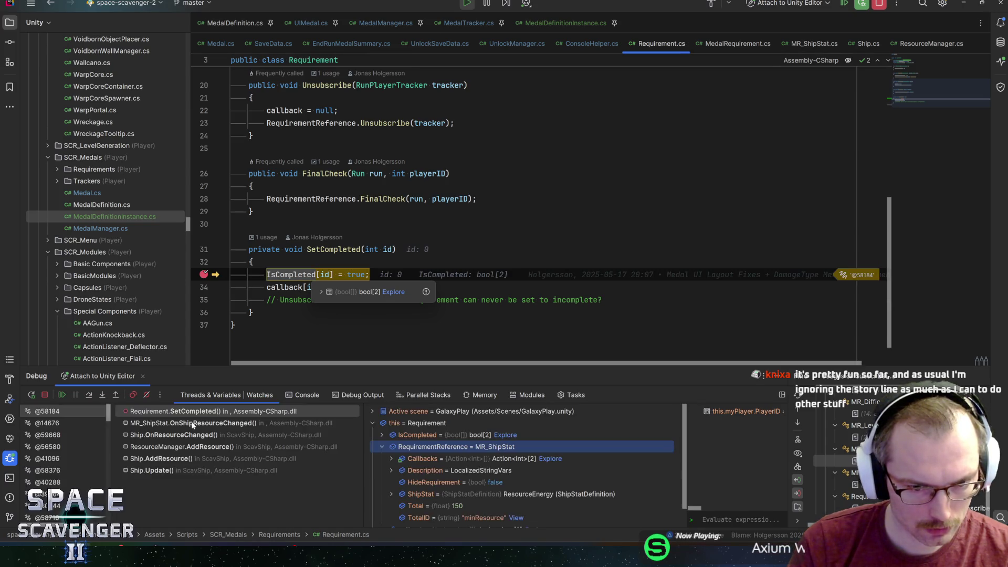
key(F5)
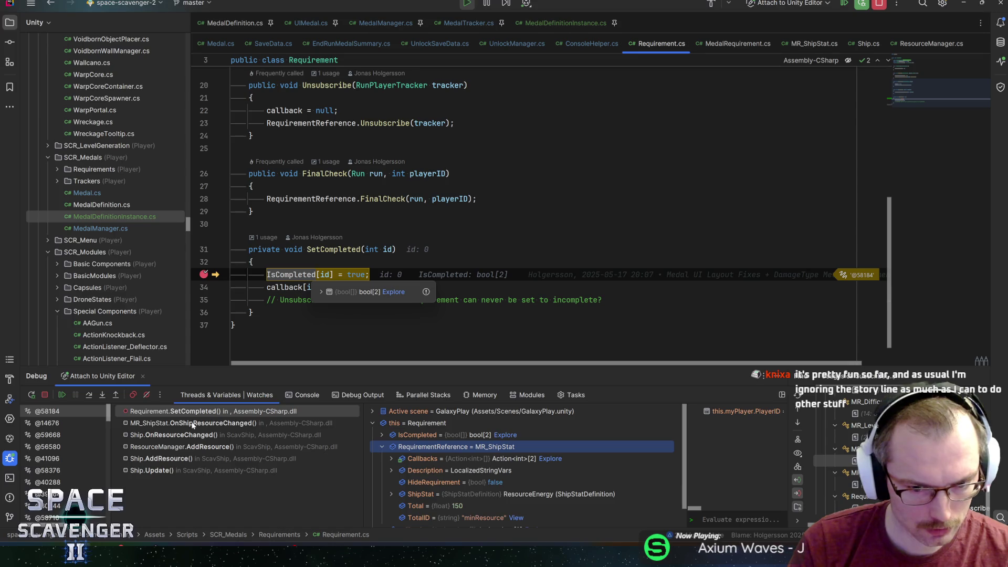
key(F5)
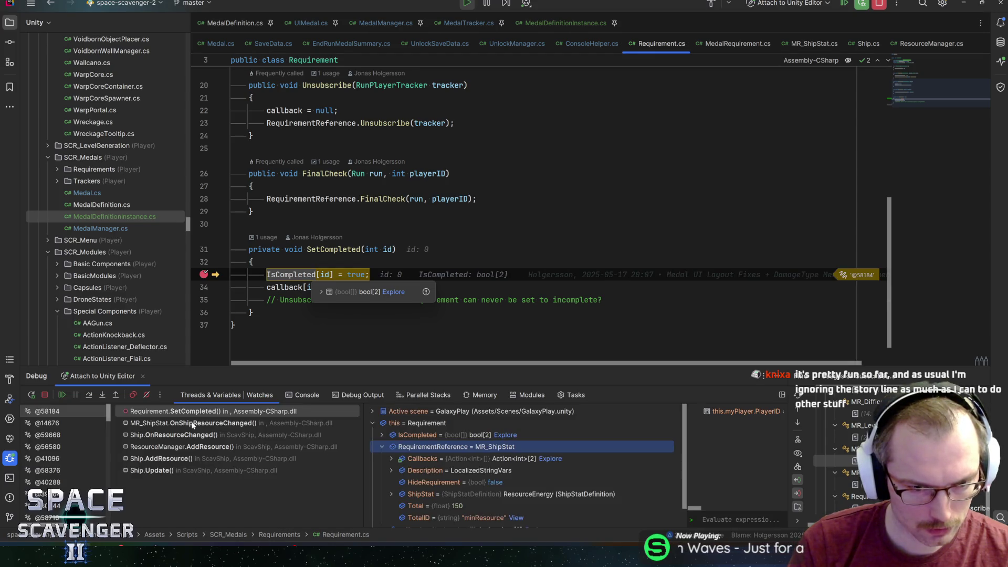
key(F5)
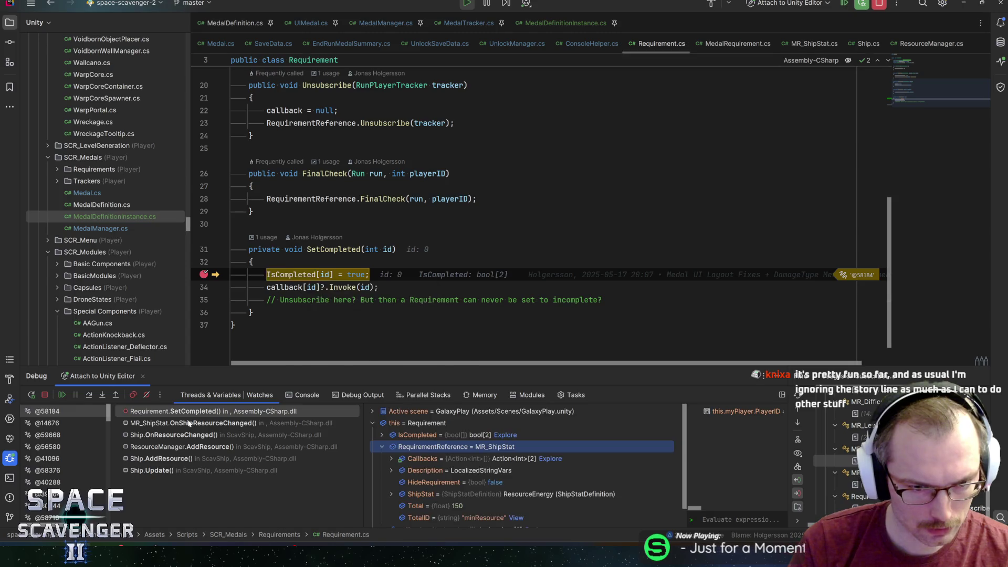
Step: Inspect the MR_ShipStat and SetCompleted call frames, resume, and return to the Unity game
click(192, 423)
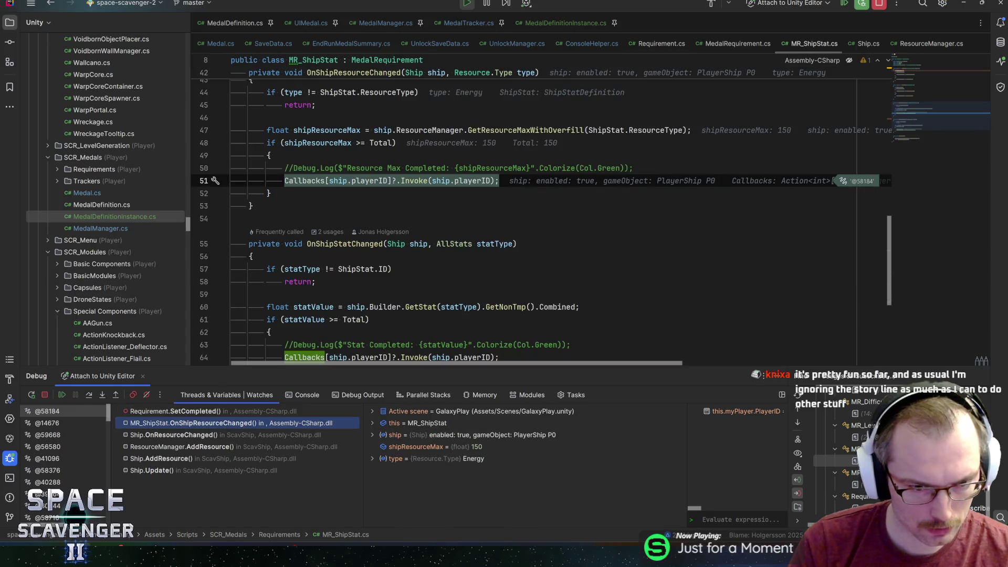
click(197, 411)
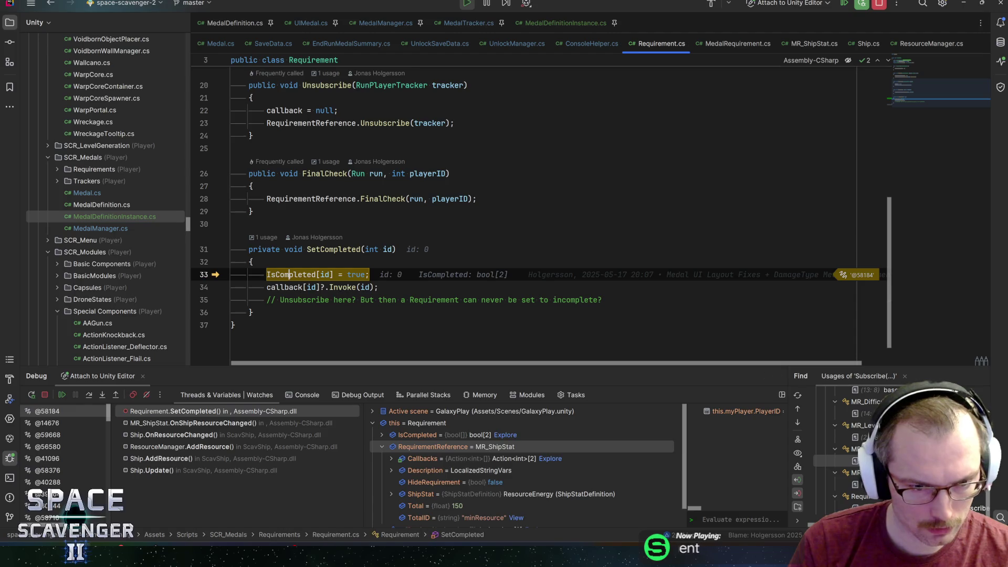
key(F5)
key(alt+Tab)
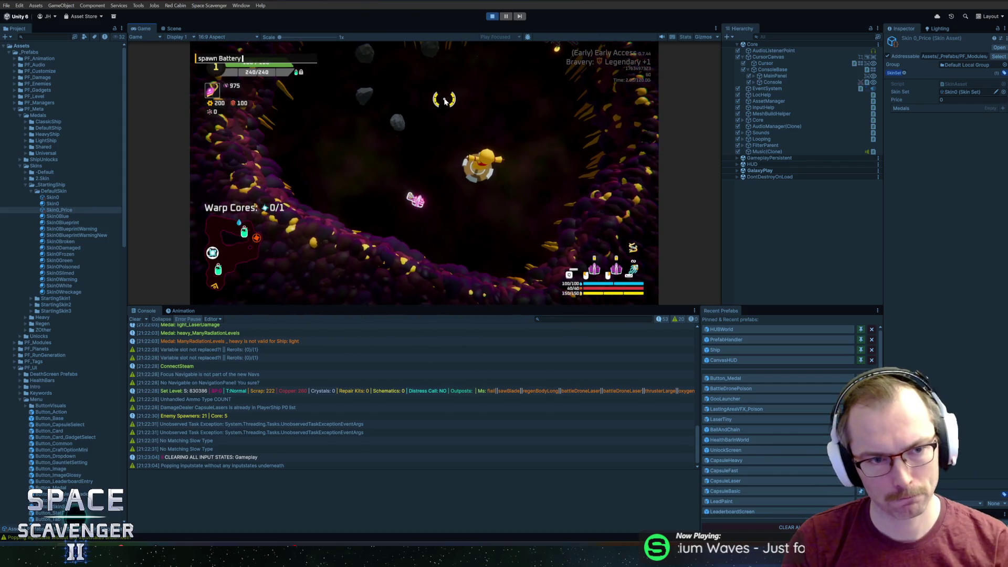
Step: Back in Rider, set a breakpoint on SetCompleted line 33, then remove it once hit
key(alt+Tab)
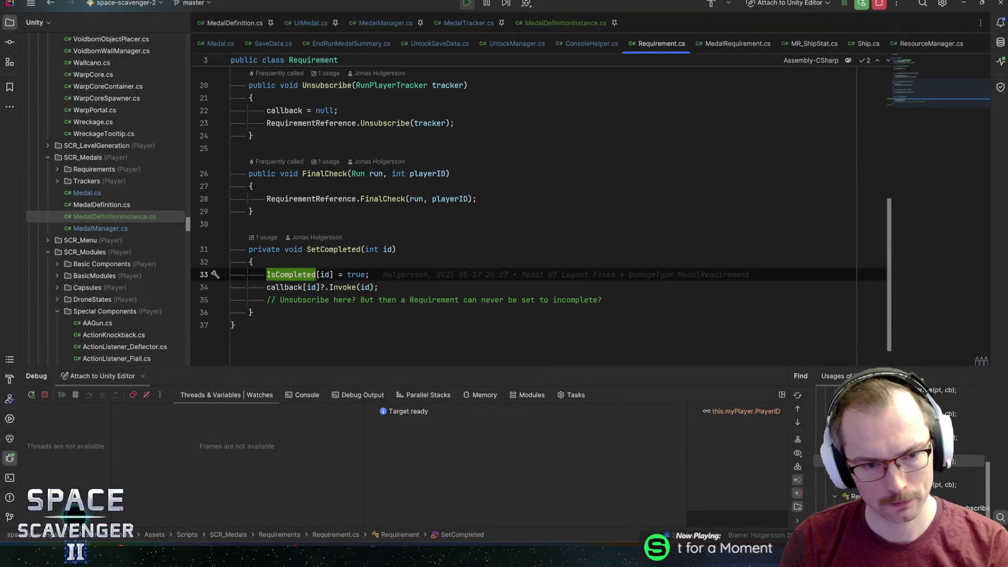
key(ctrl+F8)
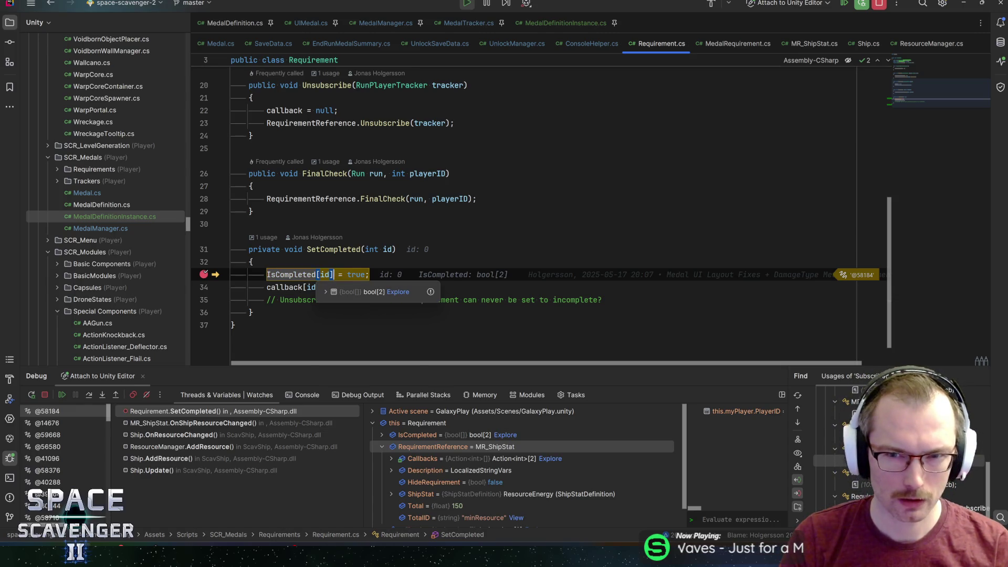
key(F9)
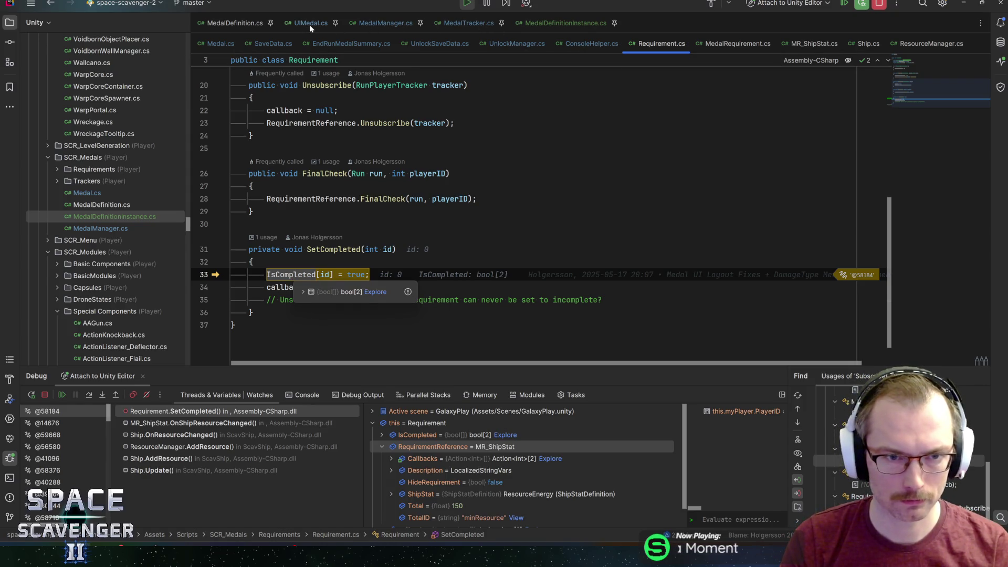
Step: In Medal.cs, set a breakpoint on the medal tier for-loop at line 104
click(221, 44)
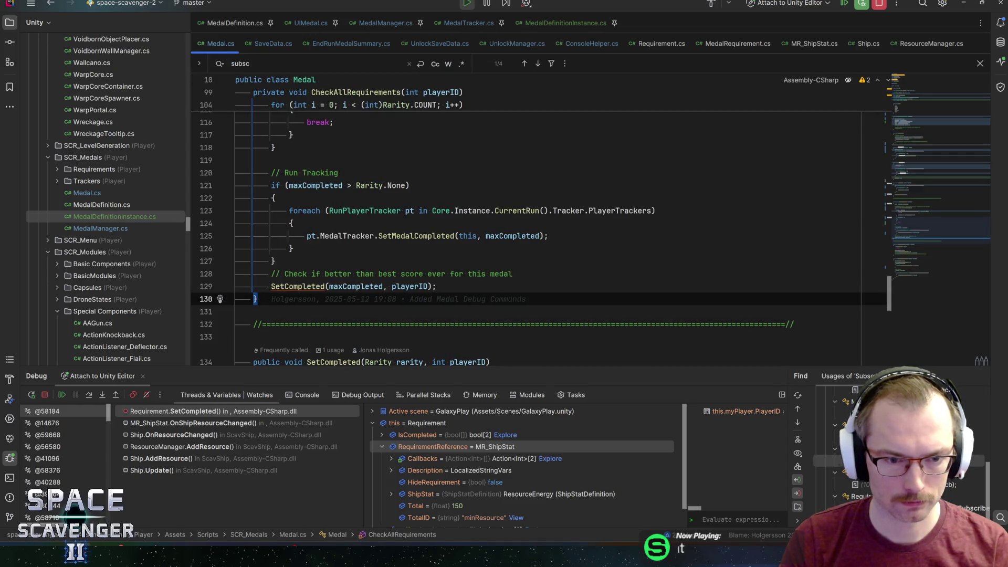
scroll(541, 236, up, 4)
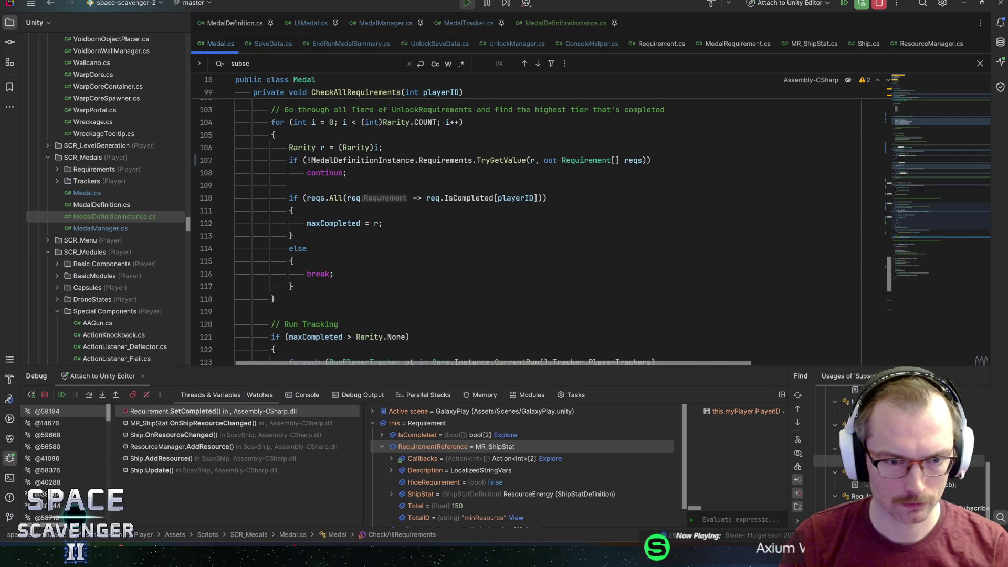
scroll(540, 236, up, 2)
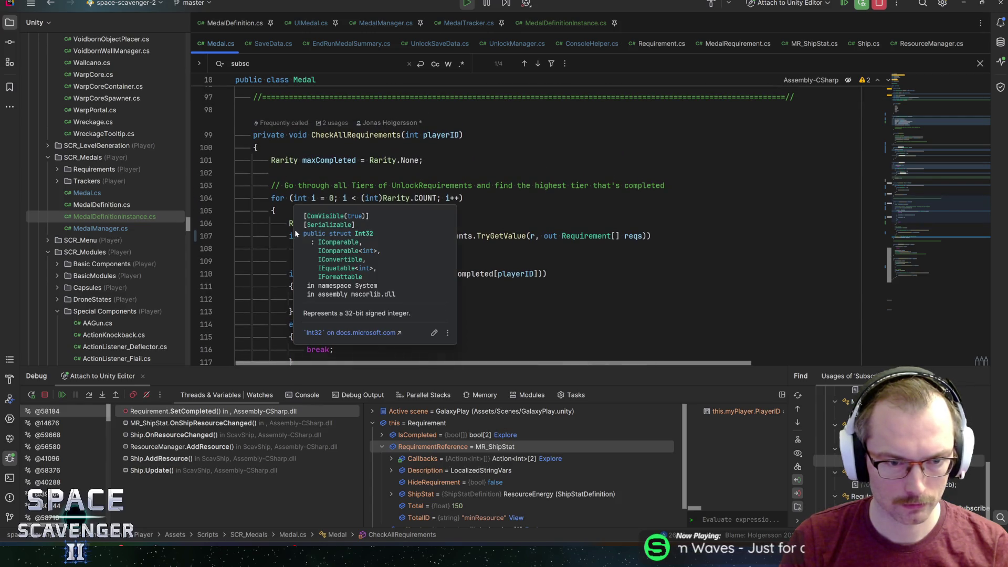
click(283, 197)
key(F9)
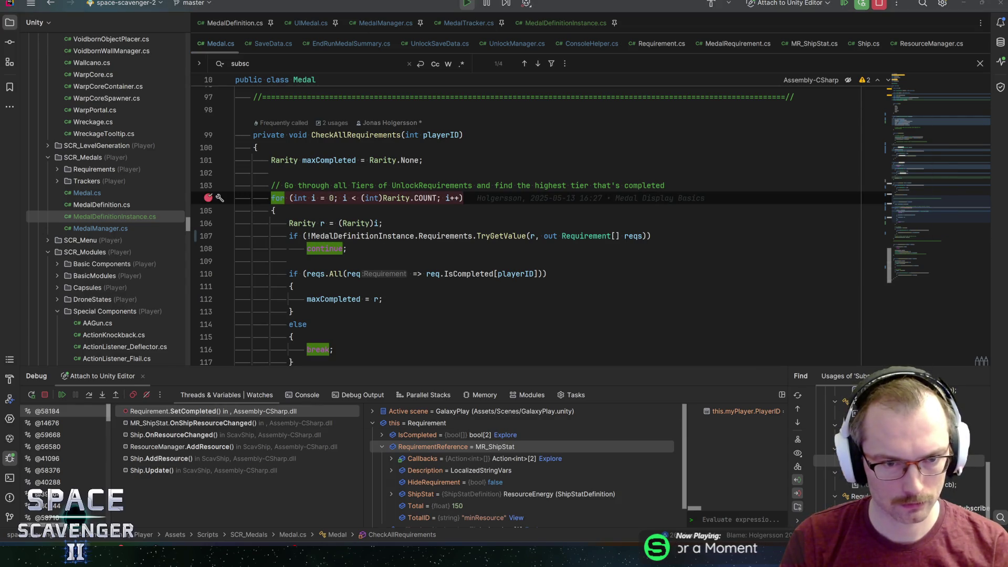
Step: Compare the SetCompleted and CheckAllRequirements call frames, then remove the line 104 breakpoint
click(394, 185)
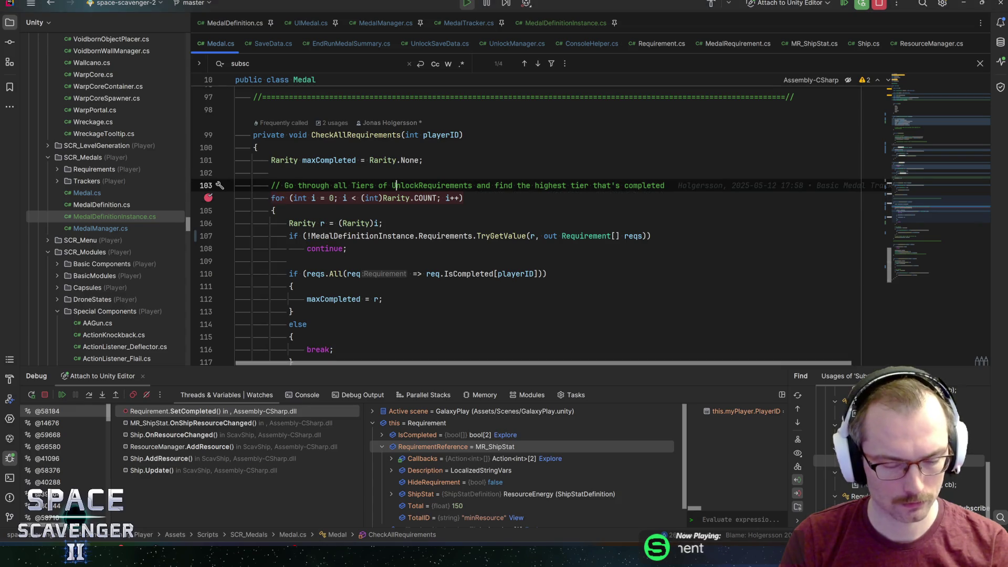
click(292, 198)
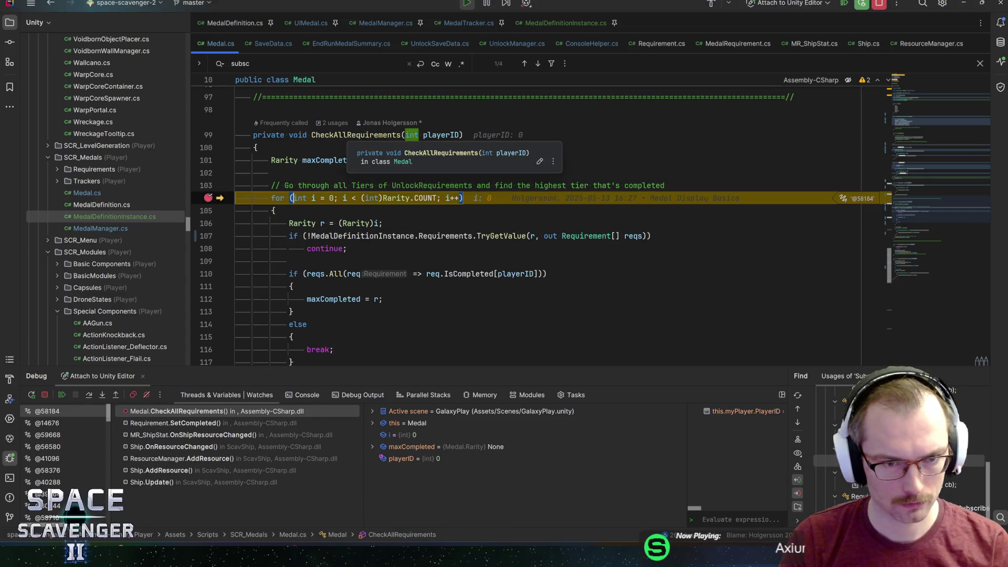
click(198, 423)
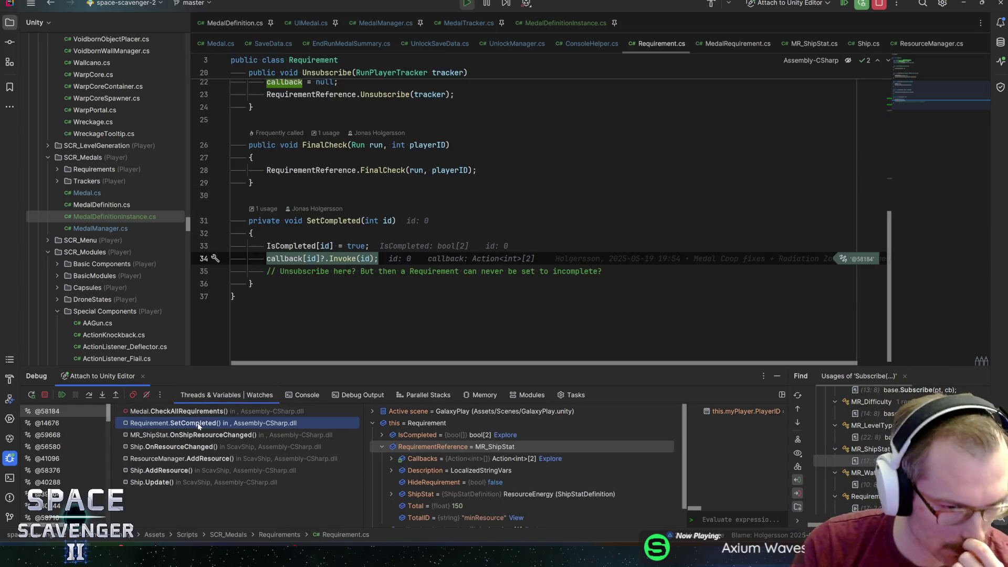
click(197, 412)
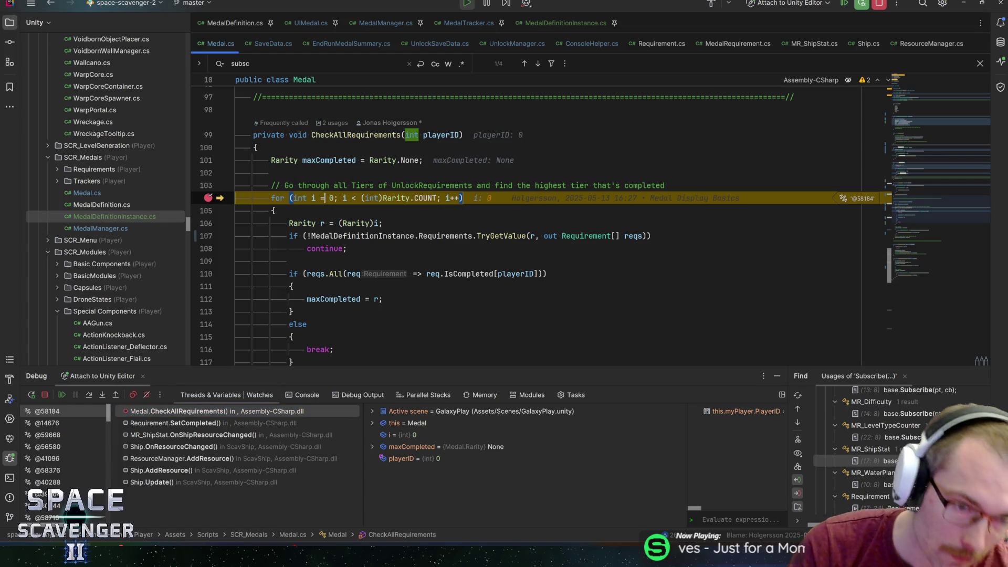
click(208, 198)
Step: Break once on line 110's reqs check, then remove that breakpoint
click(308, 274)
click(207, 274)
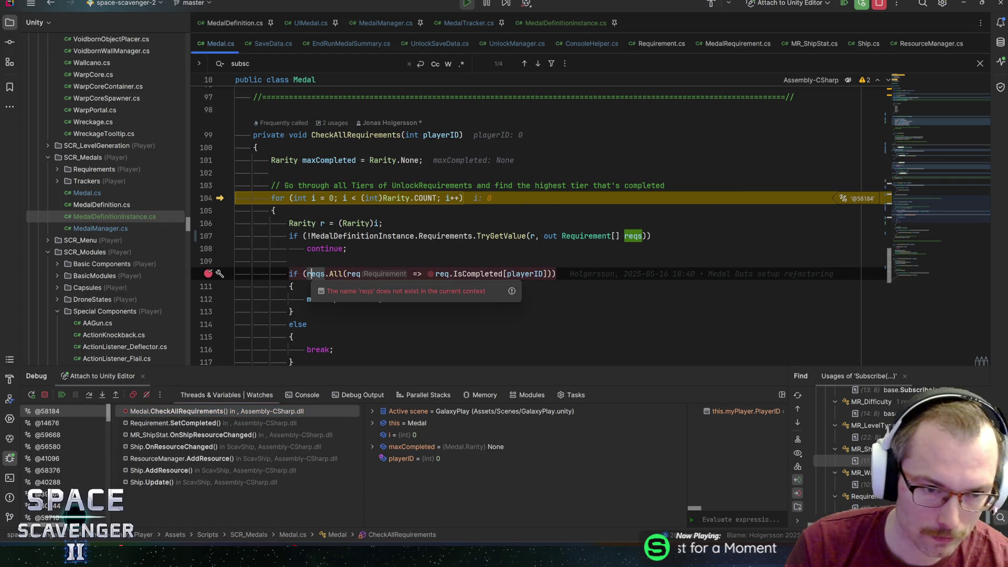
key(F5)
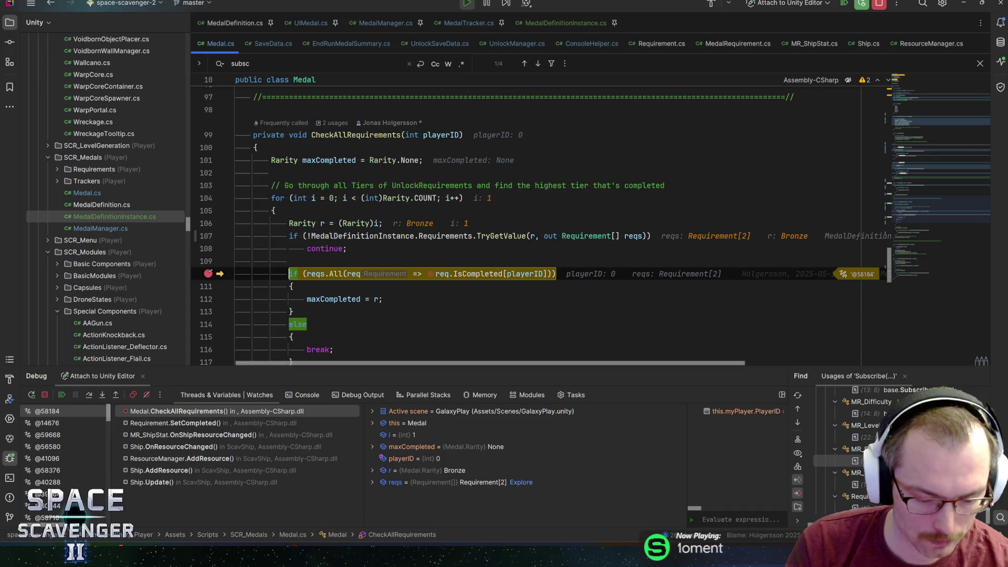
click(207, 273)
Step: Set a breakpoint on the maxCompleted = r line, resume, and return to the Unity game
click(310, 299)
click(208, 299)
key(F5)
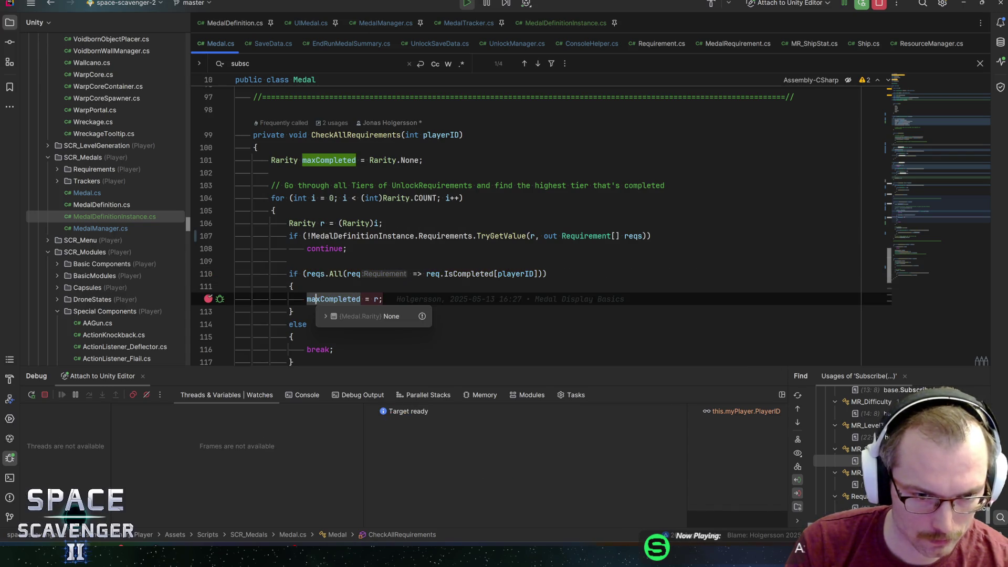
key(alt+Tab)
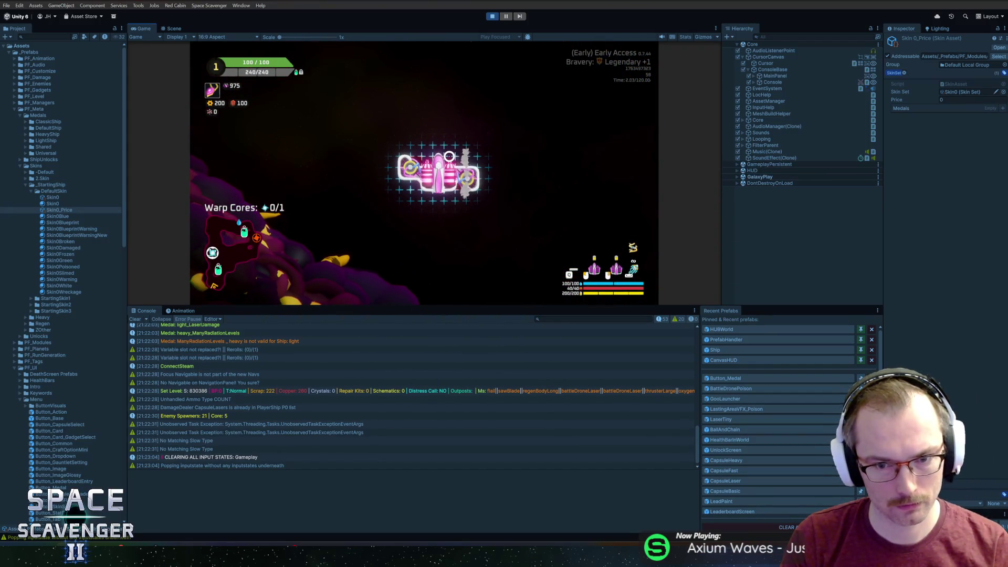
Step: Use the in-game console to spawn a Battery and two SolarPanelLarge modules
key(grave)
text(spawn Battery)
key(Return)
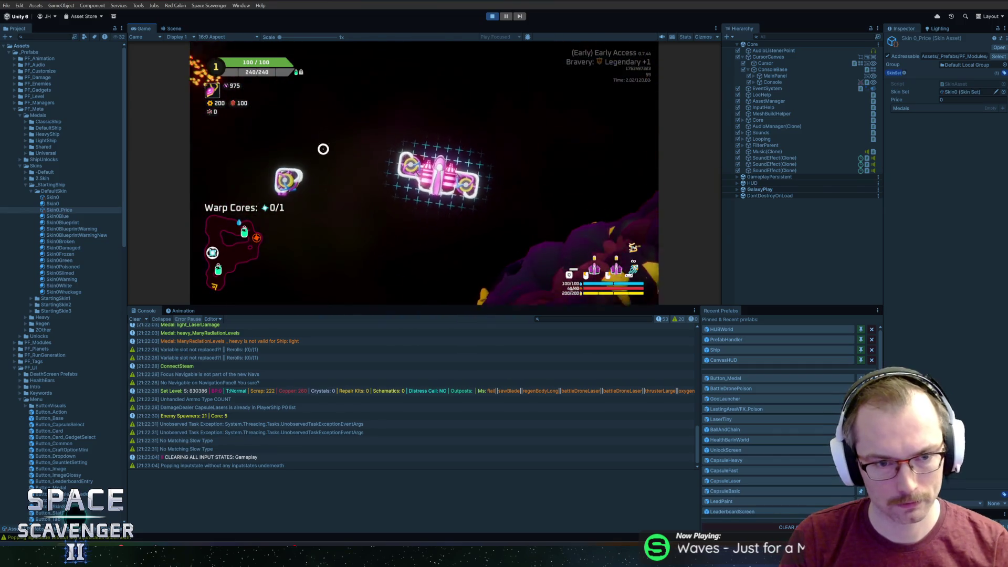
key(grave)
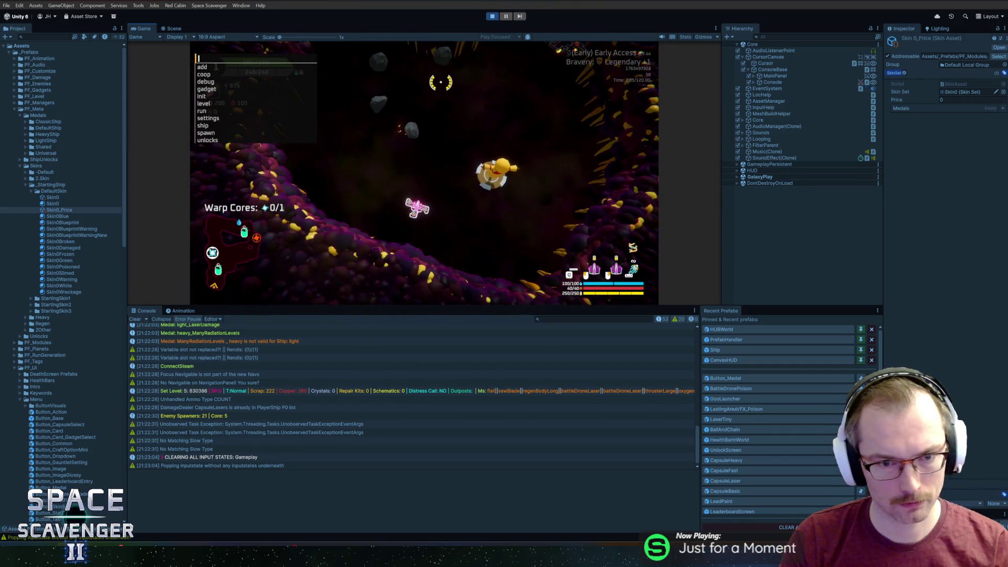
text(spawn )
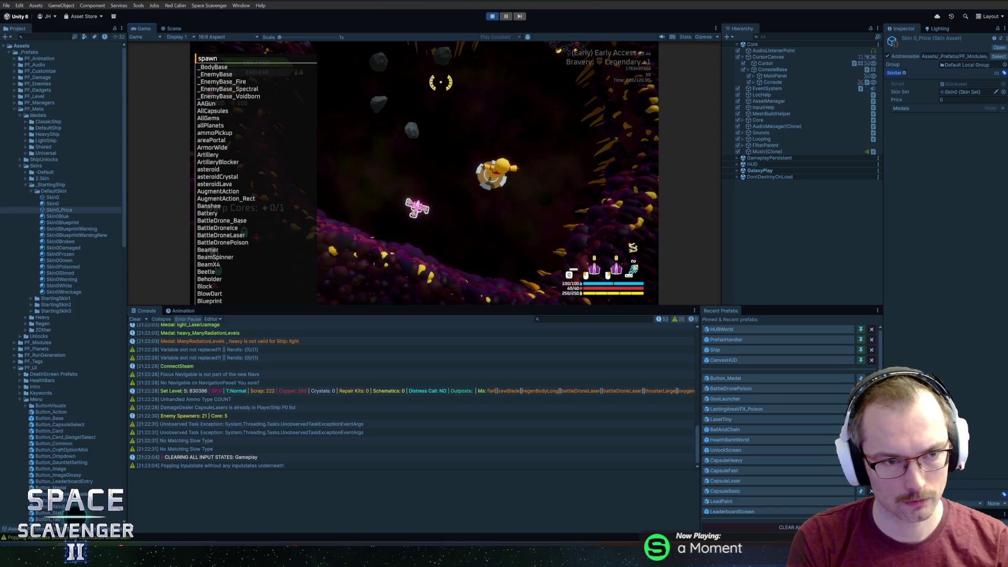
text(solarpanel)
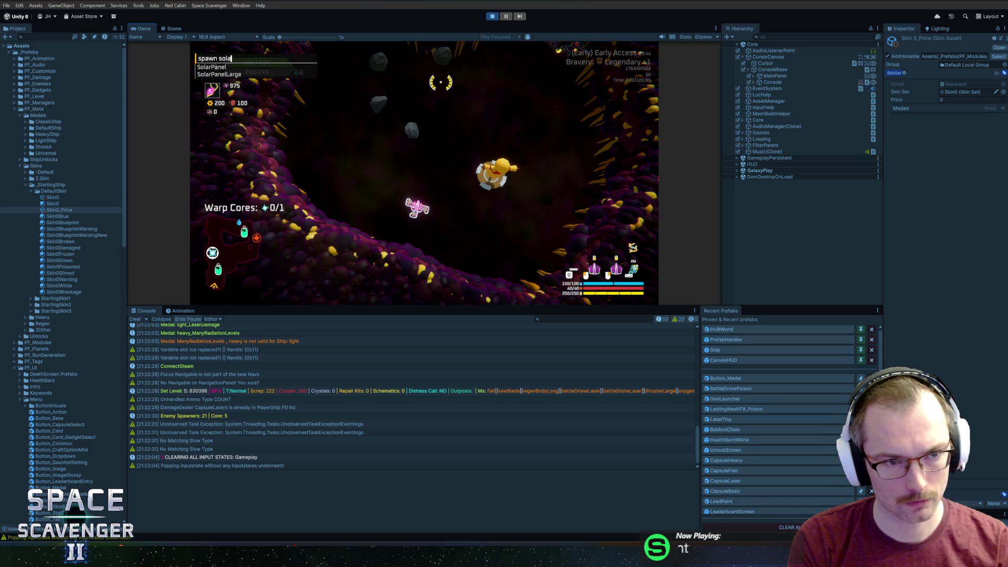
key(Down)
key(Tab)
key(Return)
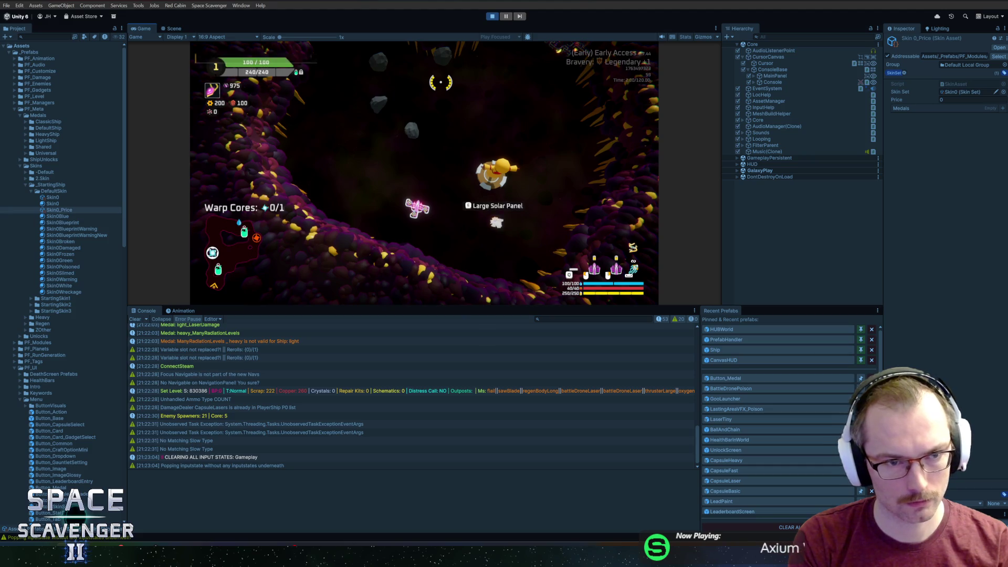
key(Up)
key(Return)
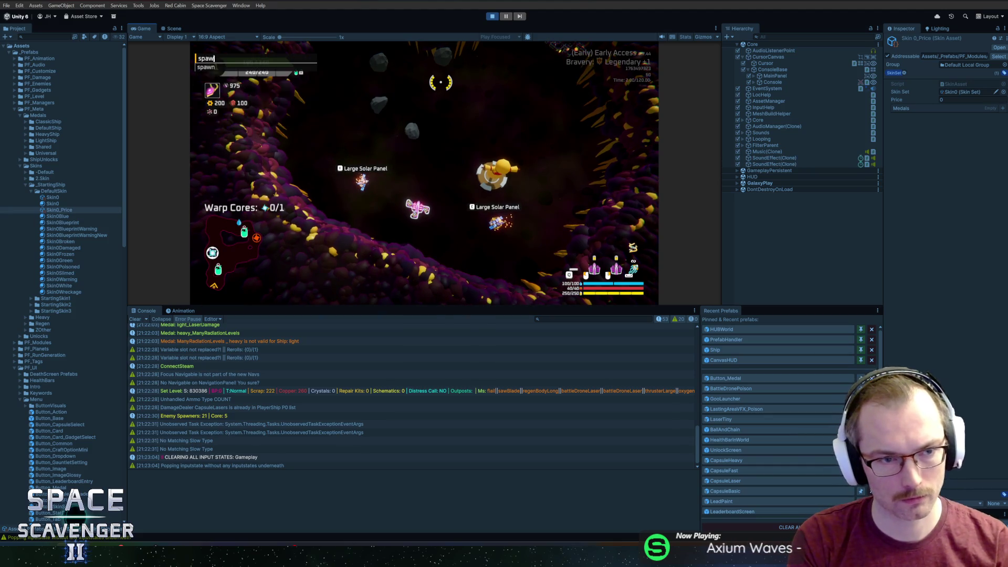
Step: Spawn RegenBody_Long, rotate it horizontal, and attach it to the ship's underside
key(ctrl+BackSpace)
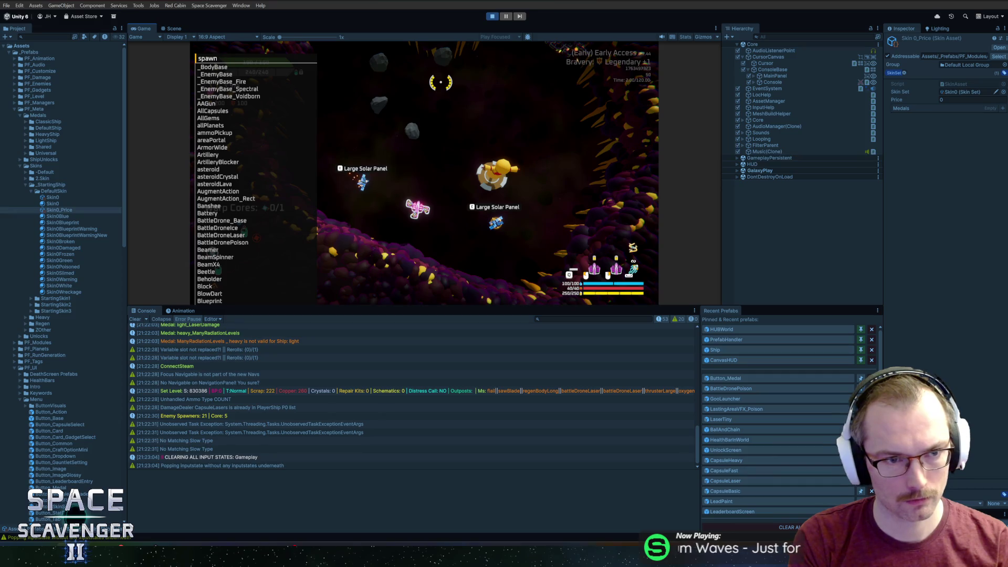
text(regenb)
key(Down)
key(Return)
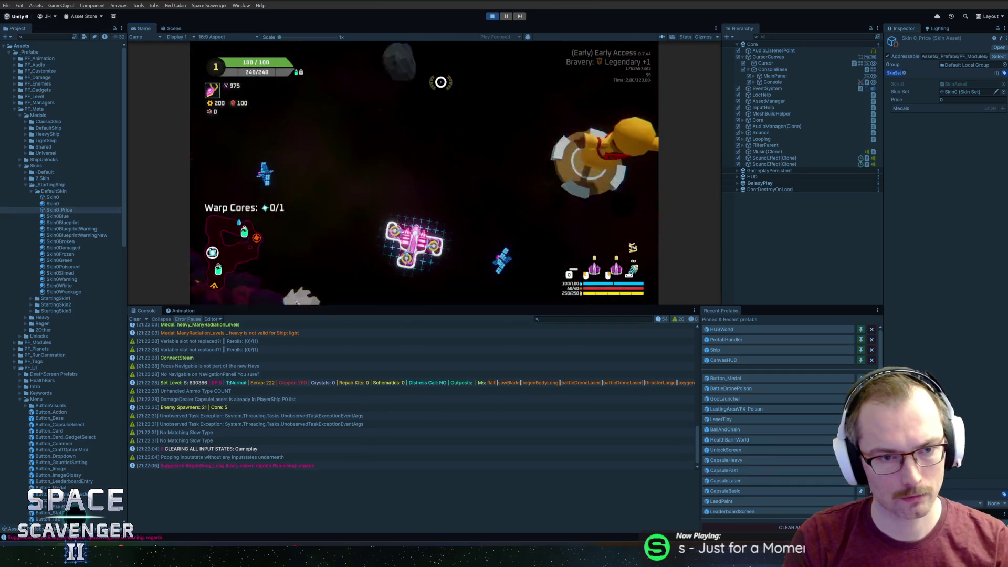
mouse_move(273, 210)
mouse_down()
mouse_move(420, 215)
mouse_move(459, 192)
mouse_move(422, 195)
mouse_up()
key(r)
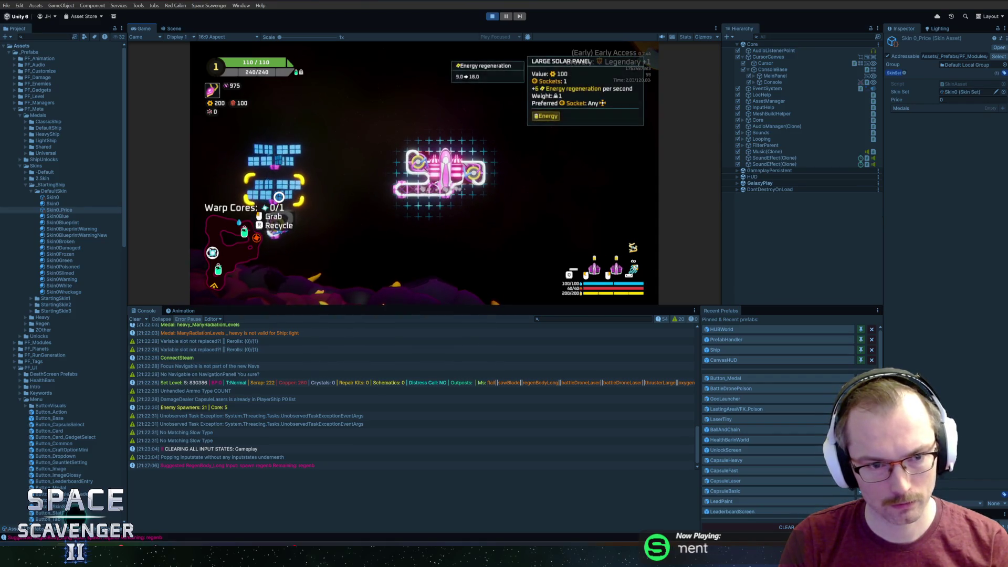
mouse_move(270, 215)
mouse_down()
mouse_move(391, 168)
mouse_move(333, 168)
mouse_move(385, 218)
mouse_up()
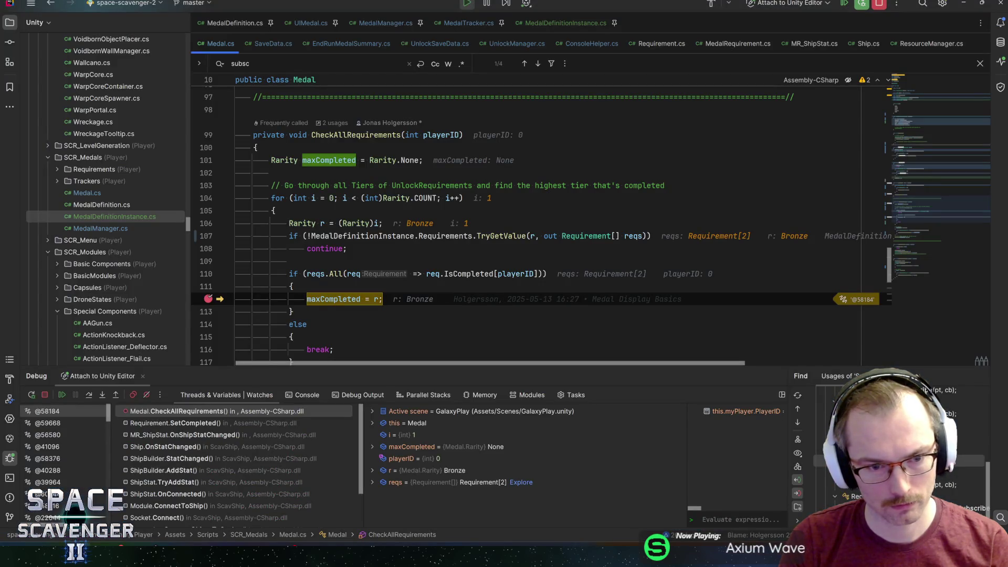
Step: Expand reqs in the debugger popup to check both requirements' IsCompleted values
mouse_move(341, 299)
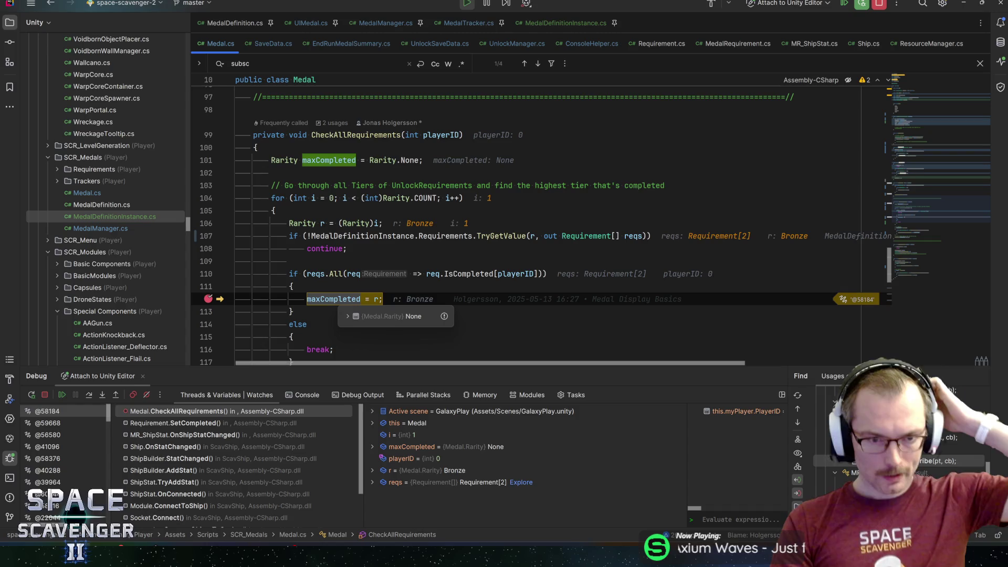
mouse_move(316, 274)
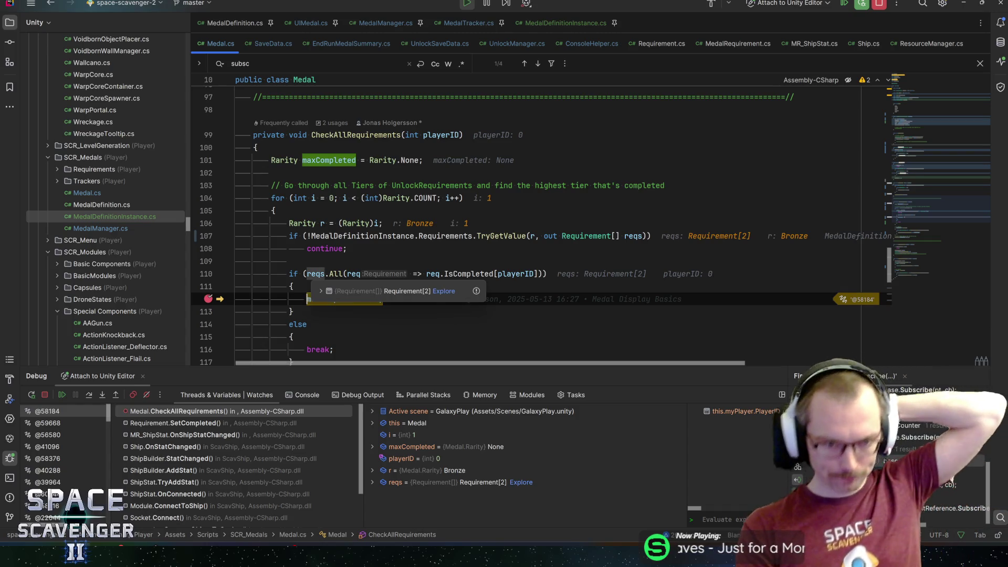
click(320, 291)
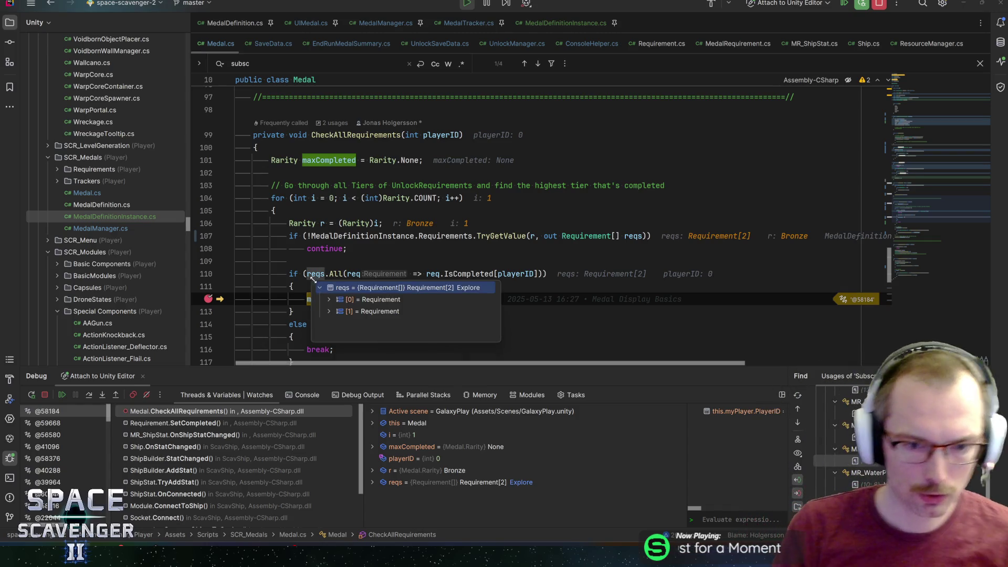
click(327, 311)
click(329, 299)
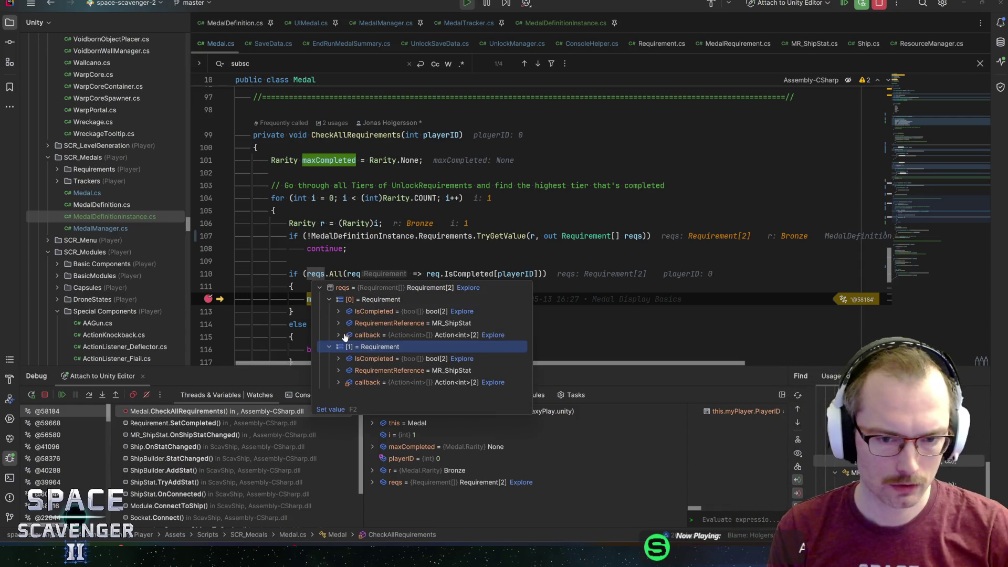
click(339, 311)
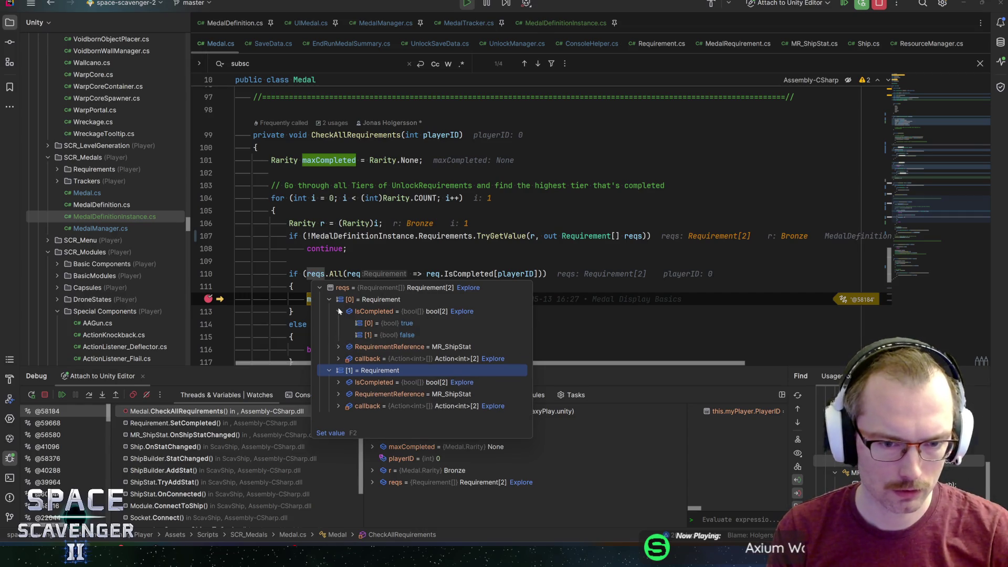
click(338, 311)
Step: Inspect the first requirement's RequirementReference Callbacks, then resume the game
click(339, 325)
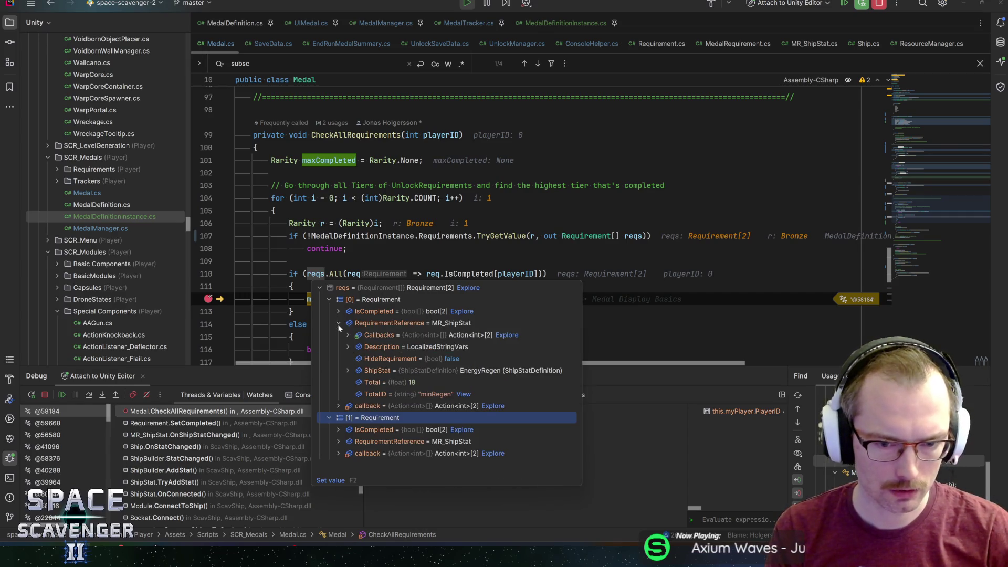
click(348, 335)
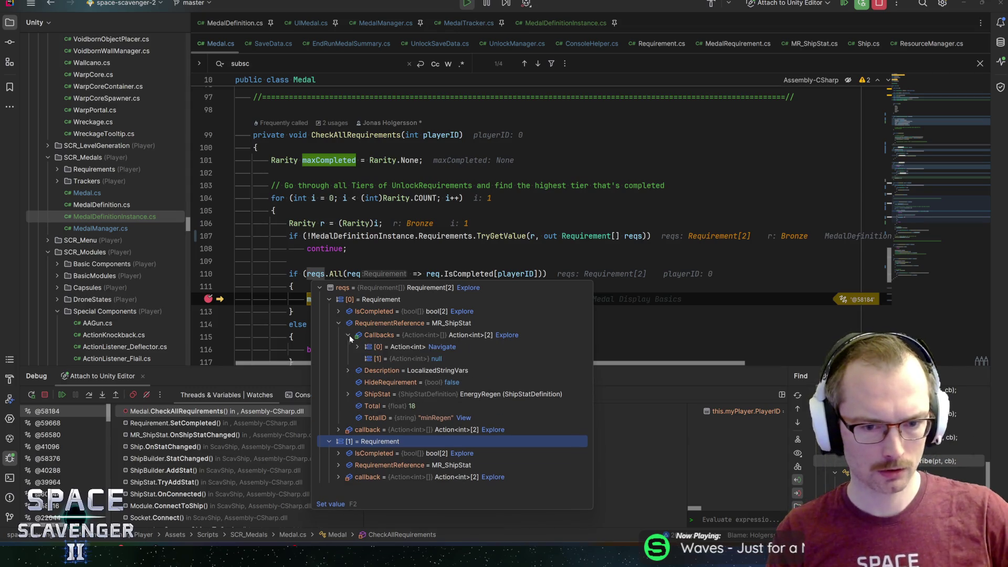
click(358, 347)
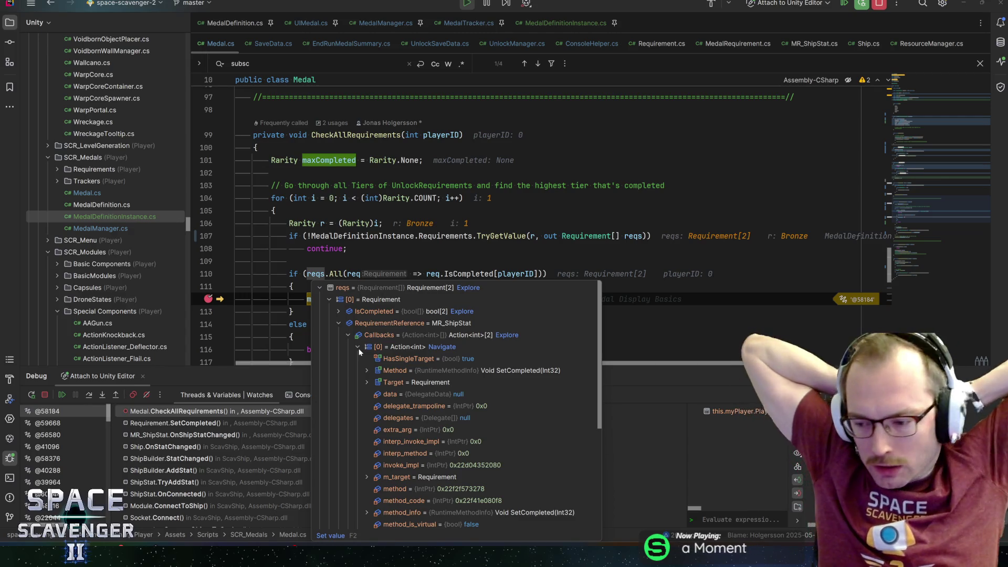
click(358, 347)
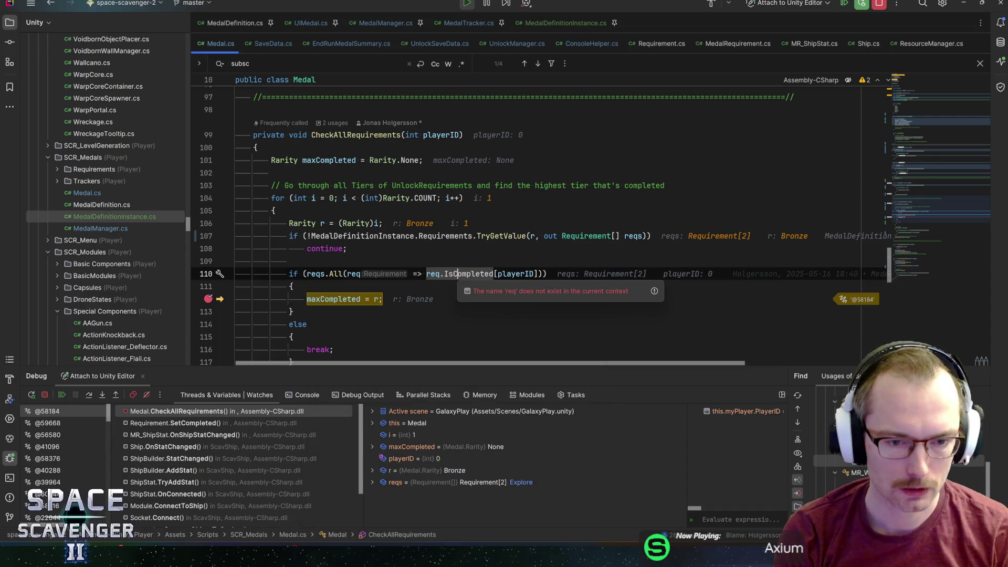
mouse_move(455, 274)
mouse_move(377, 299)
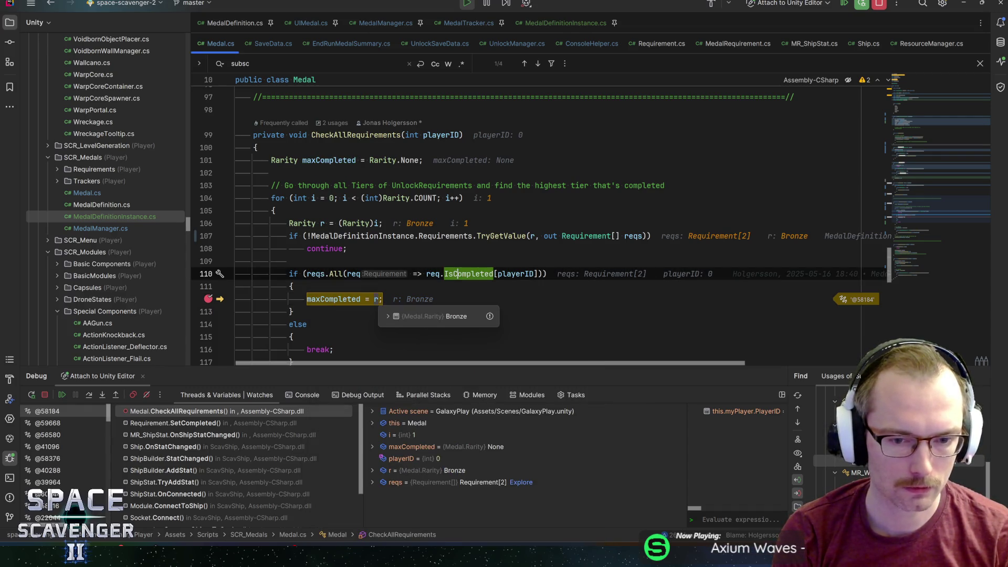
key(F5)
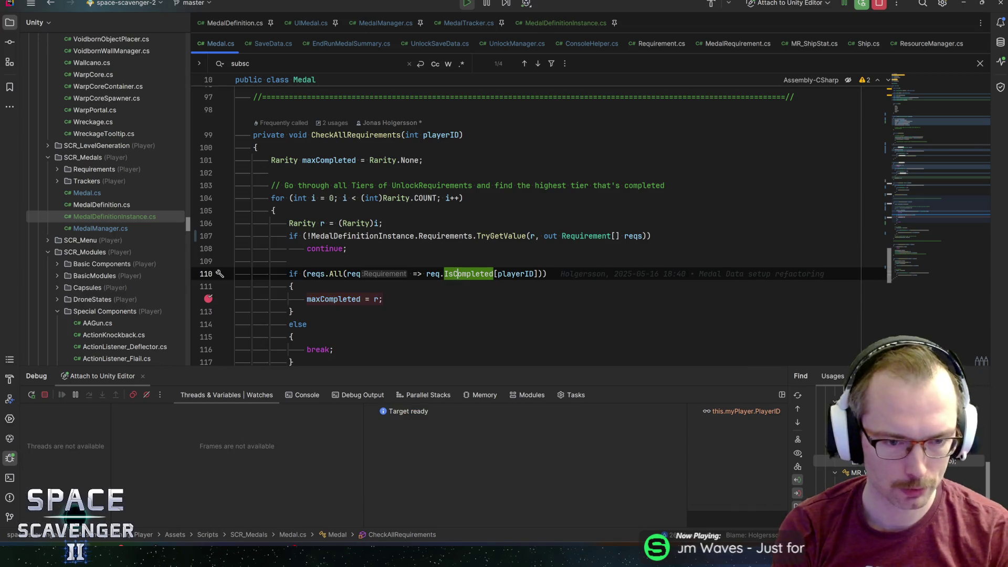
key(alt+Tab)
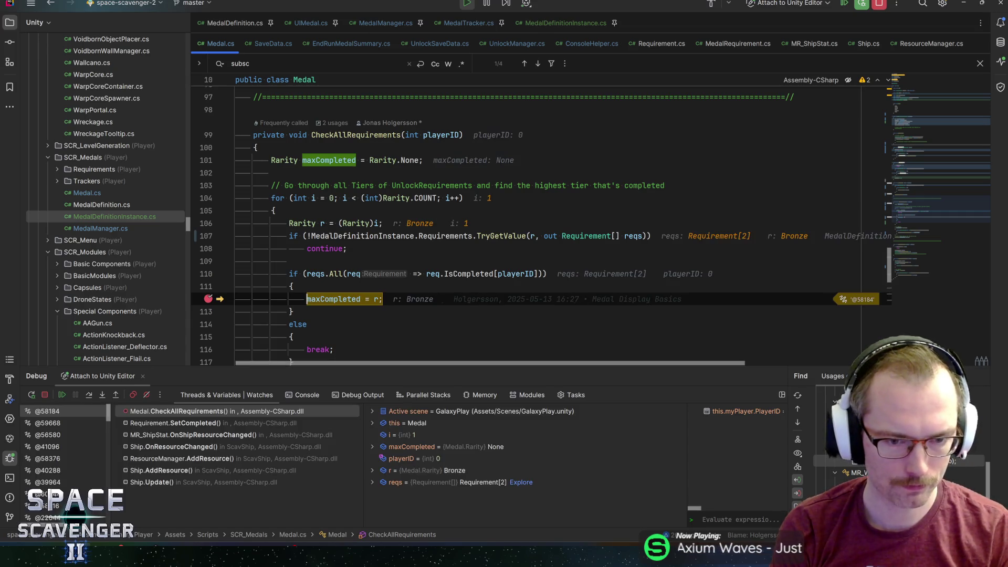
key(F5)
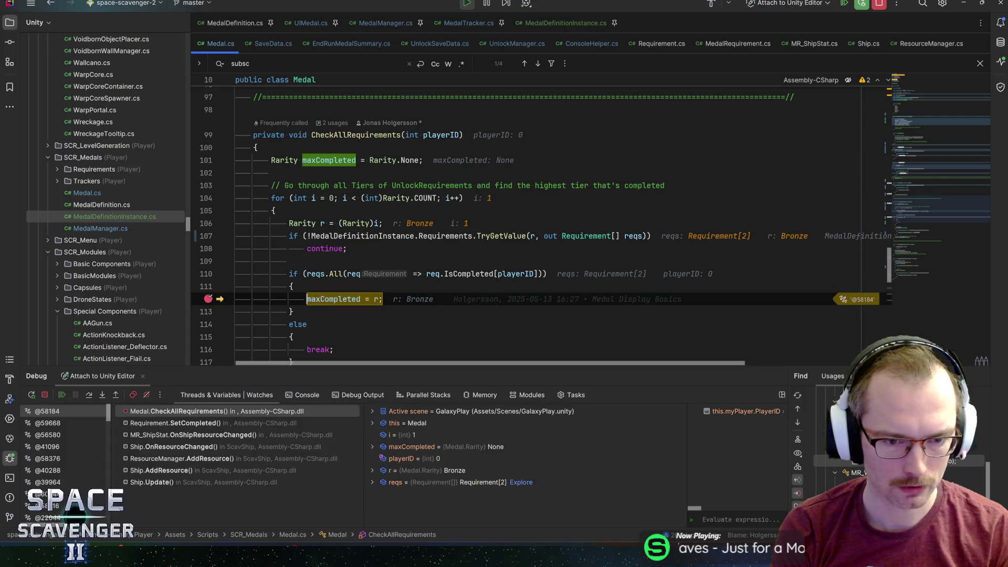
mouse_move(376, 299)
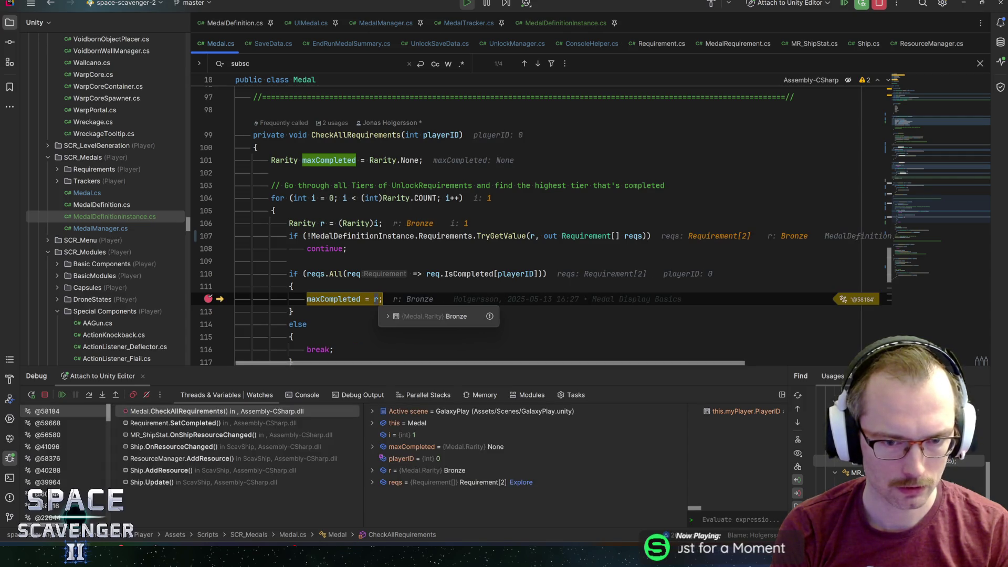
mouse_move(341, 298)
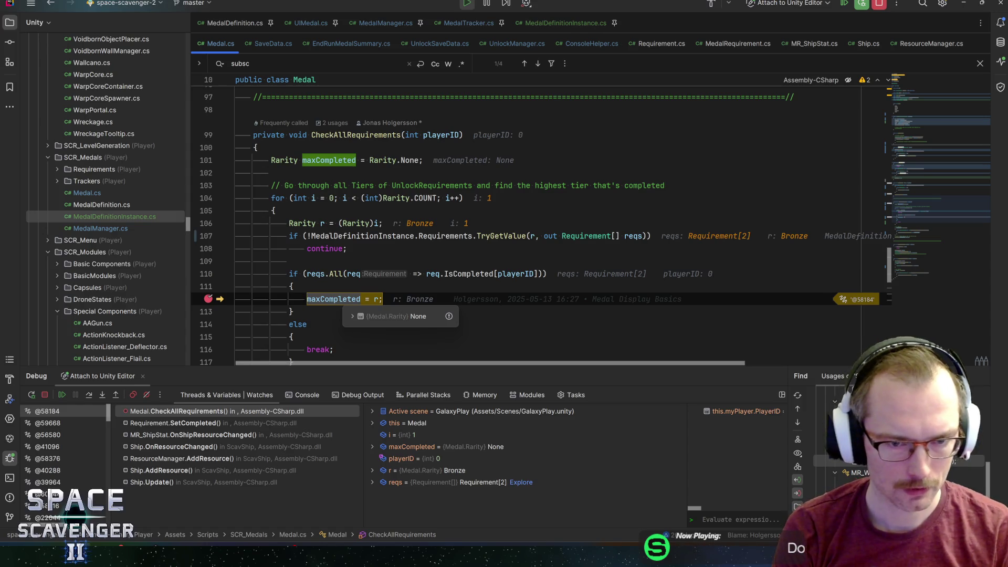
mouse_move(349, 158)
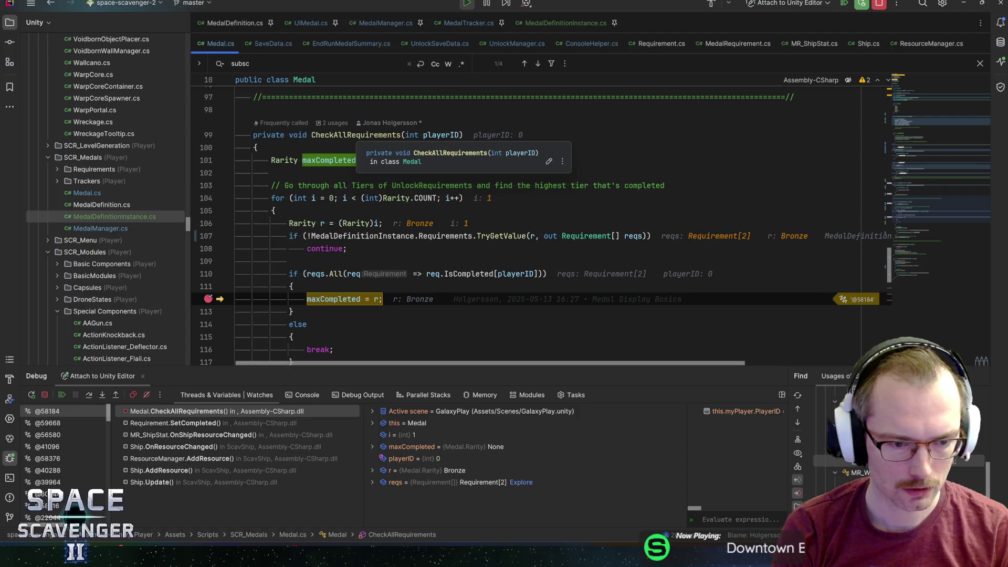
key(F5)
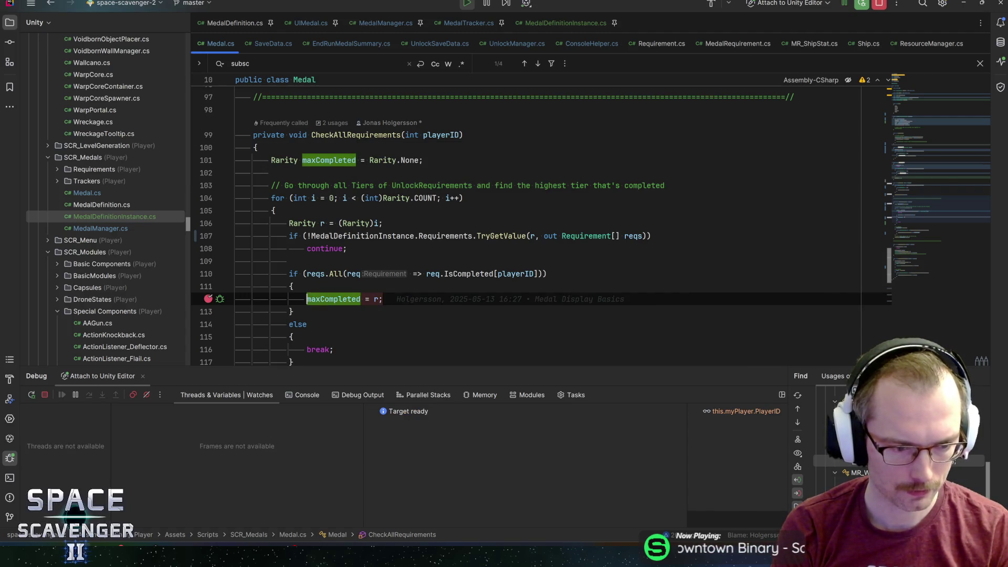
Step: Walk up the call stack from Ship.Update to the MR_ShipStat.OnShipResourceChanged frame
click(173, 482)
click(175, 471)
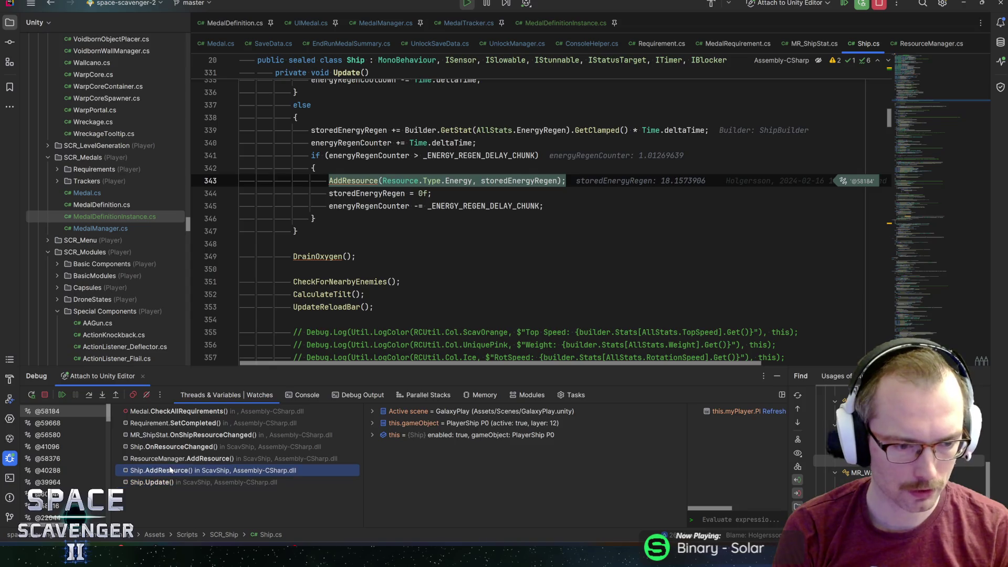
click(179, 459)
click(182, 446)
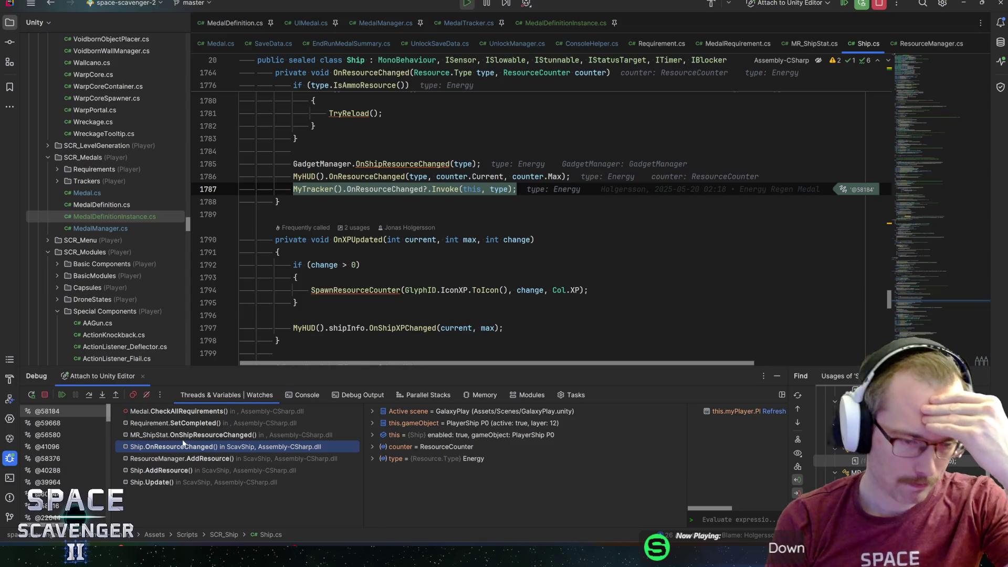
click(182, 435)
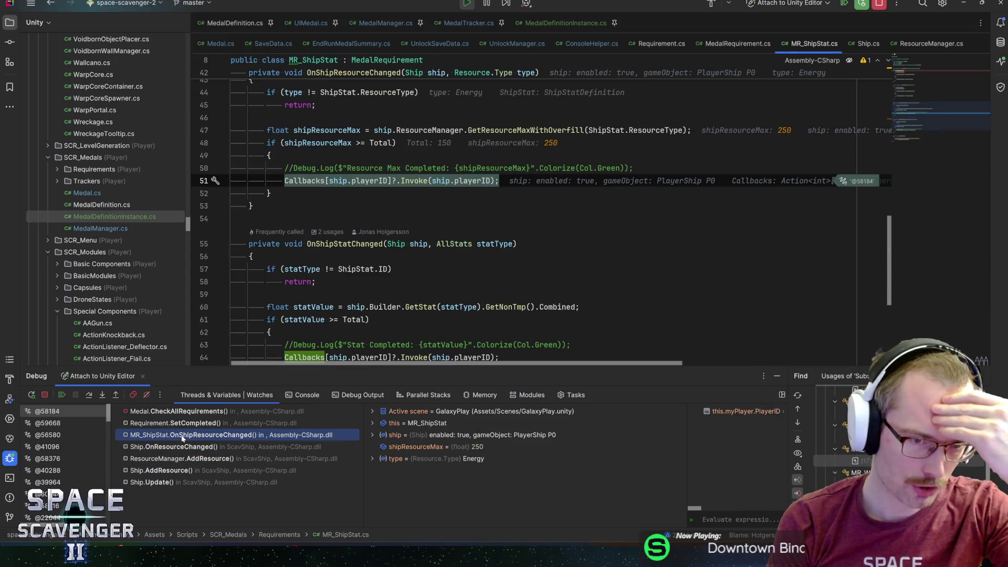
click(180, 446)
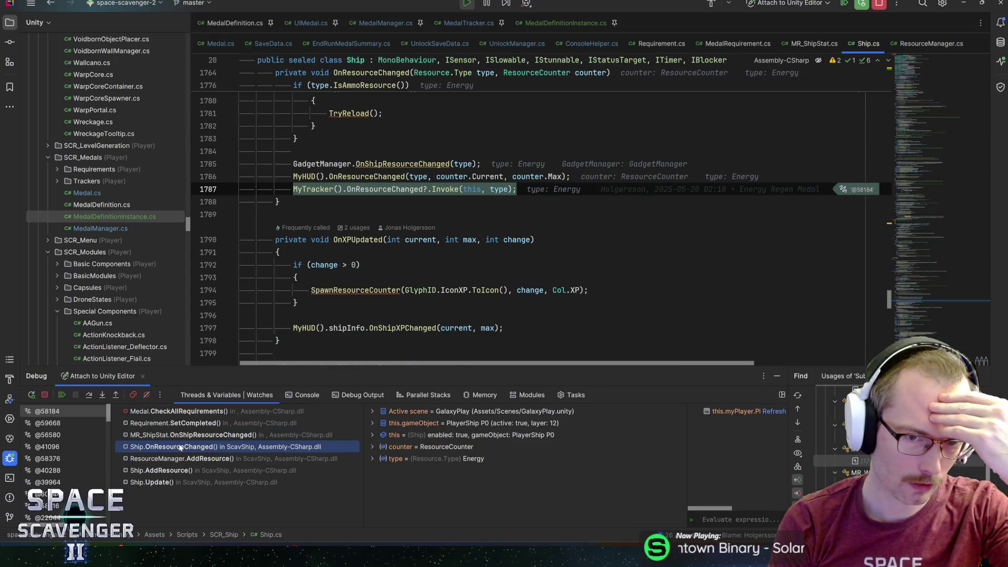
click(178, 435)
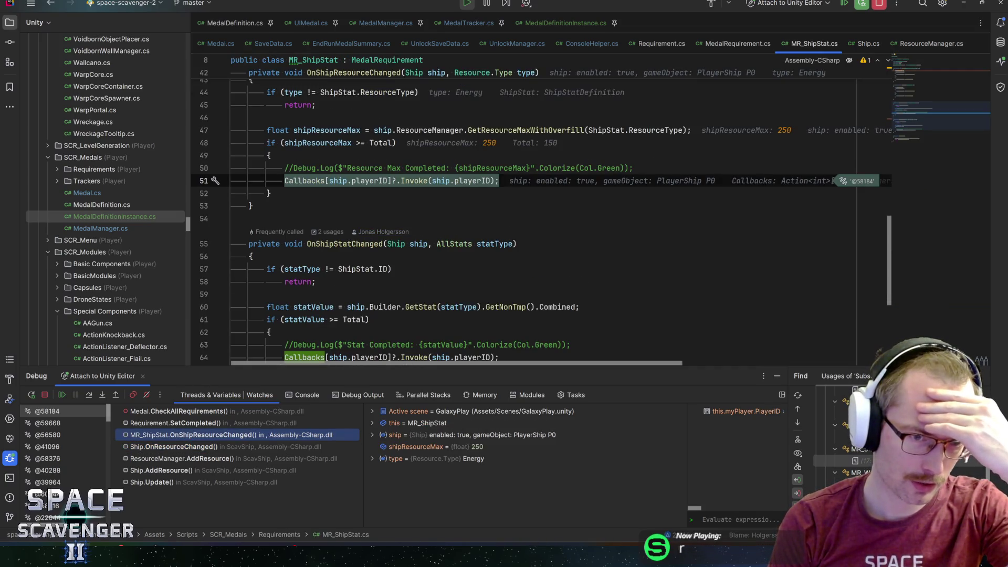
Step: Check the Callbacks, shipResourceMax (250) and Total (150) values in OnShipResourceChanged
click(311, 181)
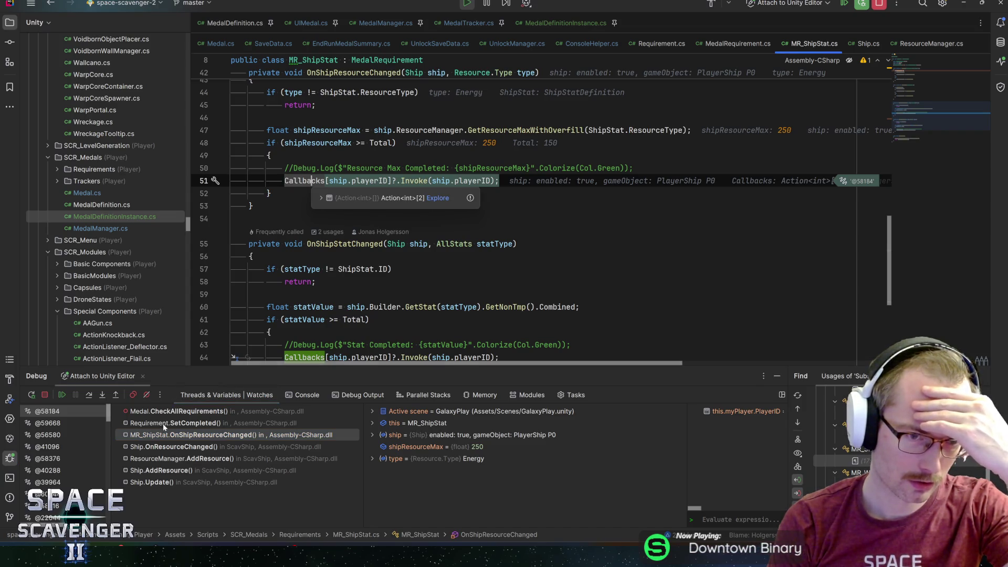
click(315, 143)
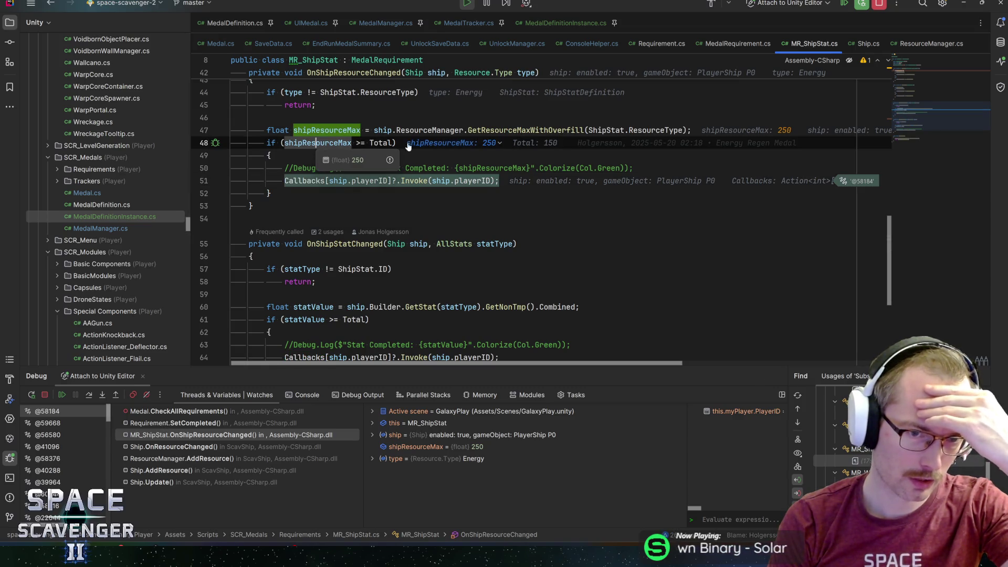
mouse_move(381, 144)
scroll(312, 231, up, 3)
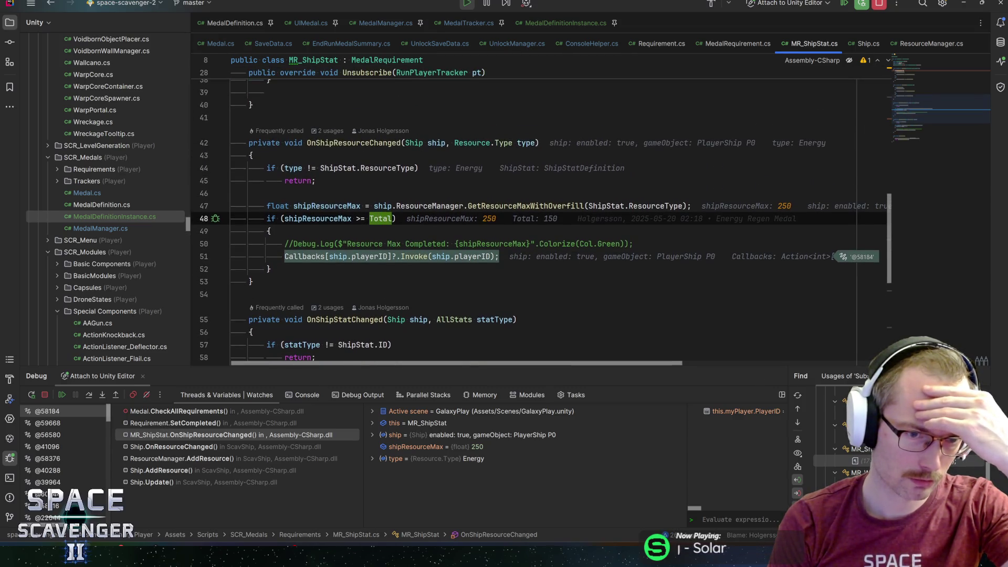
mouse_move(315, 220)
click(387, 218)
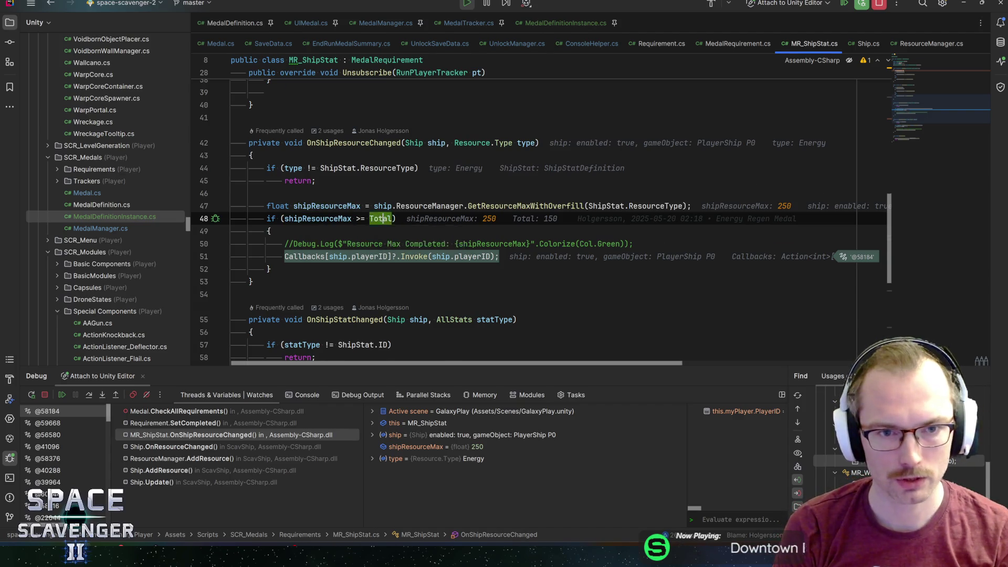
Step: Go to Total's declaration and back to the line 48 check, twice
key(ctrl+b)
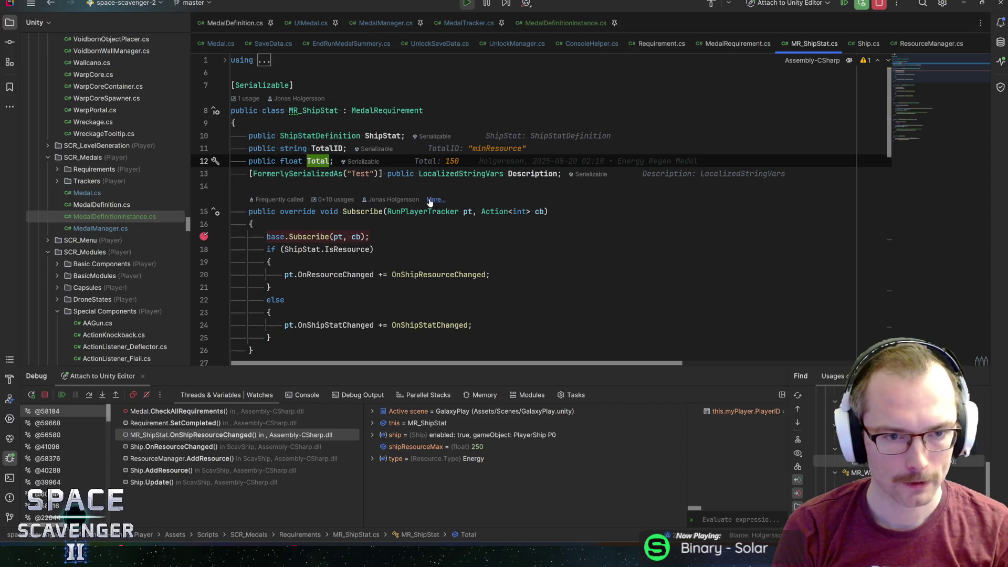
key(ctrl+alt+Left)
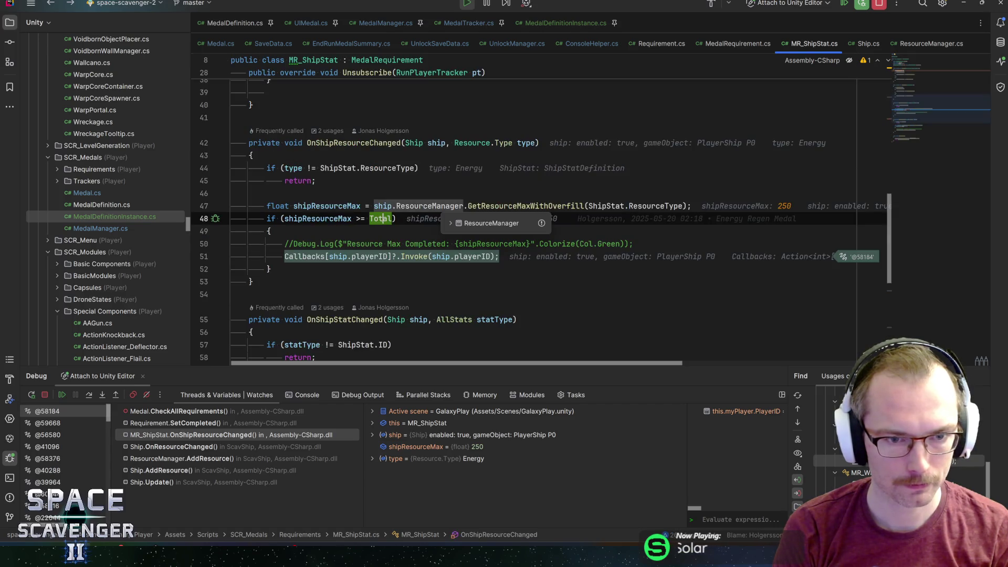
key(ctrl+b)
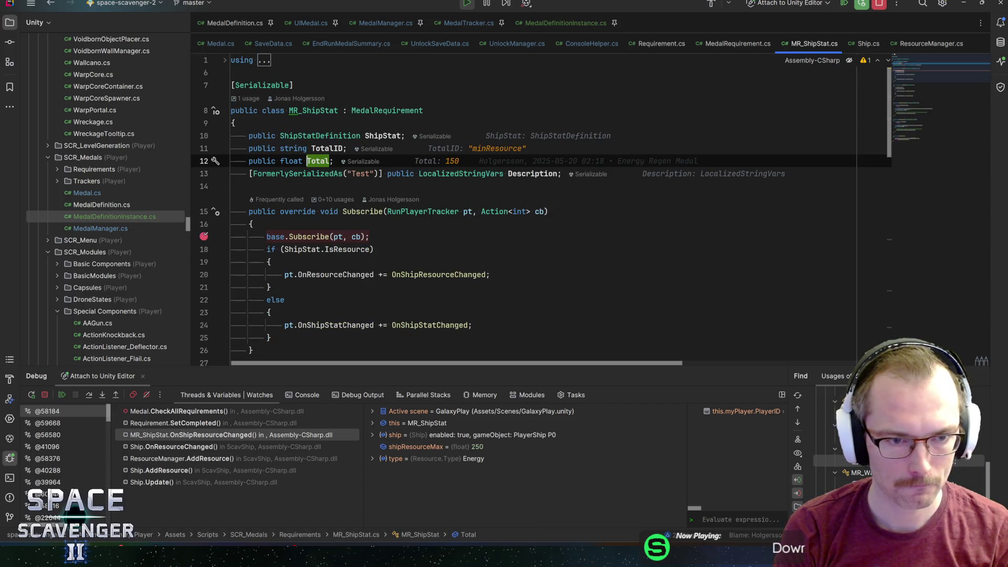
key(ctrl+alt+Left)
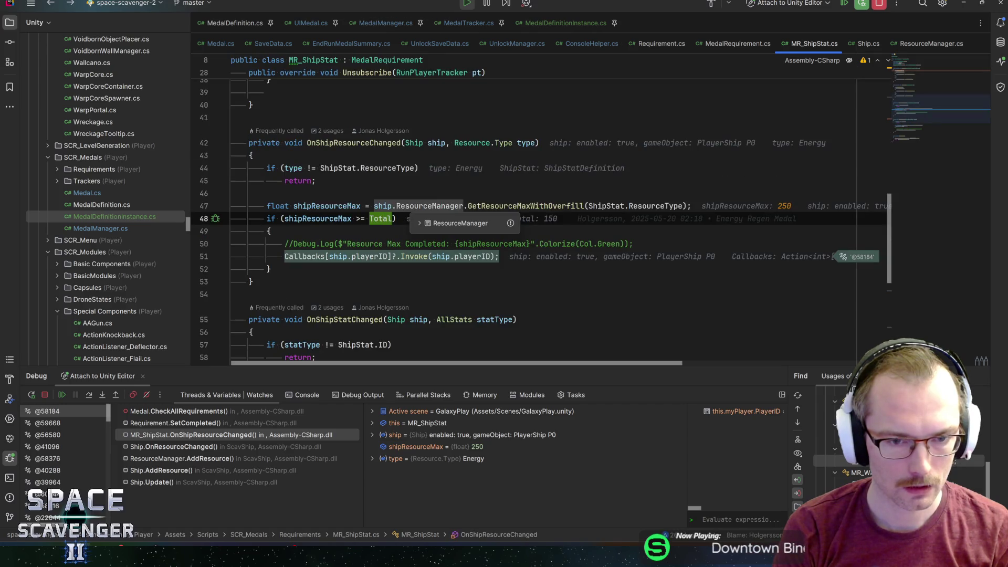
key(Down)
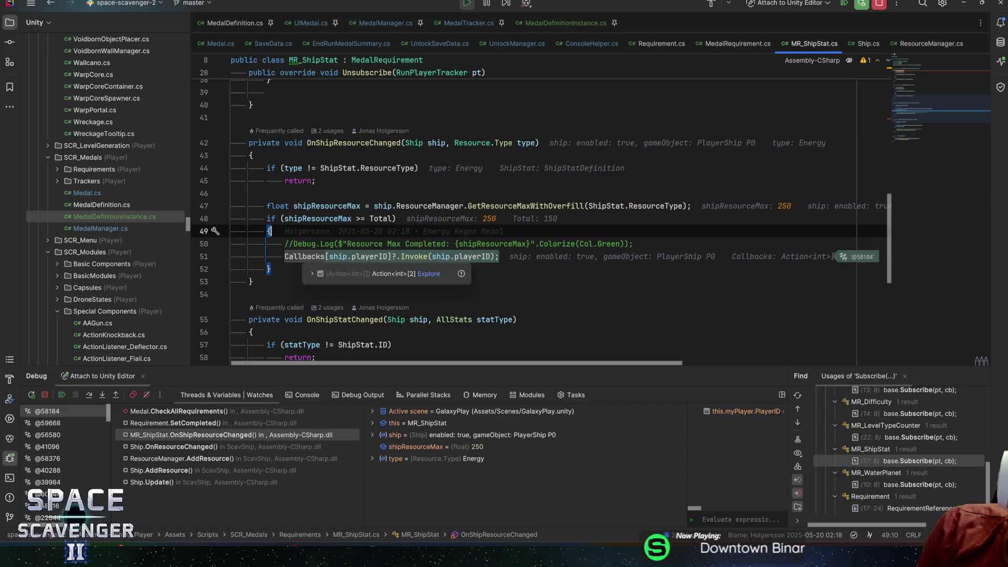
Step: Jump to the execution point in Medal.cs and cancel the debugger rerun prompt
key(alt+F10)
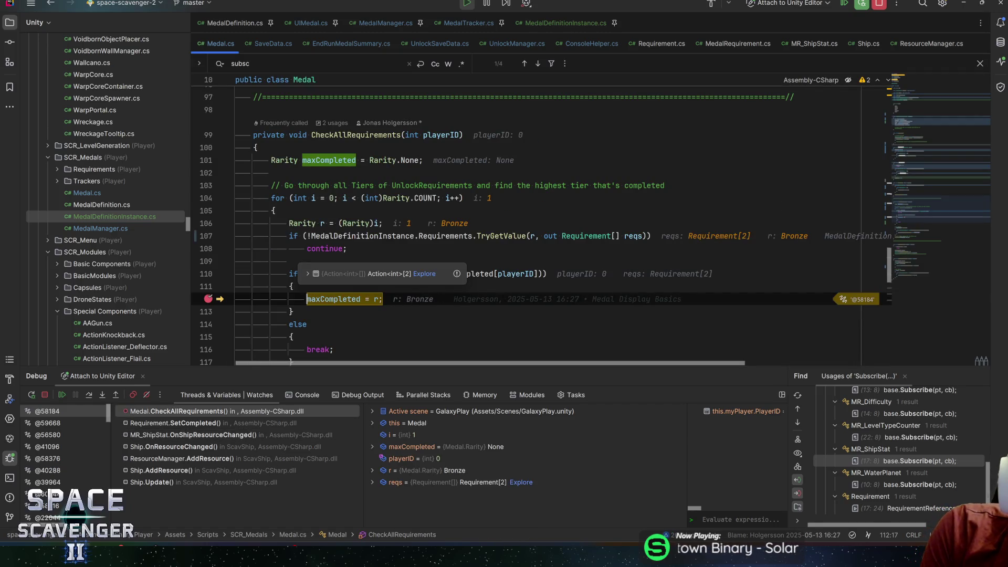
key(F9)
key(shift+F9)
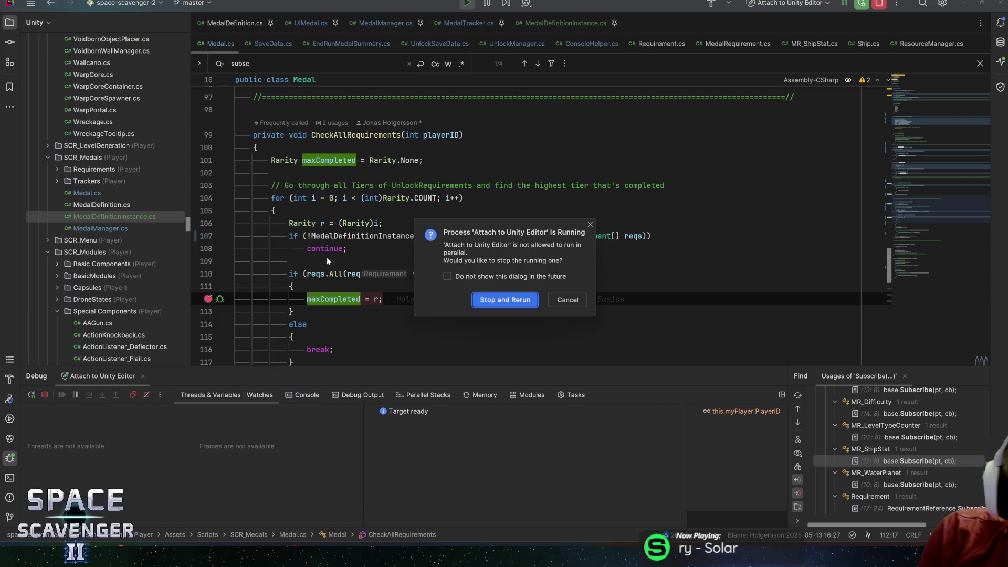
key(Escape)
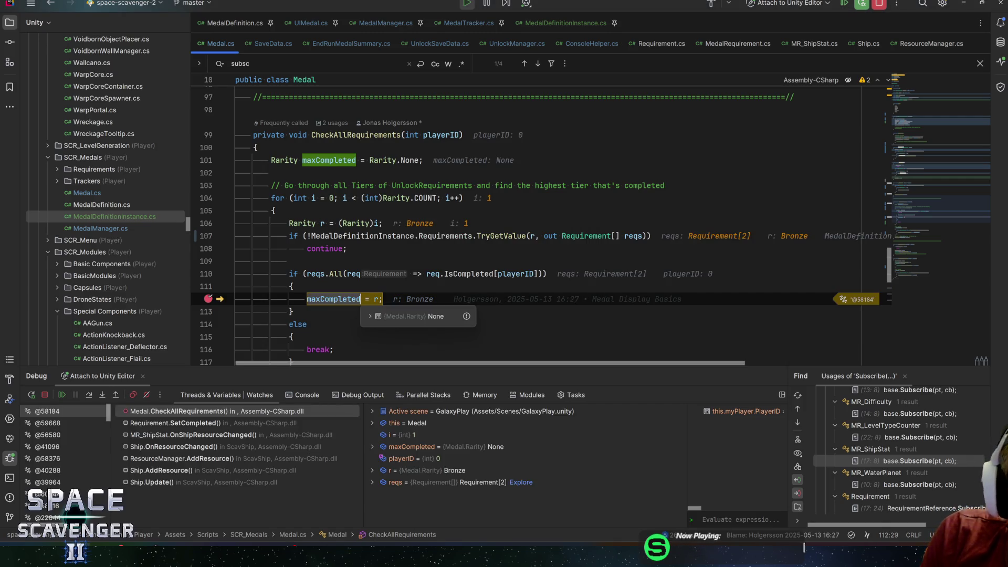
Step: Resume to the maxCompleted = r breakpoint, check its value, and open the Requirement.SetCompleted frame
click(306, 299)
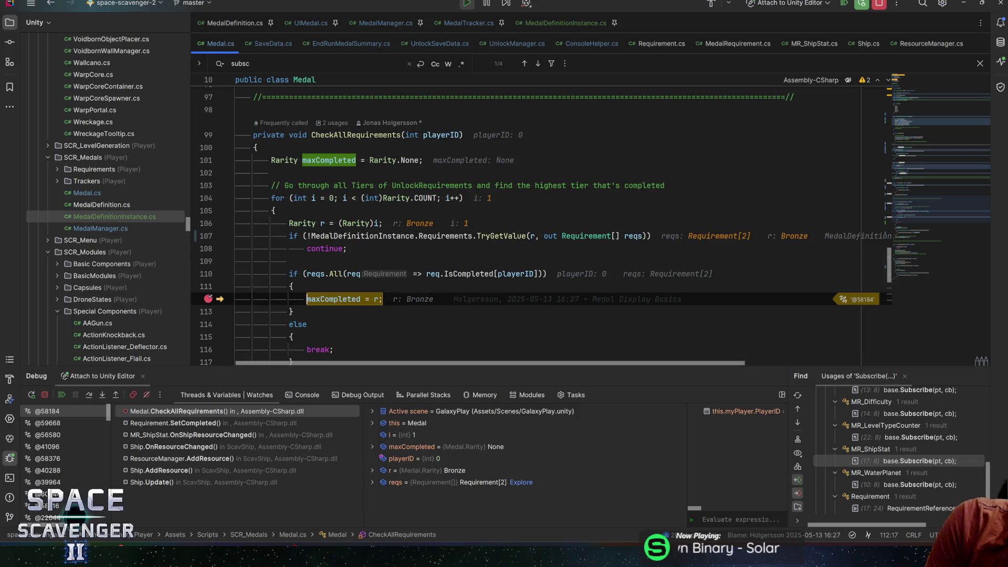
key(F5)
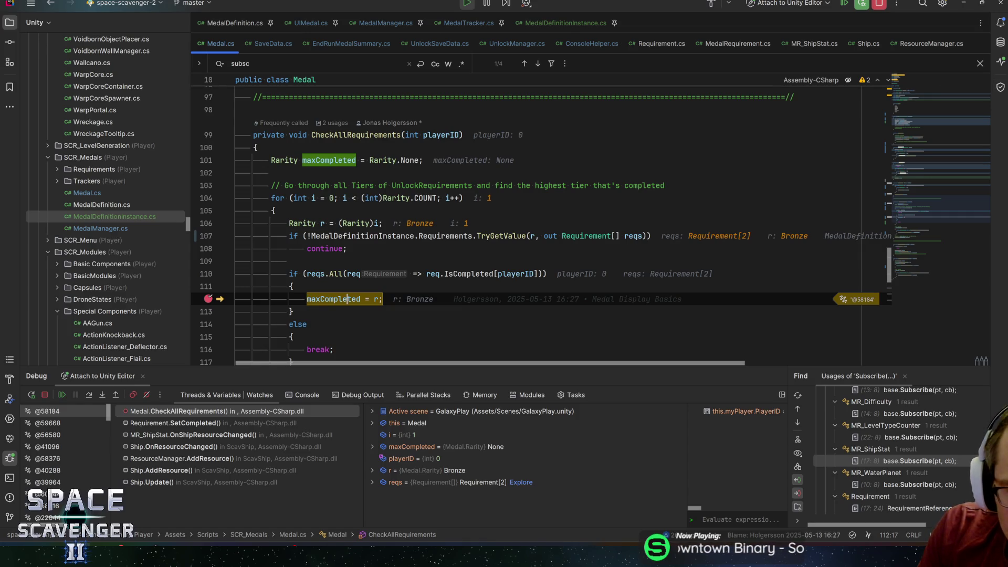
click(348, 299)
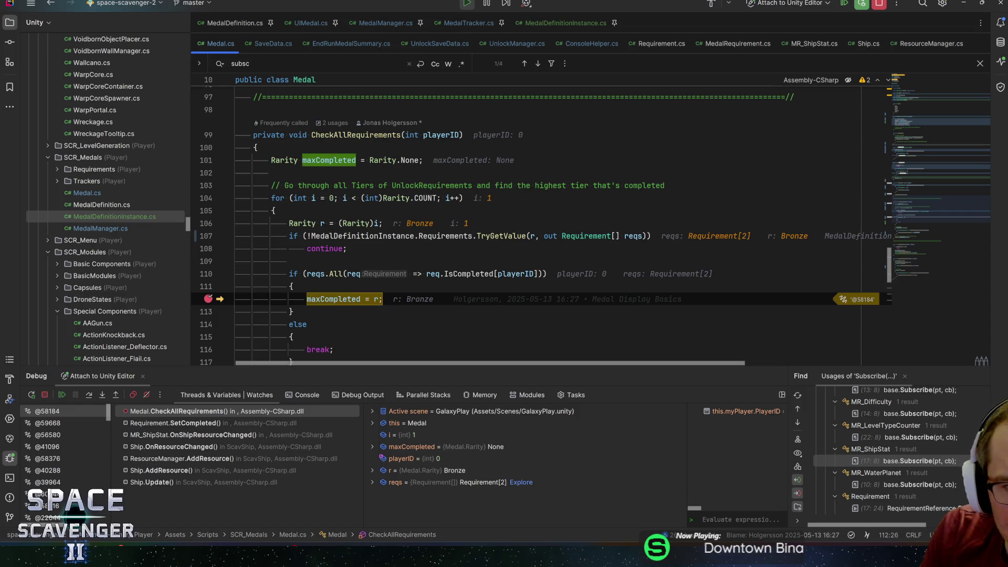
click(366, 135)
click(195, 424)
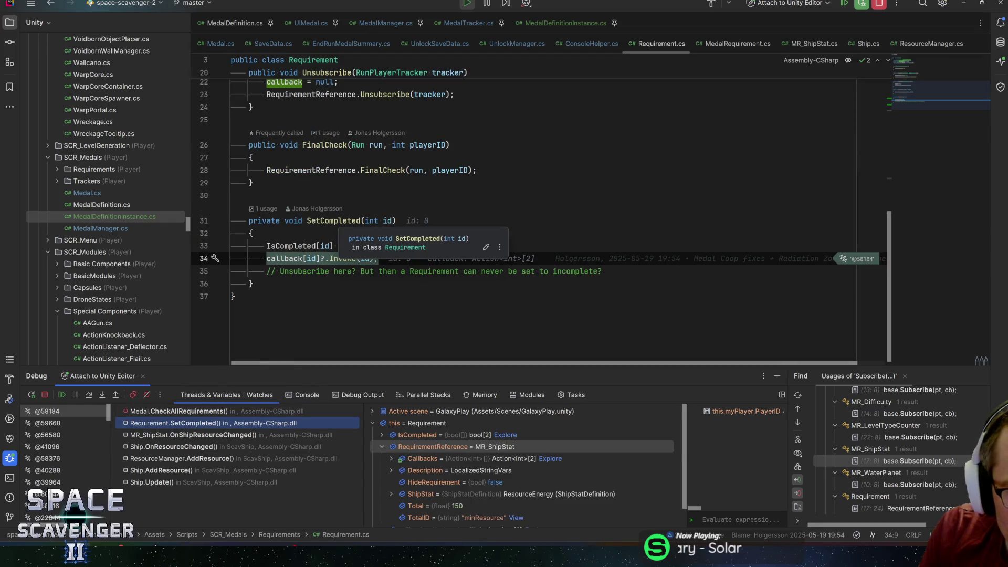
Step: Inspect the callback array on line 34 and follow Subscribe to its declaration in Requirement
click(282, 258)
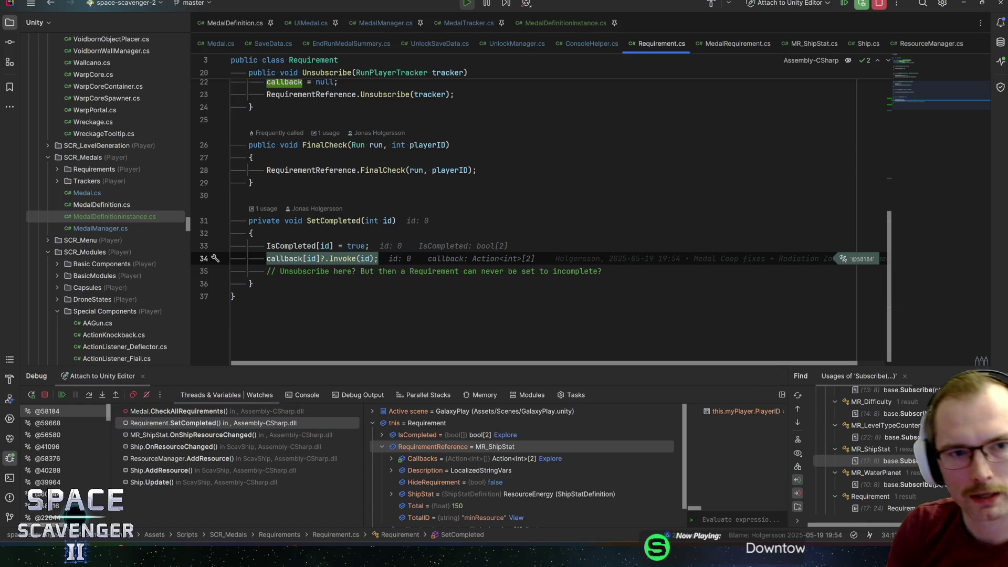
scroll(525, 210, up, 3)
scroll(525, 210, up, 3)
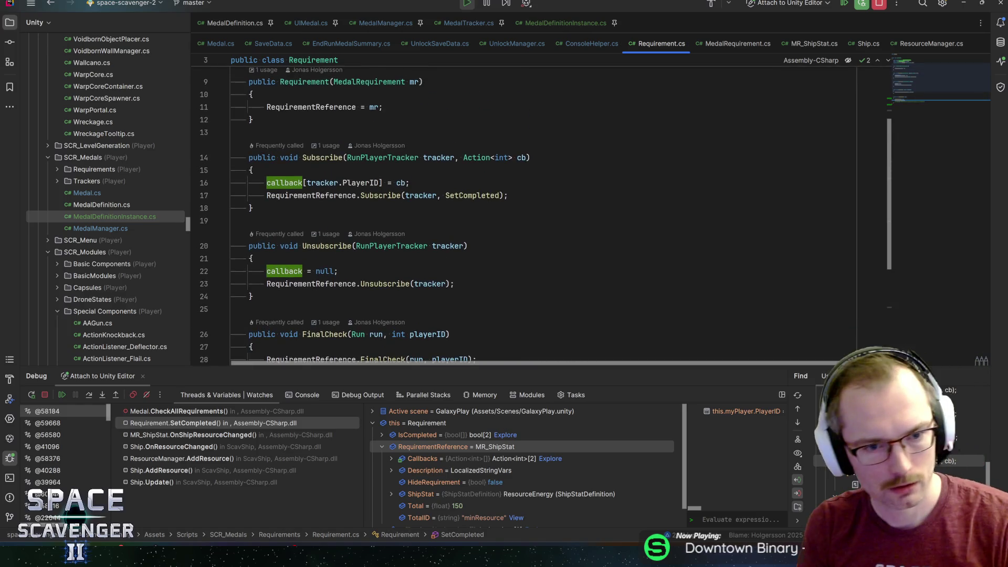
ctrl+click(322, 158)
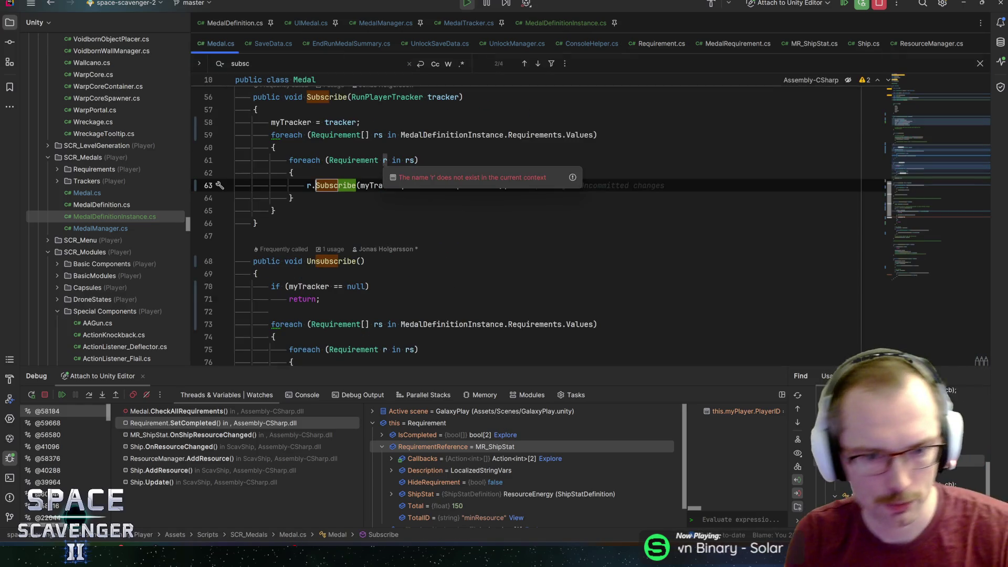
mouse_move(472, 186)
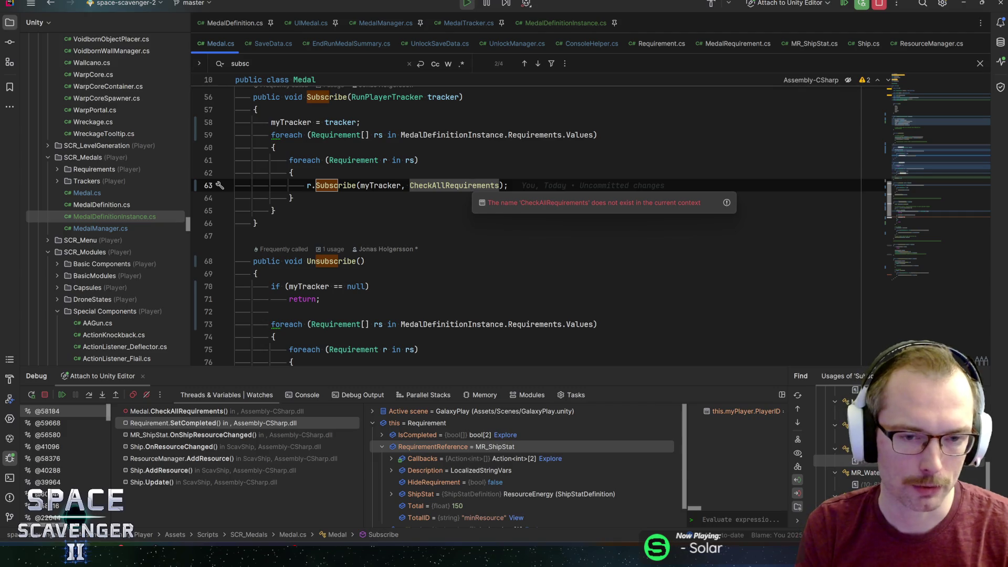
ctrl+click(336, 185)
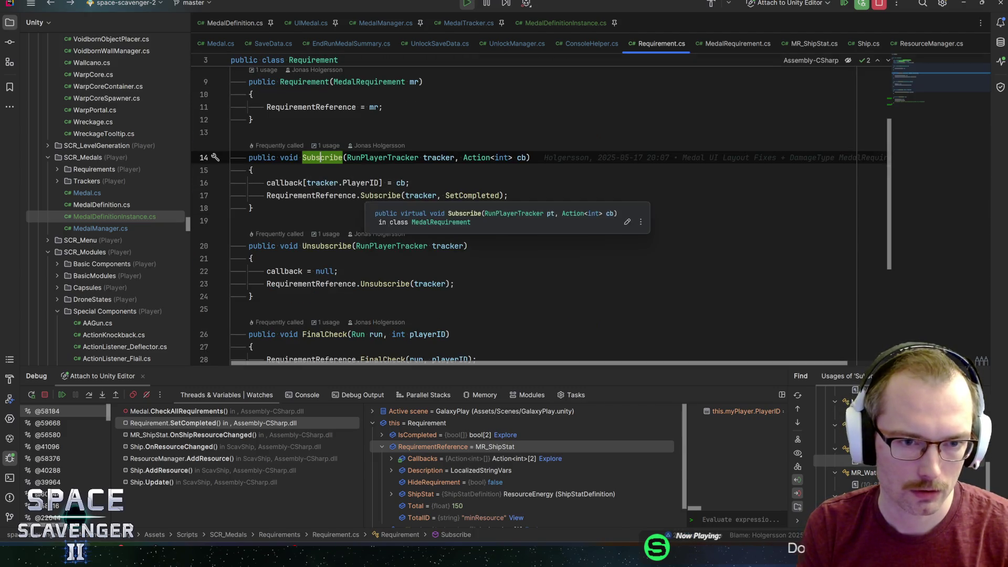
Step: Examine the Requirement class, its MedalRequirement field and Subscribe's Action<int> cb parameter
scroll(317, 257, down, 3)
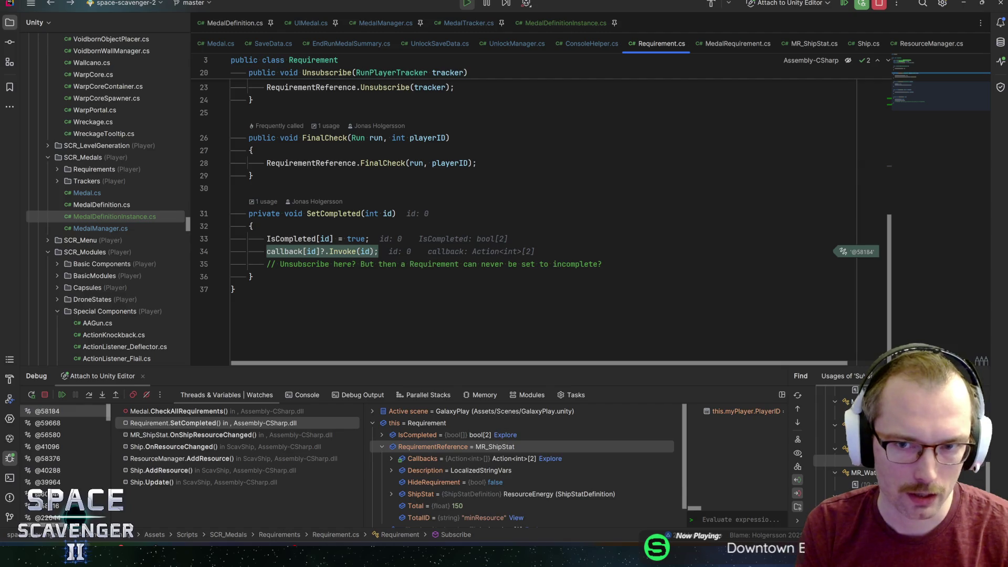
mouse_move(283, 252)
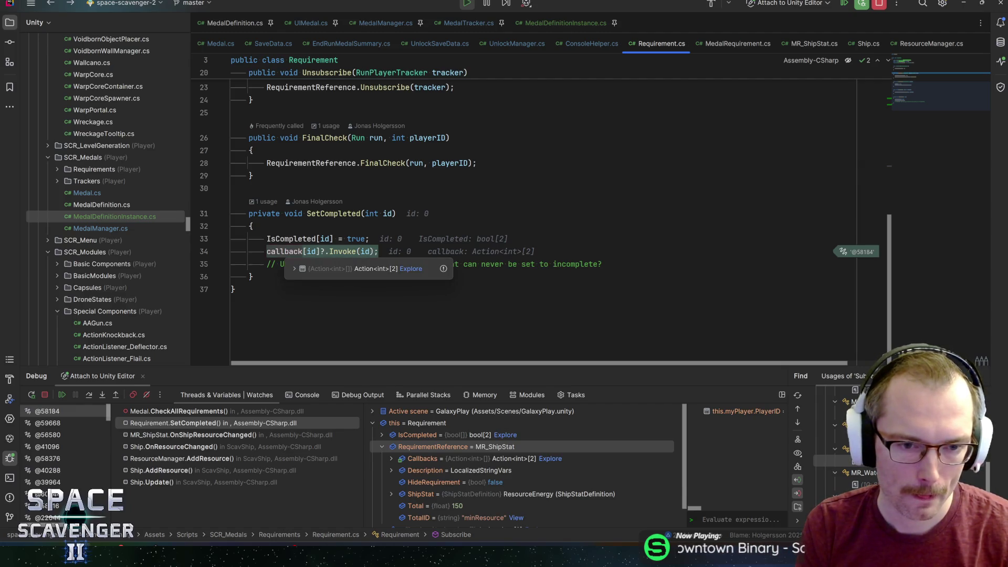
scroll(948, 128, up, 3)
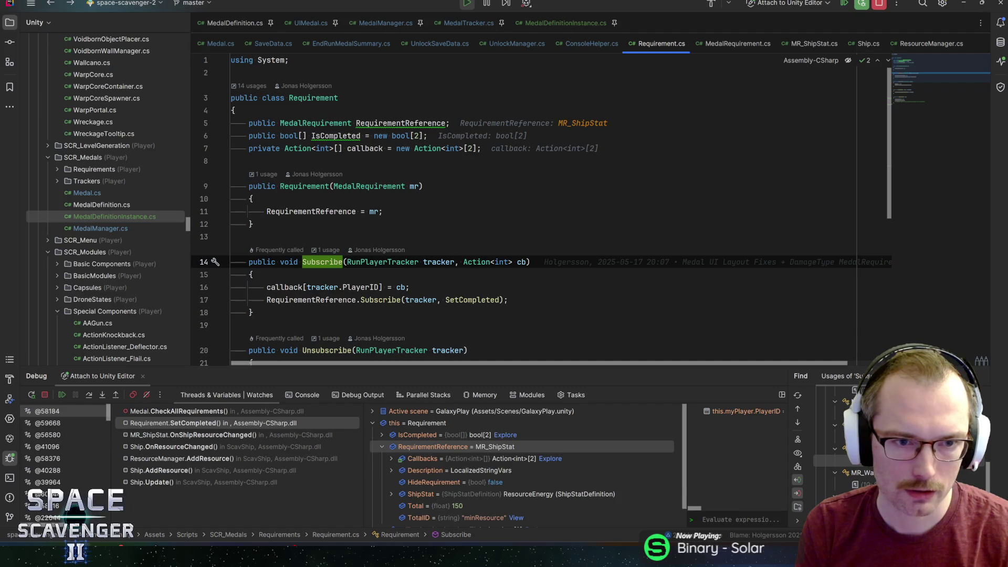
click(308, 97)
double_click(313, 98)
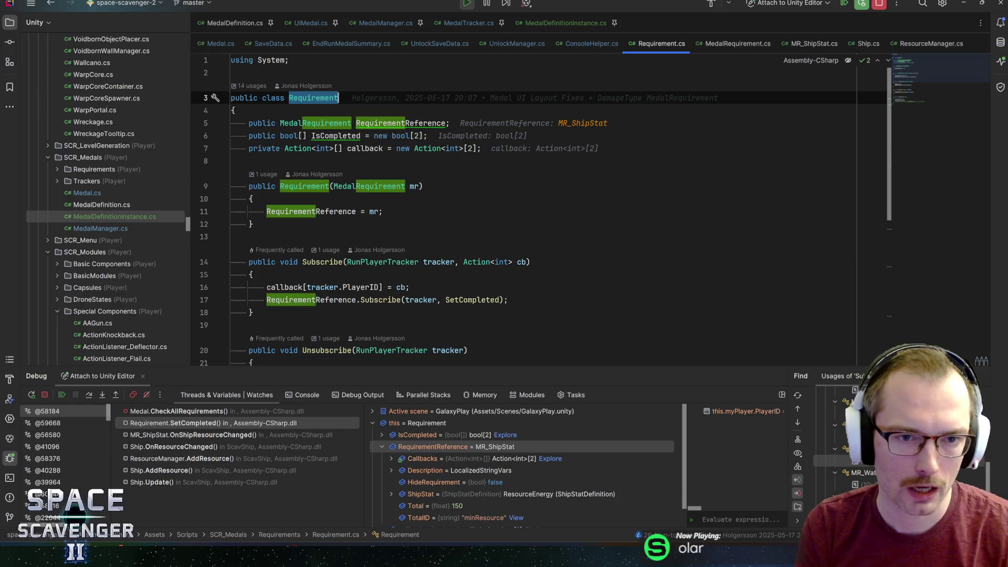
key(Down)
key(Down)
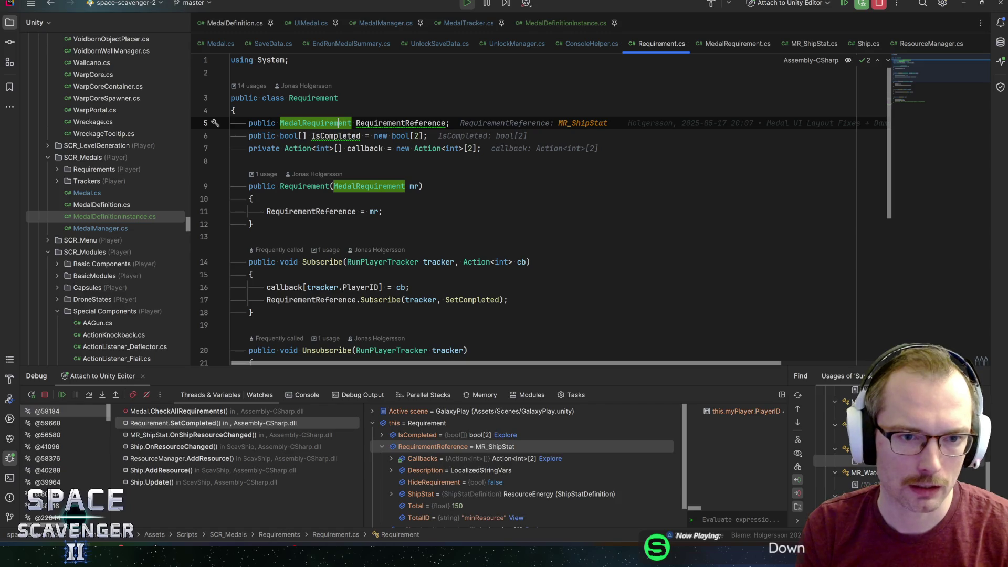
drag(530, 261, 462, 261)
click(463, 262)
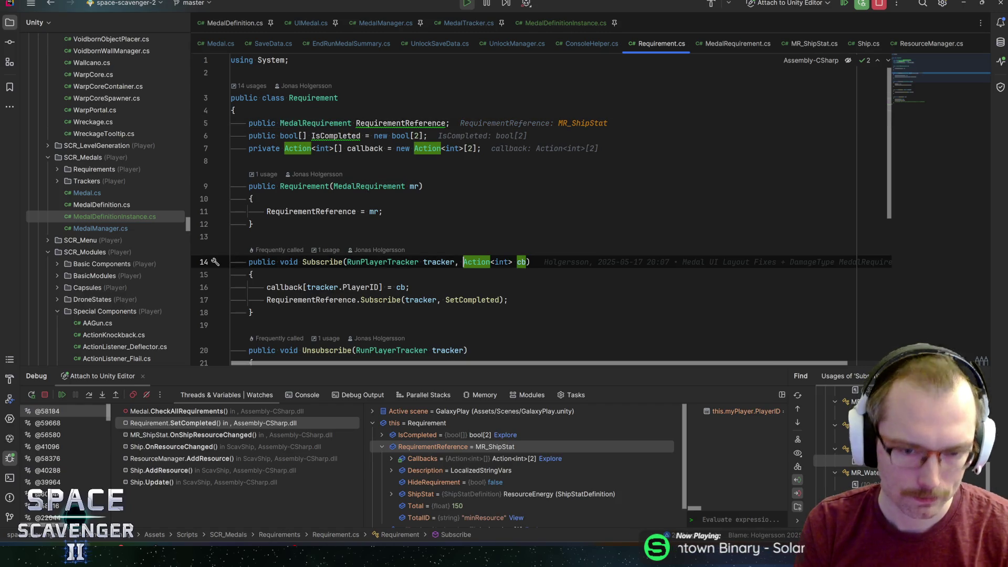
click(409, 287)
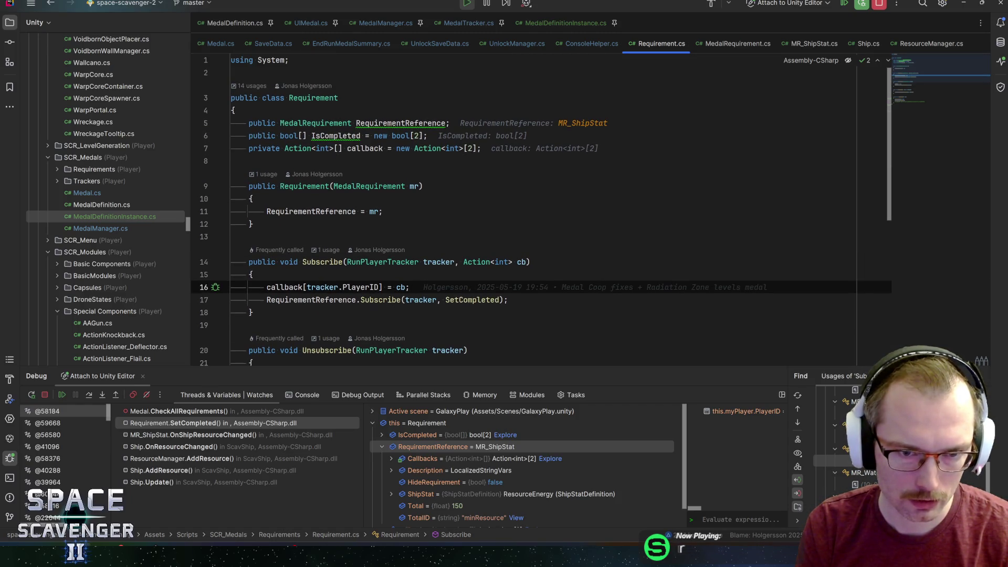
Step: Inspect the callback field and its use in SetCompleted, then return to CheckAllRequirements in Medal.cs
click(365, 148)
click(251, 274)
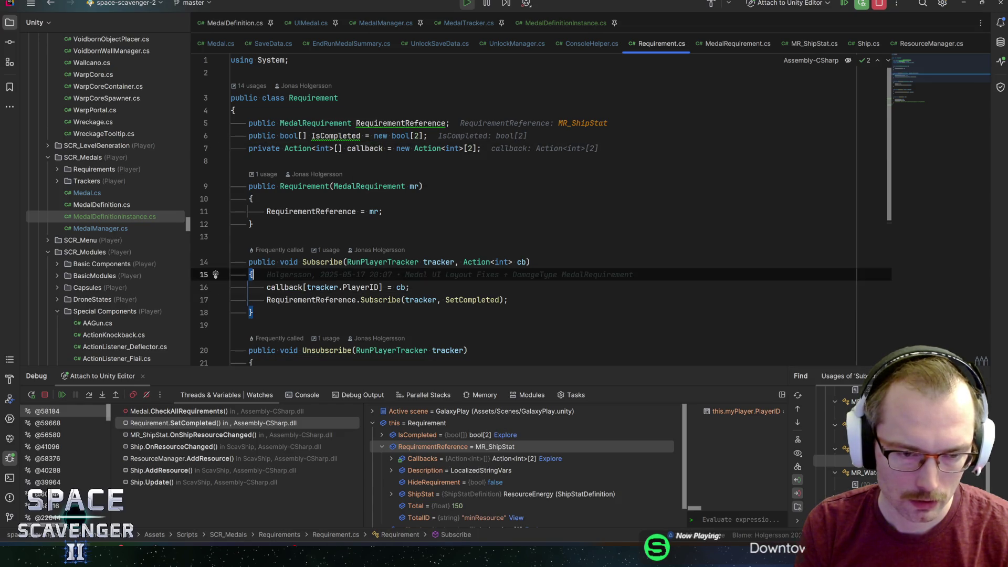
scroll(472, 236, down, 3)
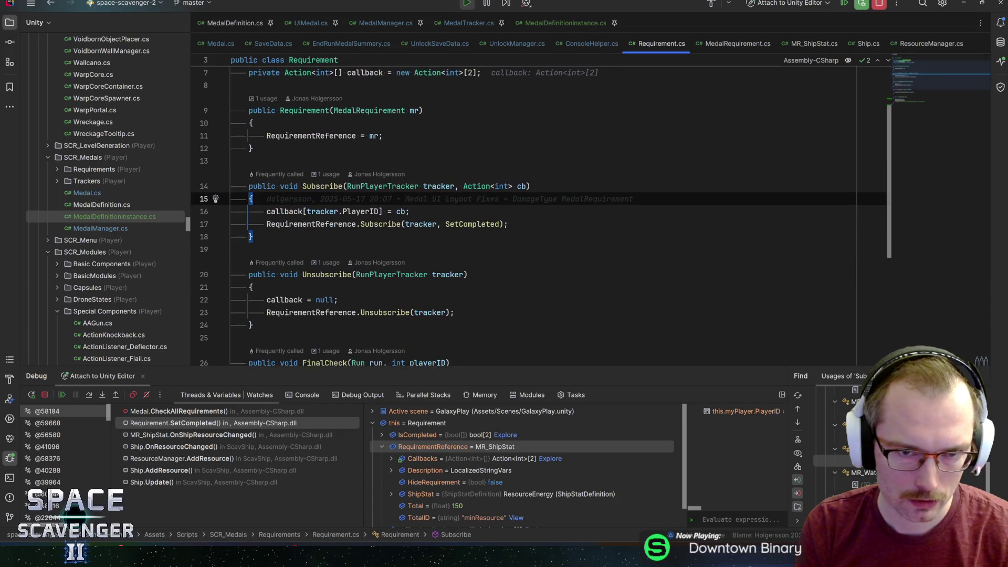
scroll(472, 237, down, 3)
scroll(472, 210, down, 6)
click(303, 258)
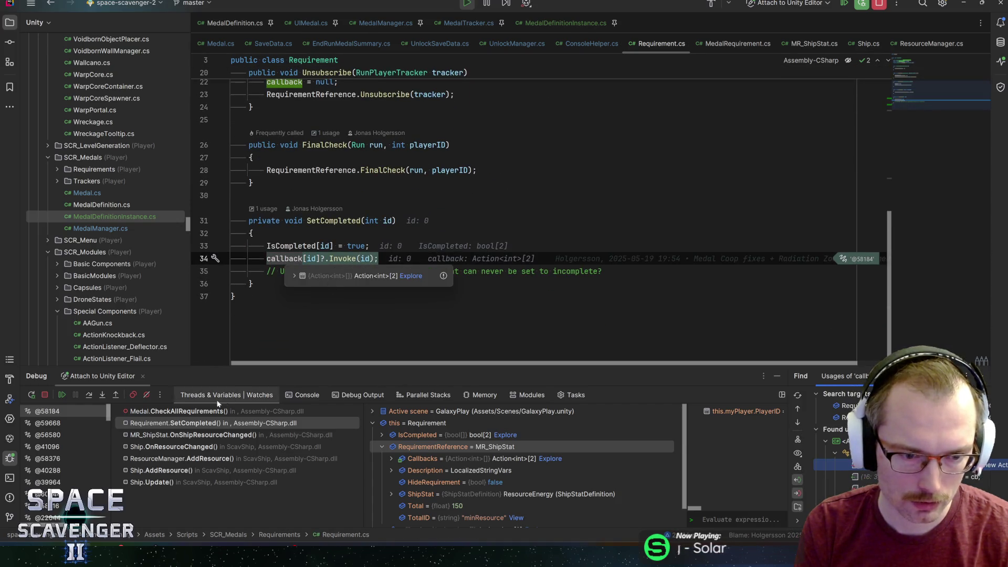
click(188, 412)
scroll(525, 226, up, 3)
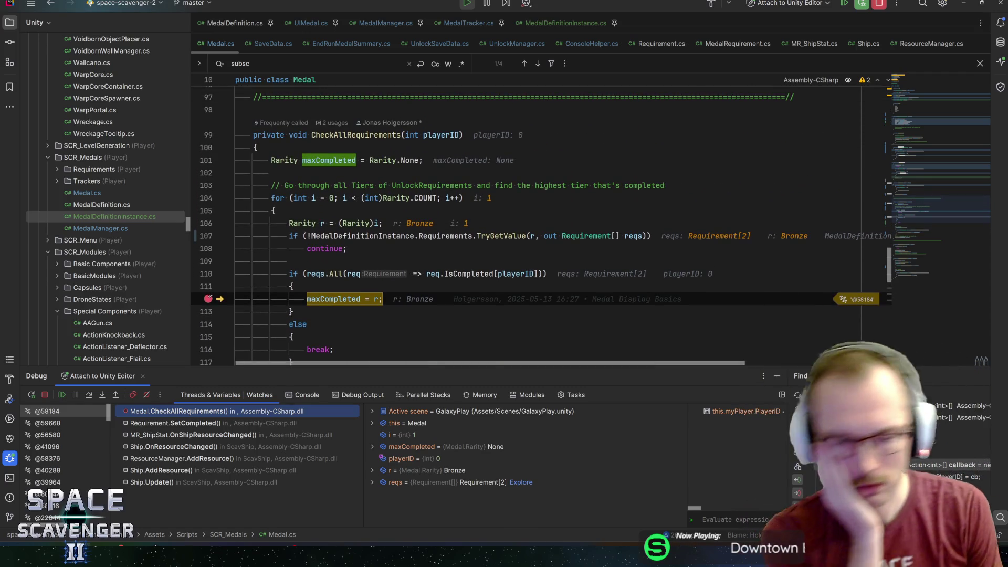
Step: Search Medal.cs for all occurrences of maxCompleted
mouse_move(362, 223)
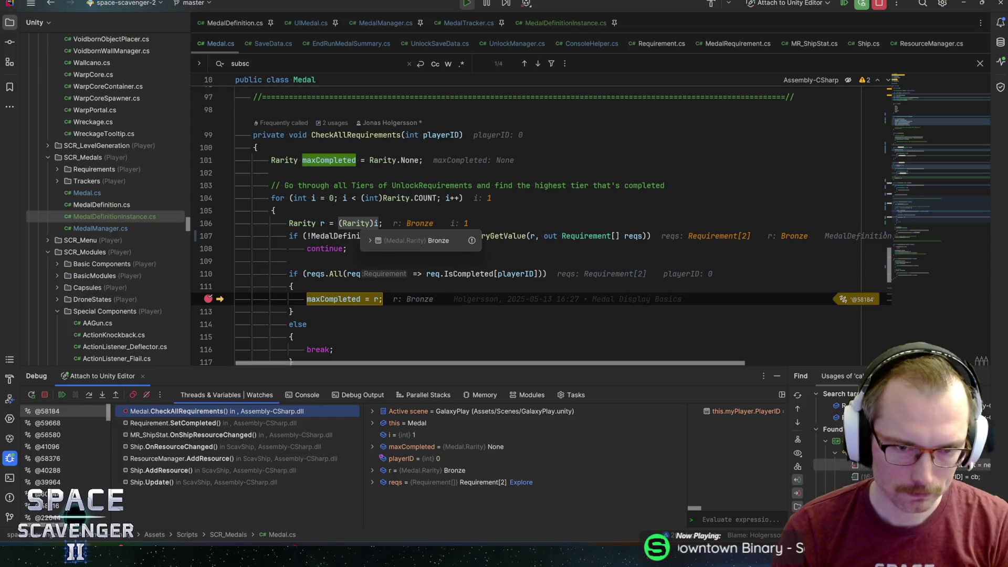
click(273, 210)
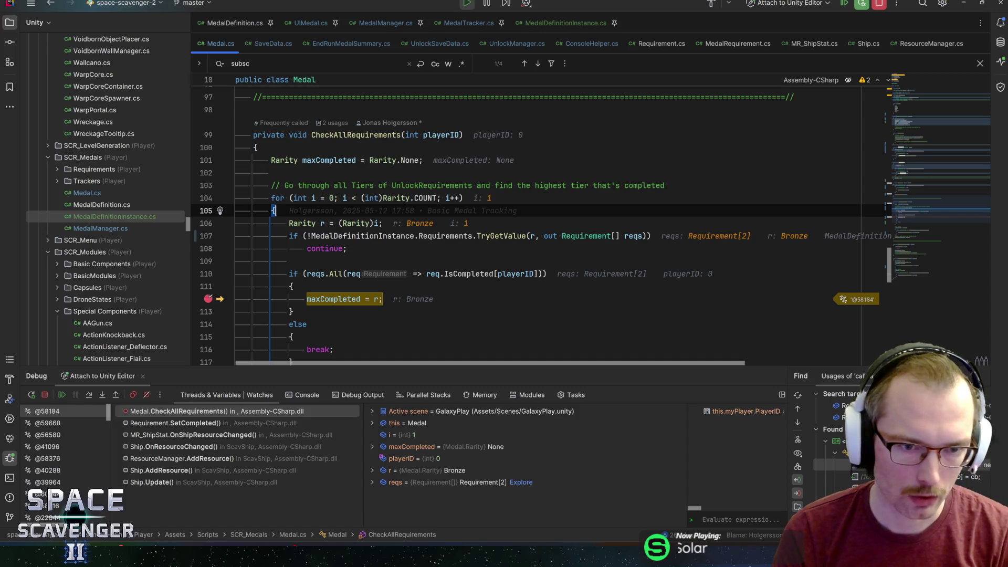
mouse_move(329, 160)
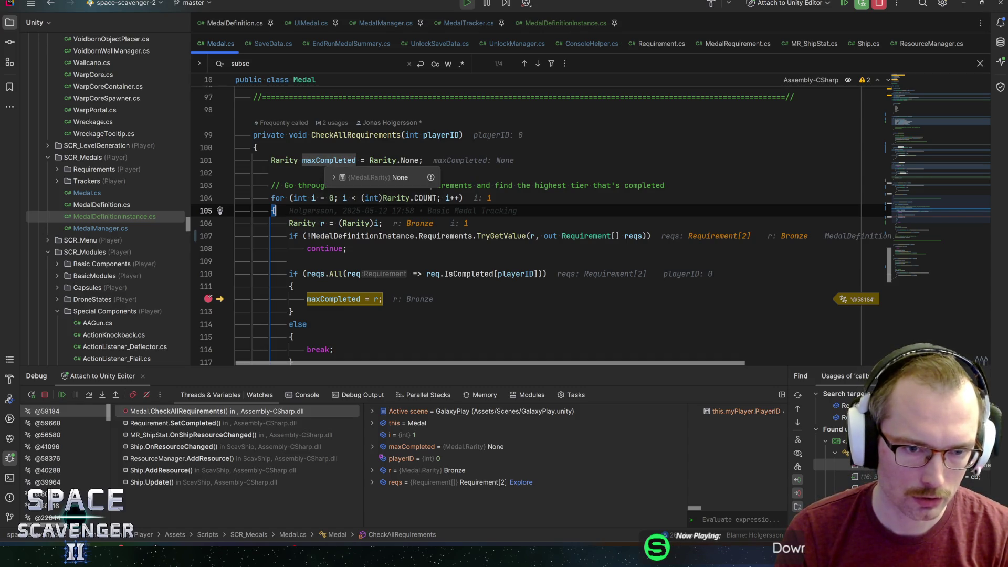
double_click(328, 160)
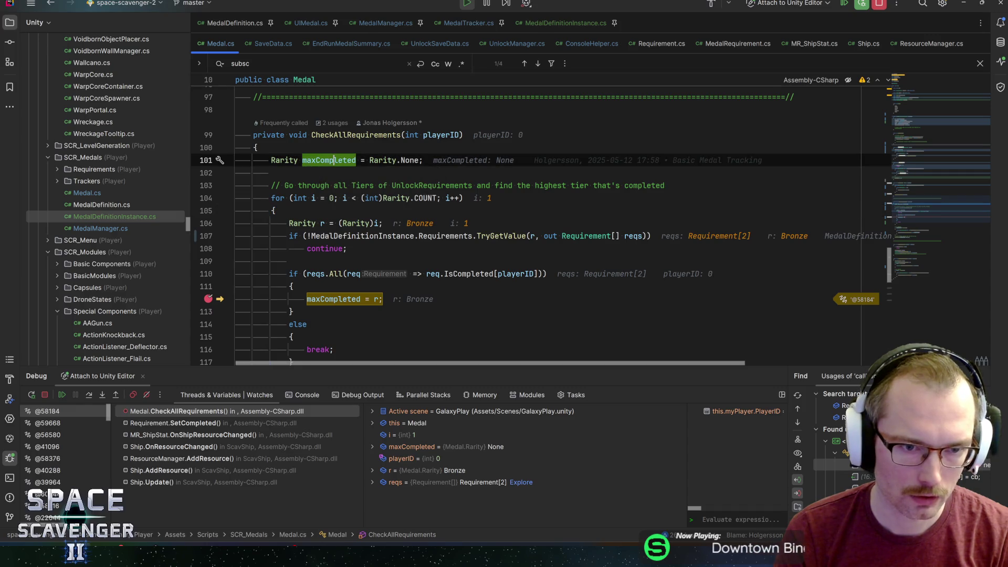
key(ctrl+f)
scroll(419, 252, down, 3)
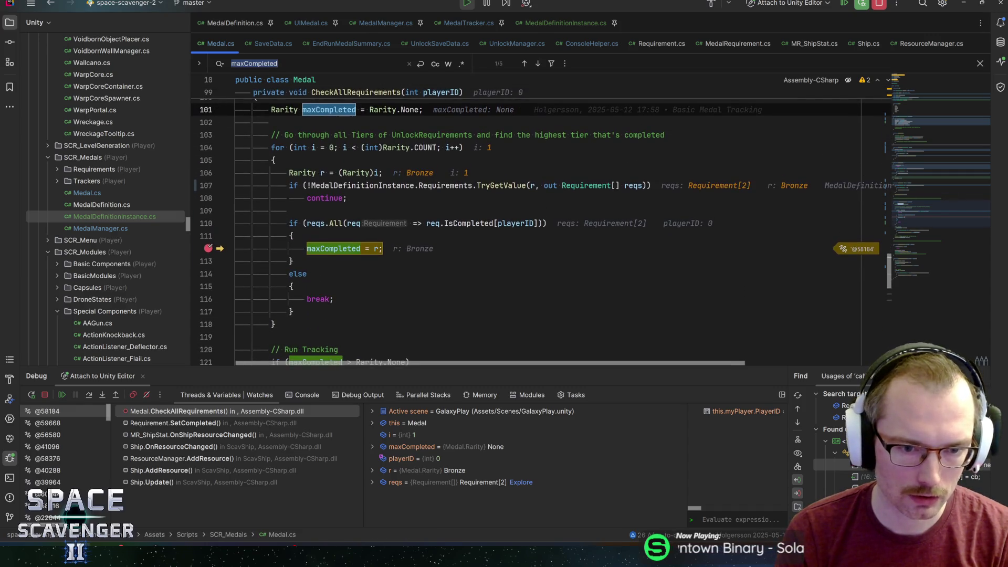
scroll(540, 236, down, 3)
scroll(540, 236, down, 2)
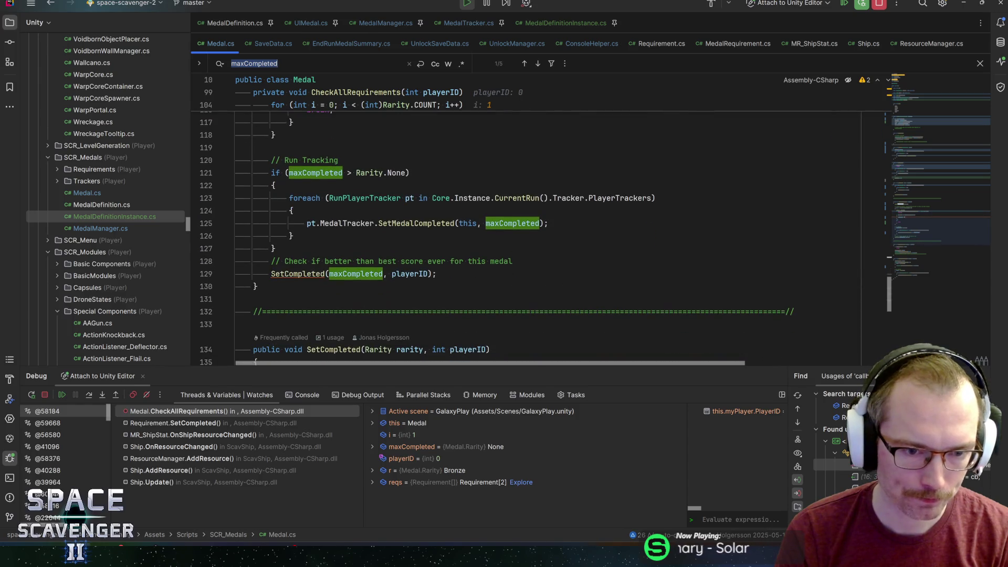
Step: Check how SetCompleted sets CompletedRarity, then replace Rarity.None on line 101 with CompletedRarity
ctrl+click(298, 273)
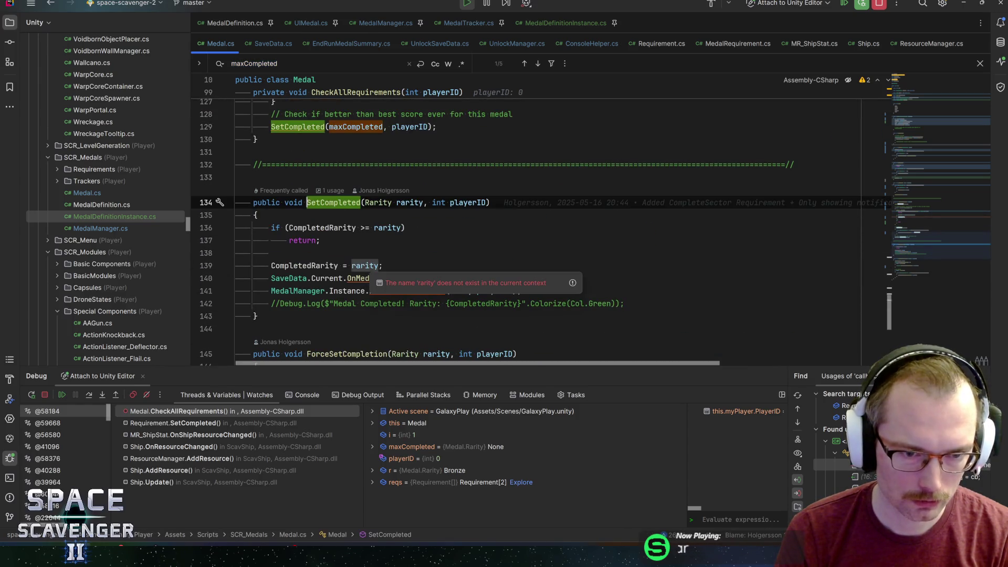
click(321, 227)
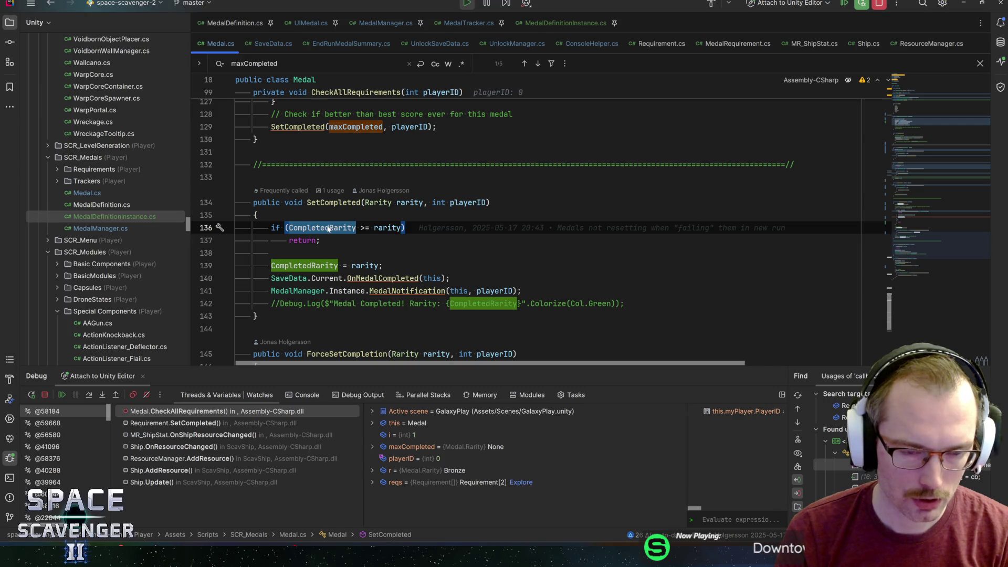
mouse_move(923, 225)
mouse_down()
mouse_move(927, 134)
mouse_move(933, 206)
mouse_up()
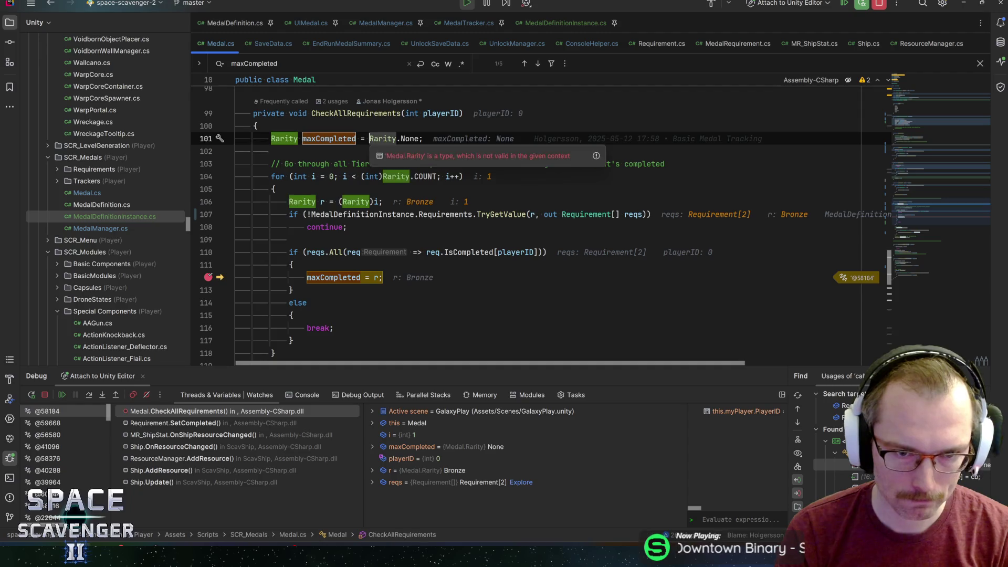
drag(369, 139, 418, 138)
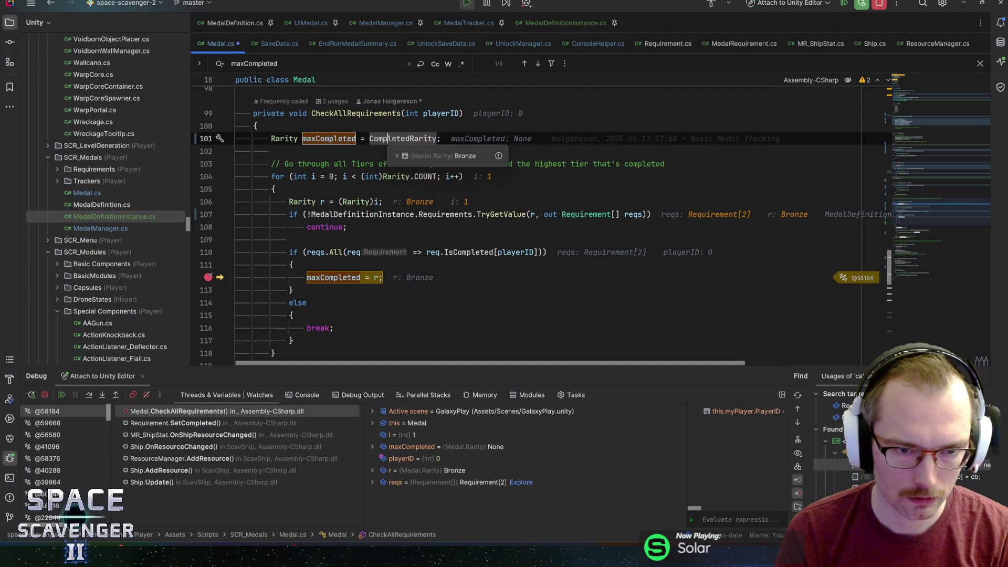
Step: Change the tier loop's starting value from 0 to (int)maxCompleted and close the search
click(331, 177)
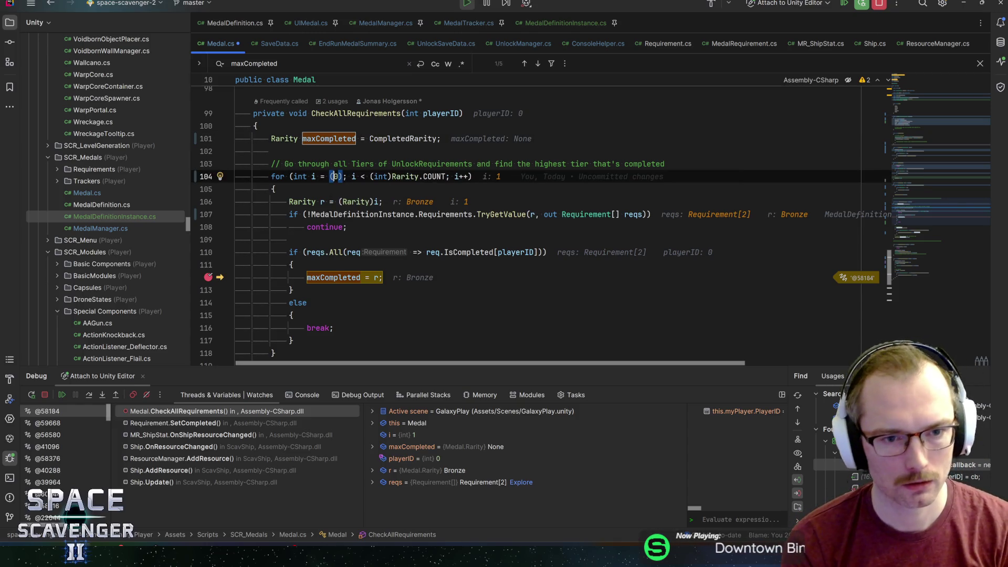
text(int))
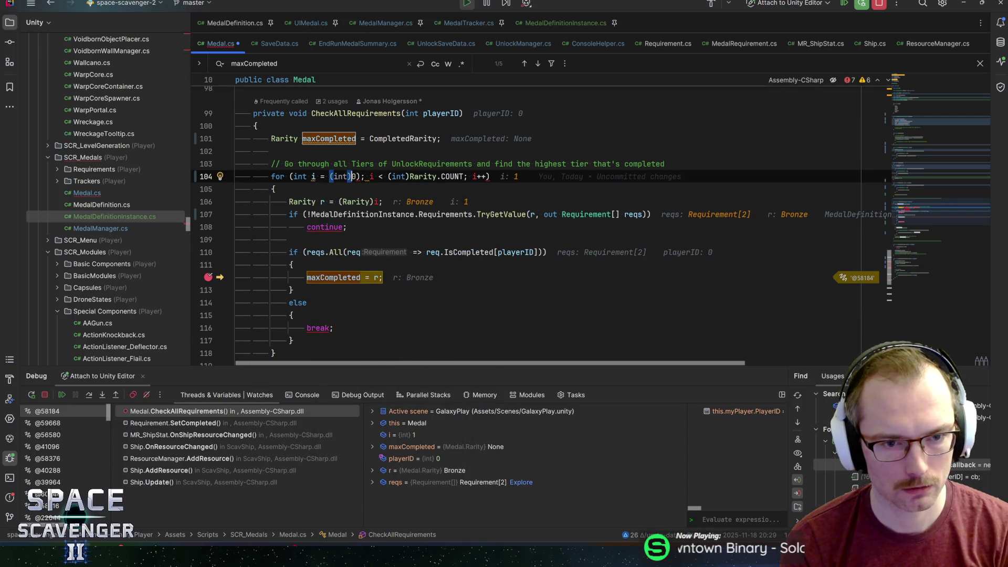
text(max)
key(Return)
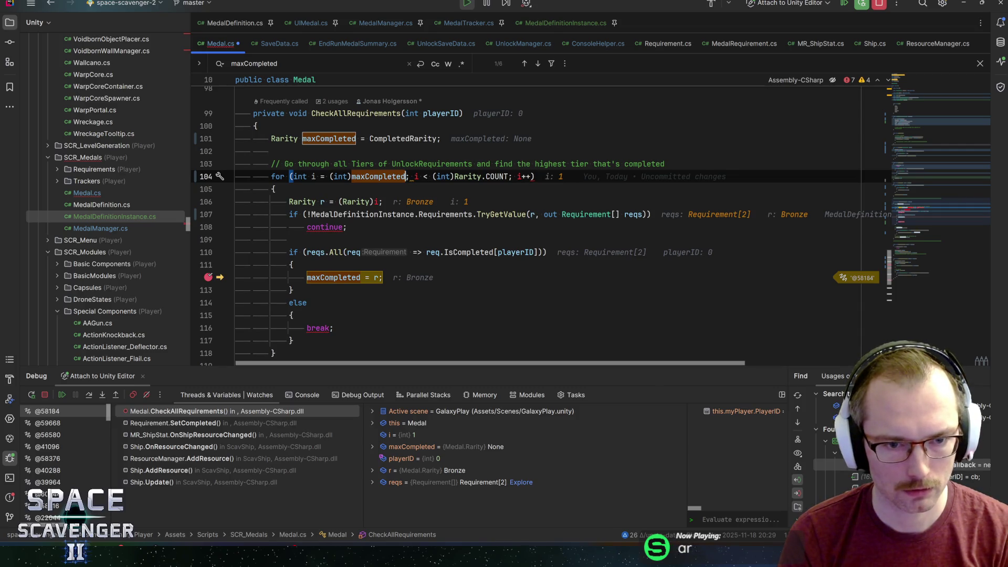
click(270, 151)
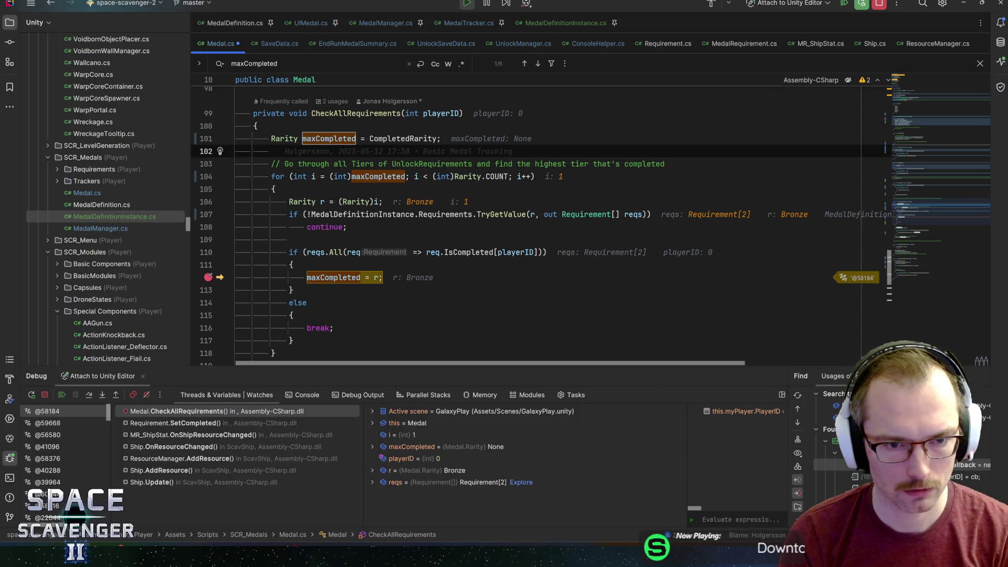
click(405, 139)
key(Escape)
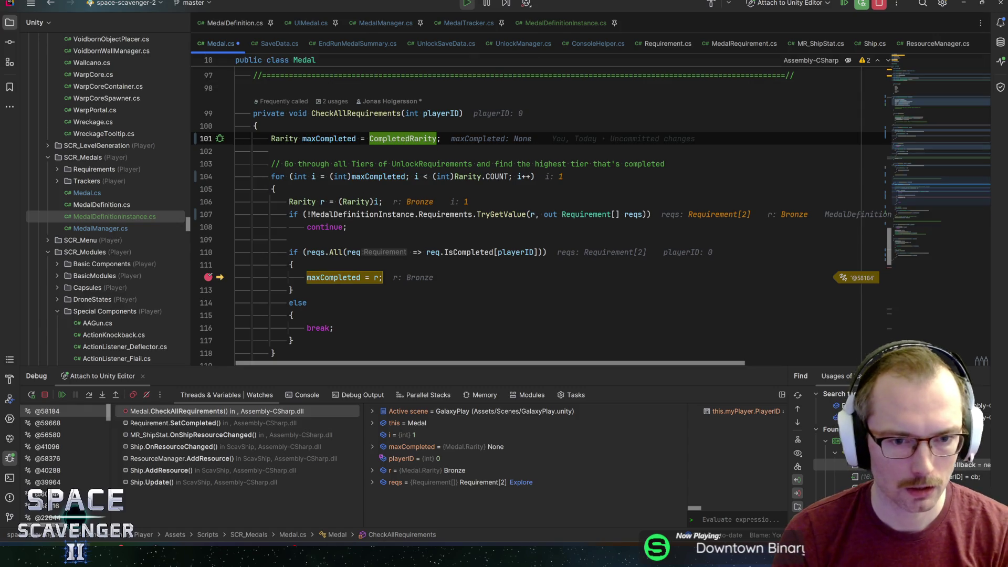
Step: Review MedalDefinitionInstance and the All lambda below the loop, then save Medal.cs
scroll(428, 202, down, 3)
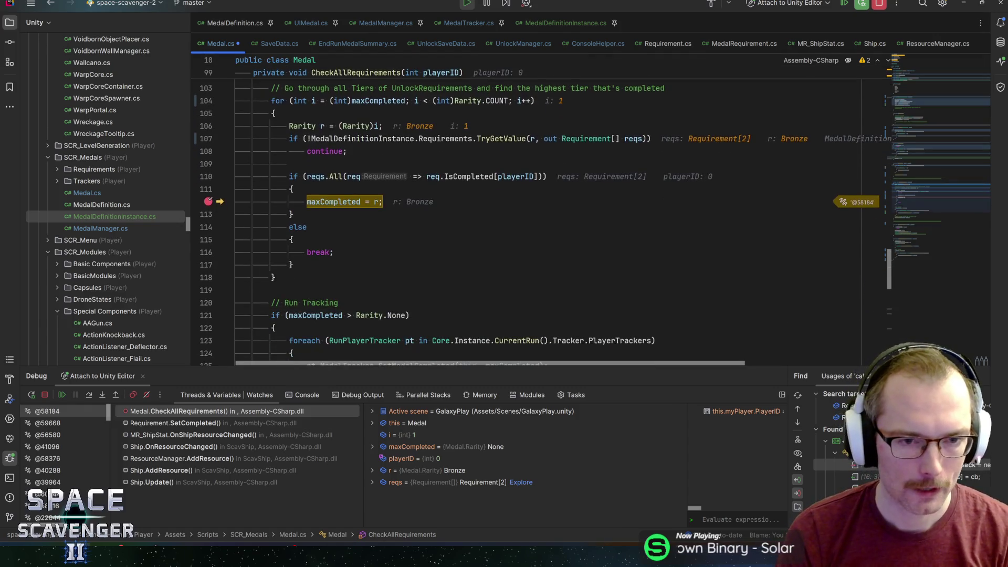
scroll(428, 202, up, 3)
scroll(427, 202, down, 1)
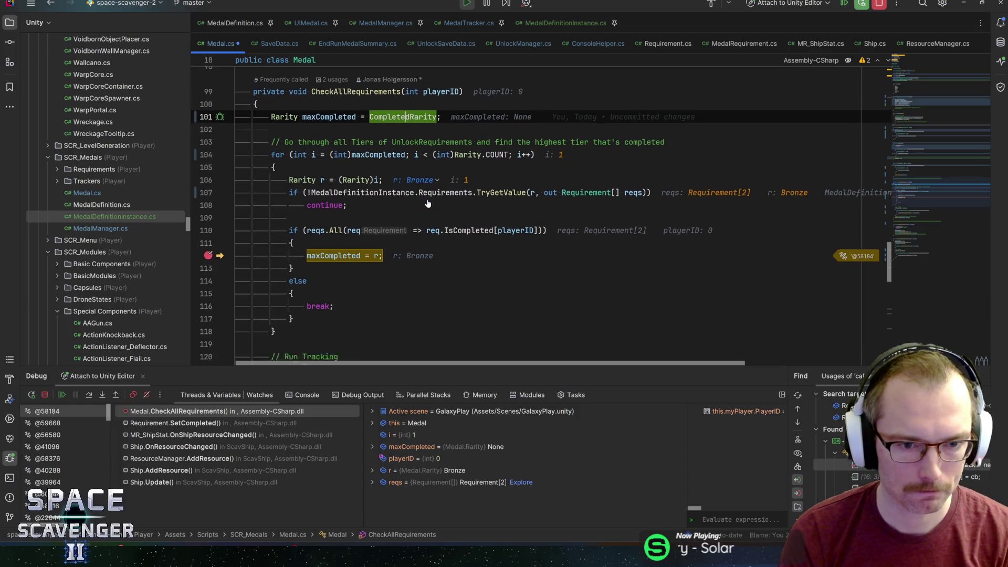
click(334, 177)
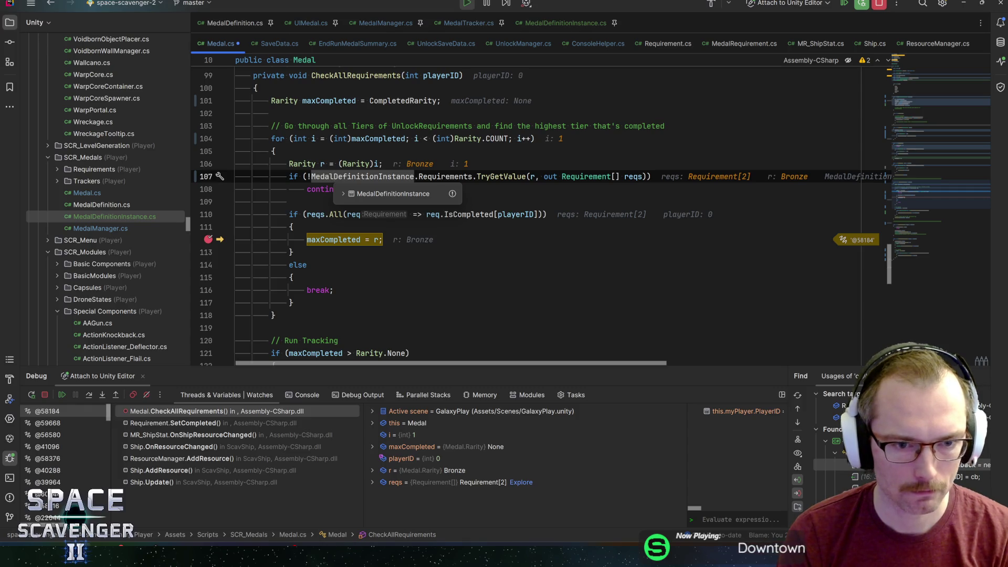
click(335, 214)
mouse_move(335, 214)
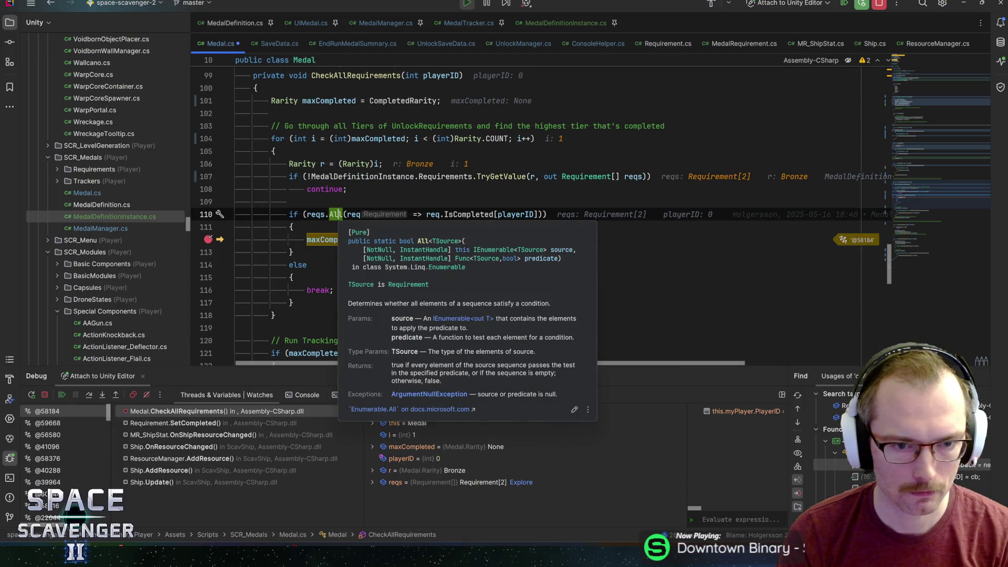
click(435, 214)
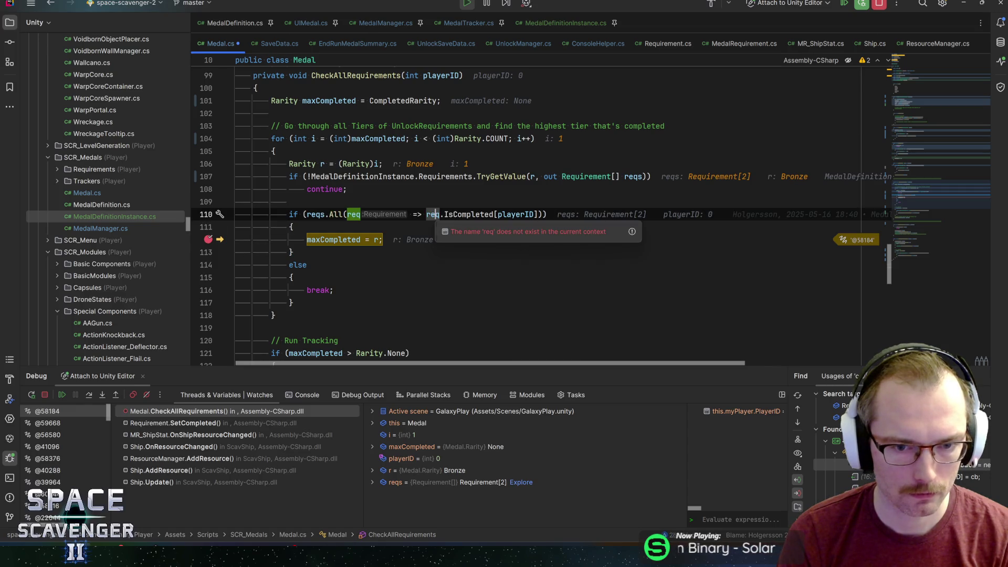
click(294, 226)
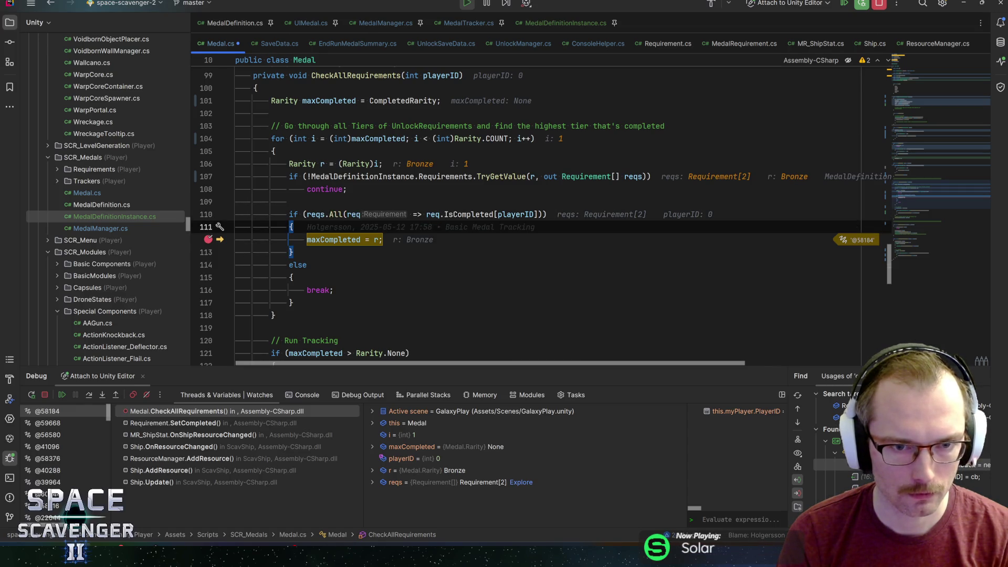
key(ctrl+s)
Step: Stop the Rider debugging session, clearing the call stack and variables
click(876, 5)
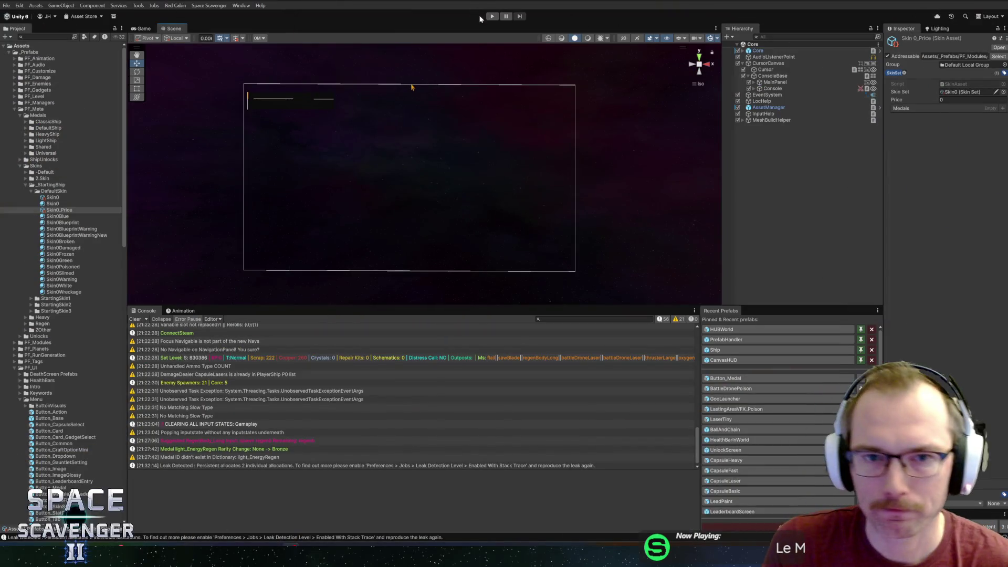
Step: Enter Play mode in Unity, fly the ship into the portal and start a Gauntlet run
click(492, 16)
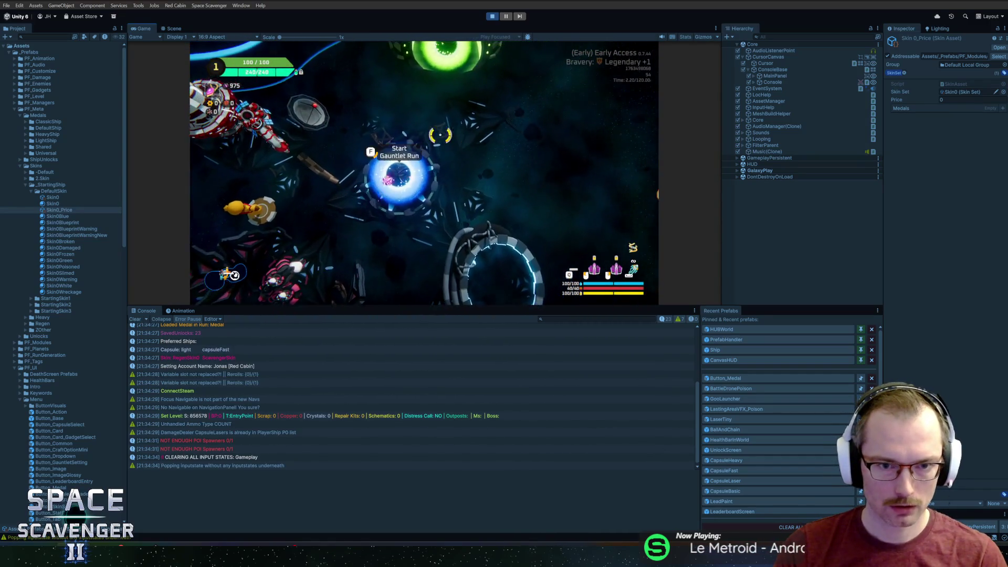
key(Escape)
key(f)
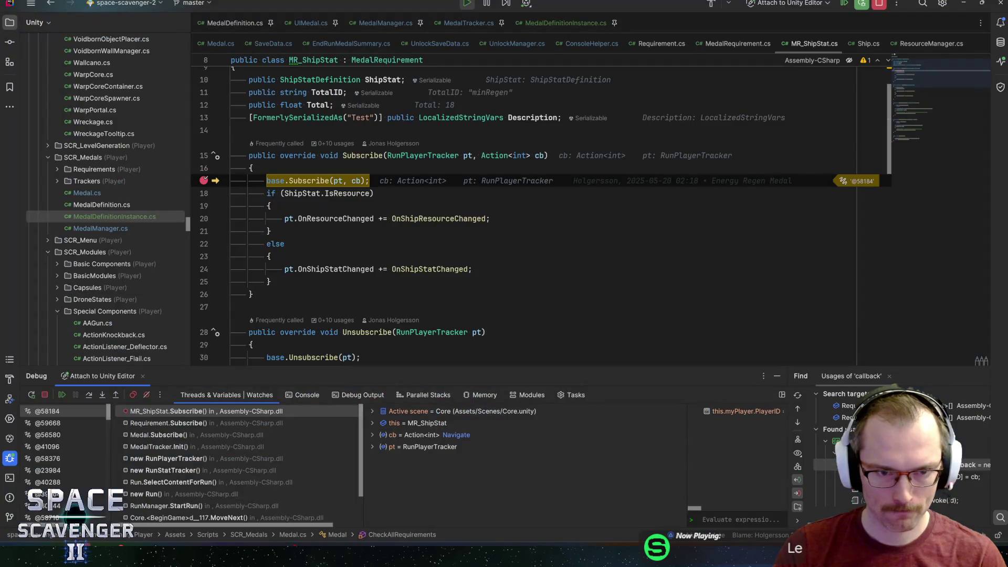
Step: Remove the line 17 breakpoint in MR_ShipStat.Subscribe, resume execution and return to Unity
click(353, 180)
key(F9)
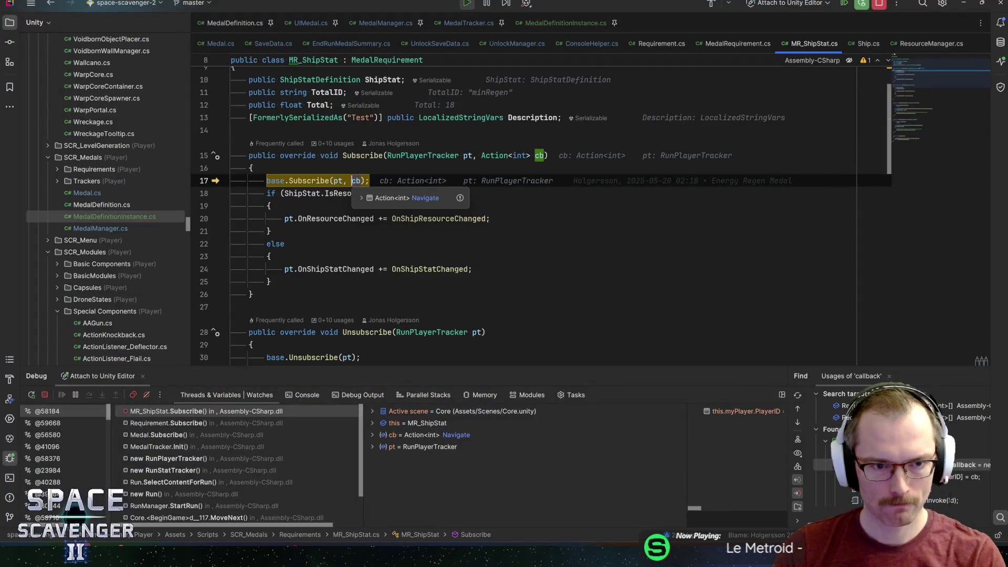
key(F5)
key(alt+Tab)
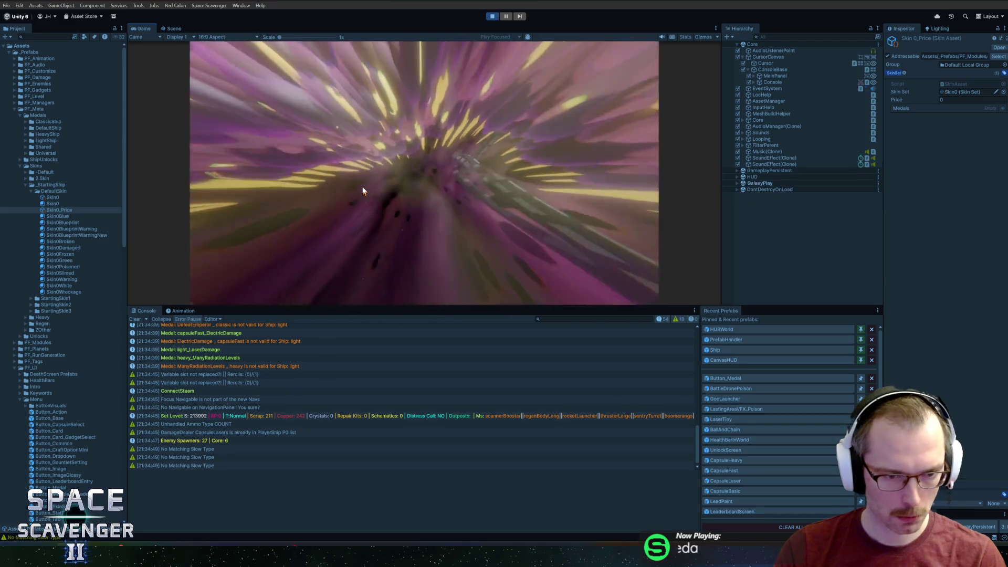
Step: Pause the running game and open the ManyRadiationLevels console entry's details
key(w)
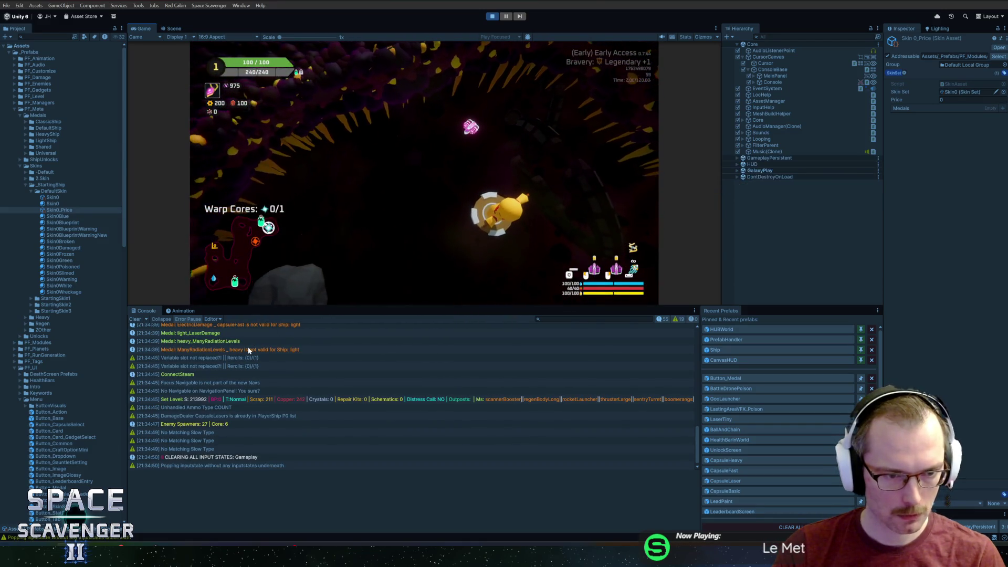
click(505, 16)
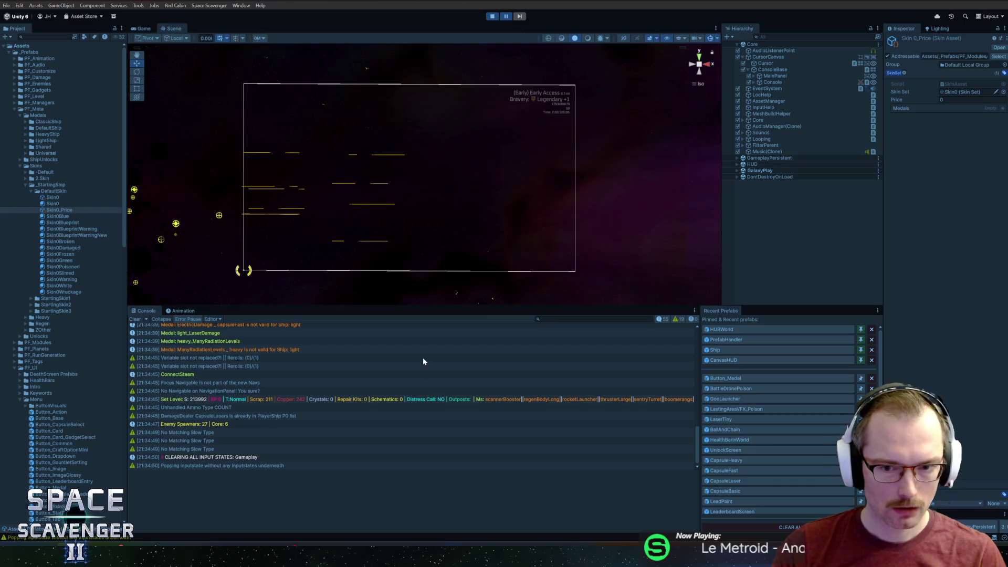
click(327, 349)
scroll(306, 341, up, 4)
scroll(310, 347, up, 6)
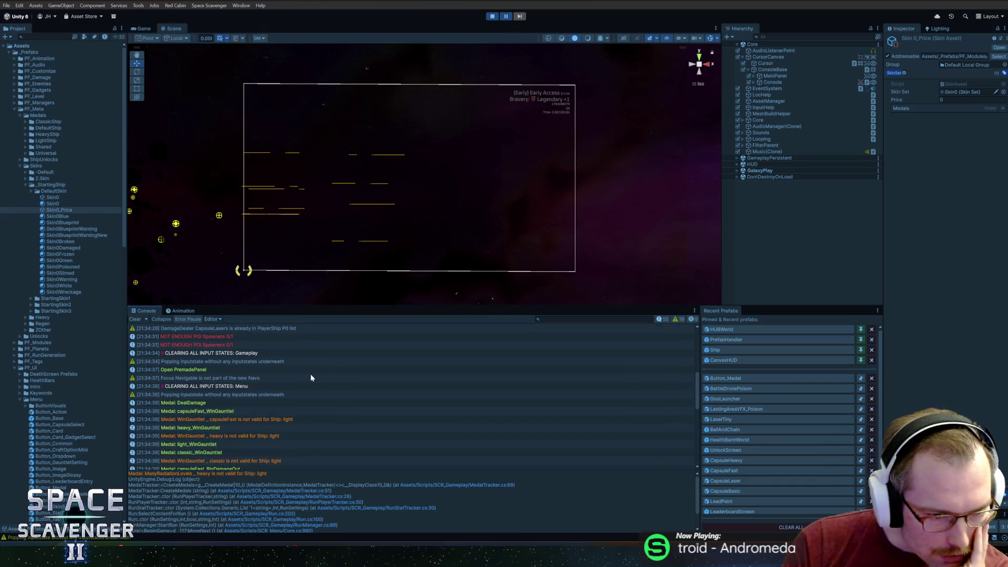
Step: Inspect the capsuleFast WinGauntlet log entries and open the 'not valid for Ship' warning's source
click(221, 403)
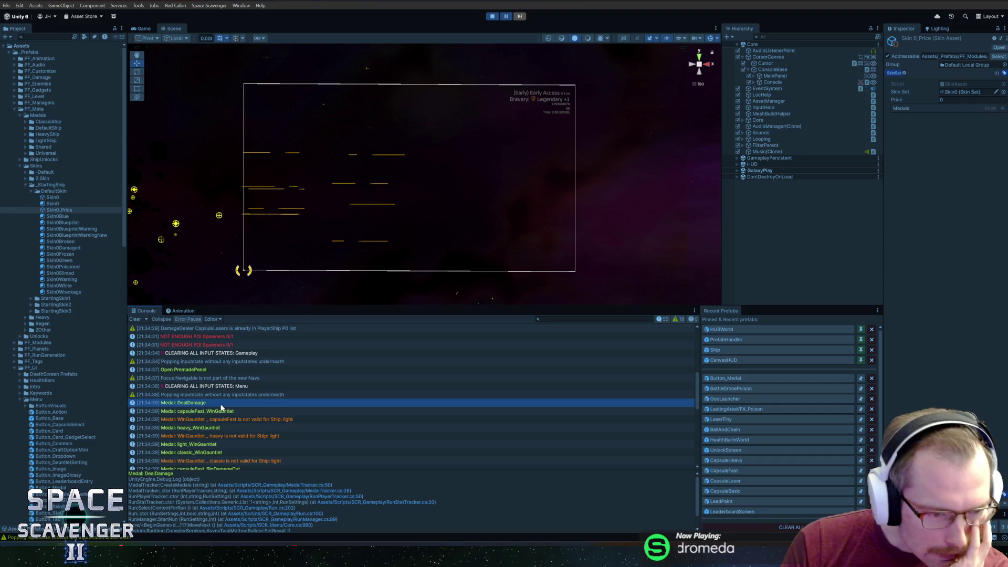
click(229, 411)
click(265, 419)
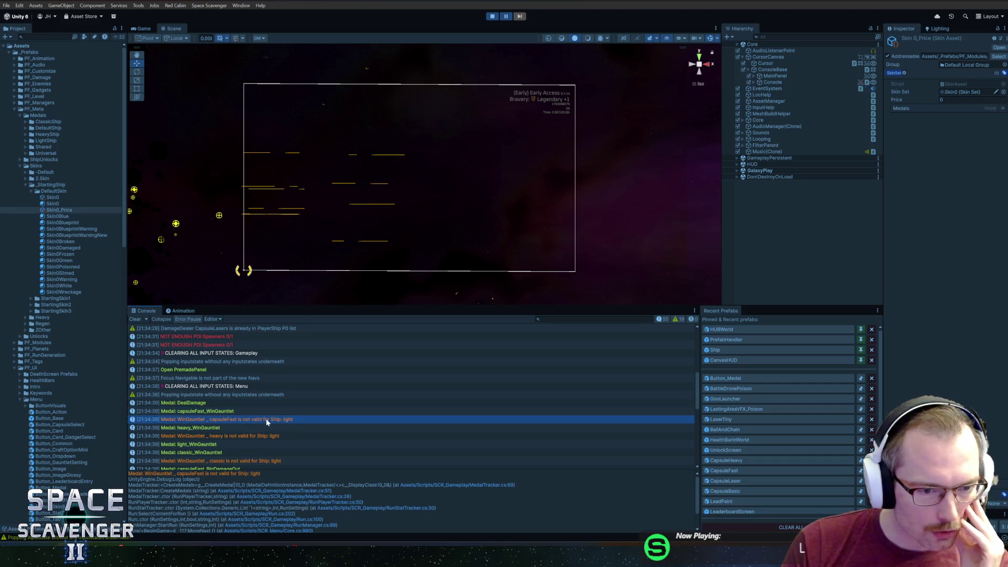
scroll(266, 418, down, 1)
click(238, 387)
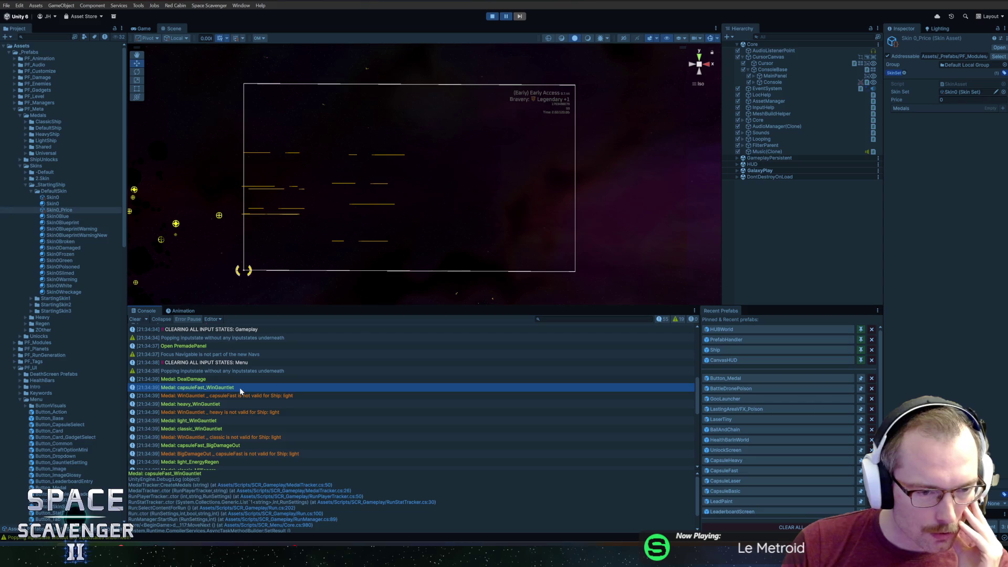
click(237, 396)
click(215, 388)
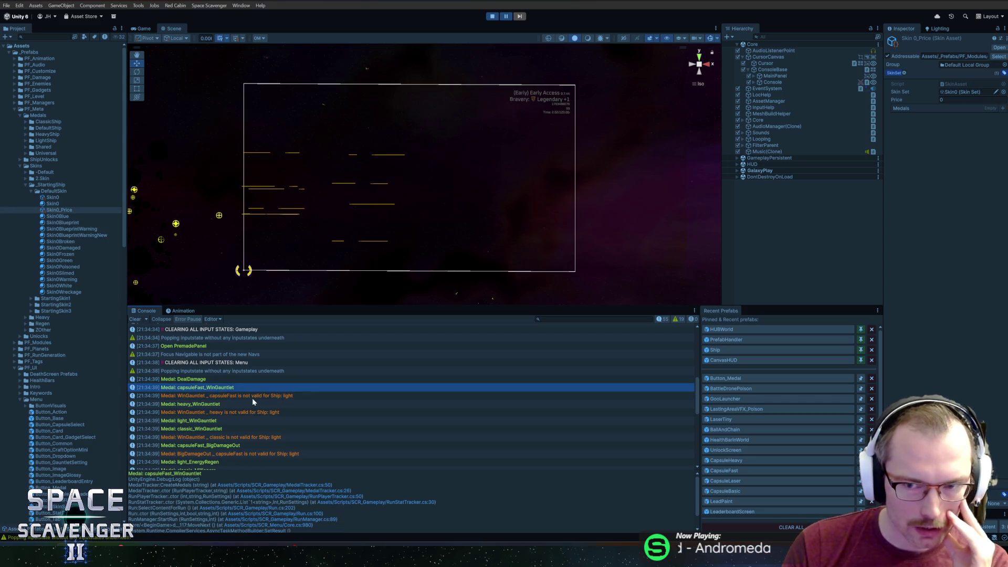
click(199, 396)
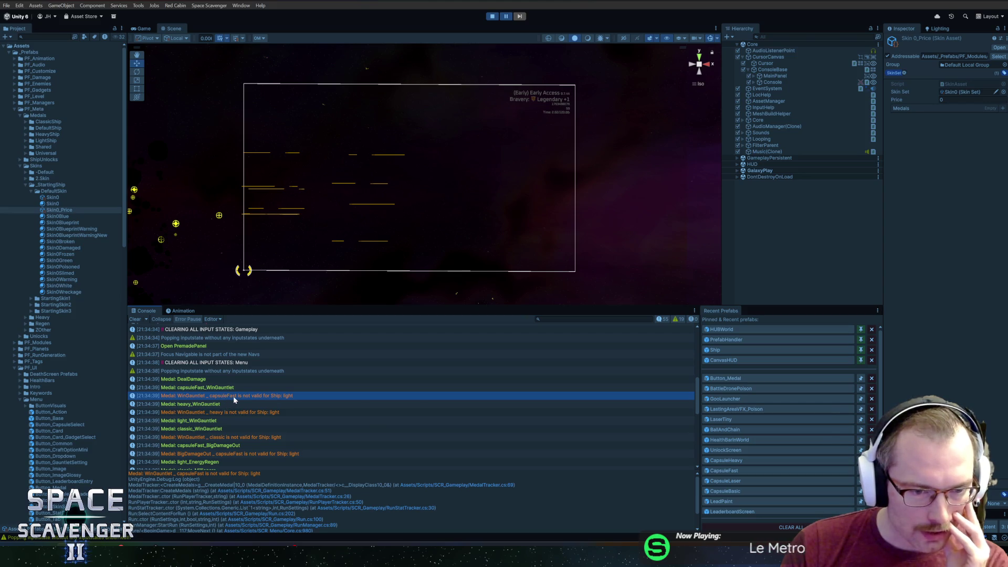
double_click(233, 396)
Step: Remove the spaces around '_' in line 69's log so it prints name_groupID, then return to Unity
click(530, 176)
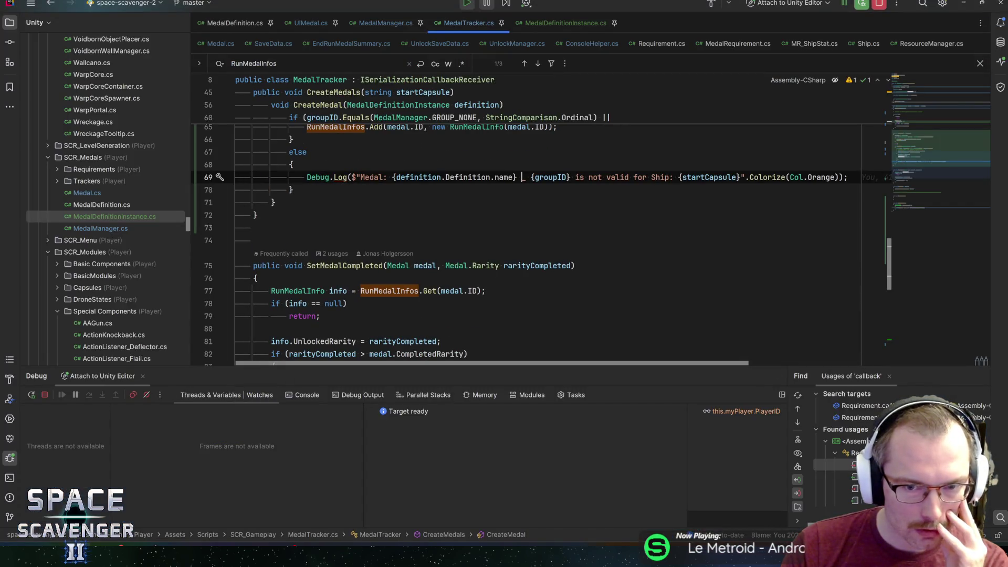
key(BackSpace)
key(Left)
key(Left)
key(Delete)
key(Right)
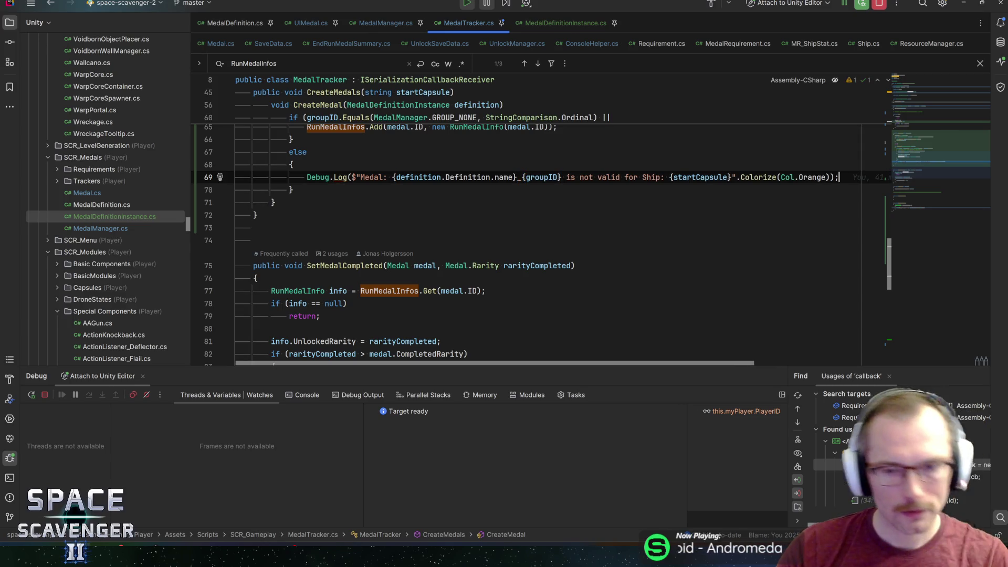
click(274, 202)
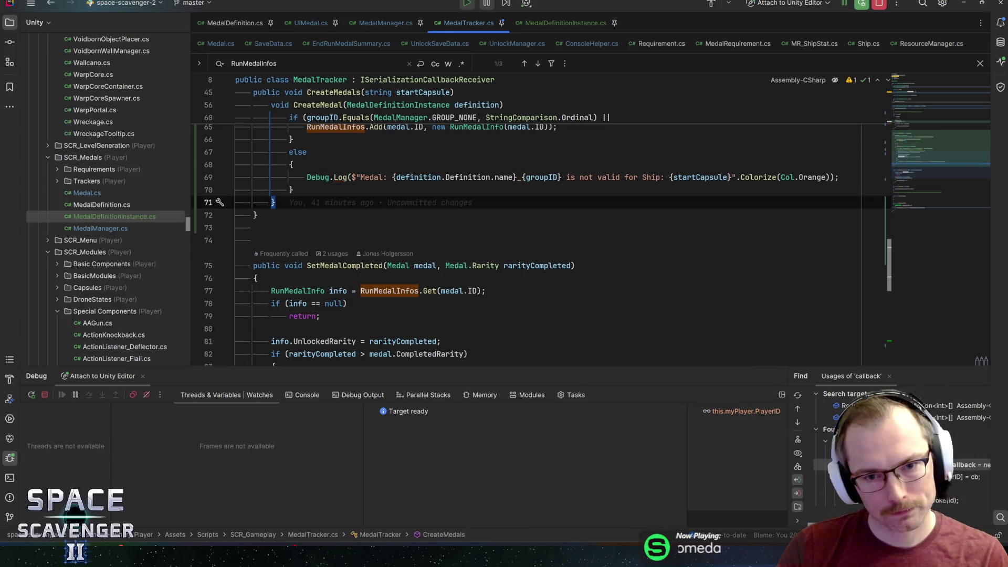
key(alt+Tab)
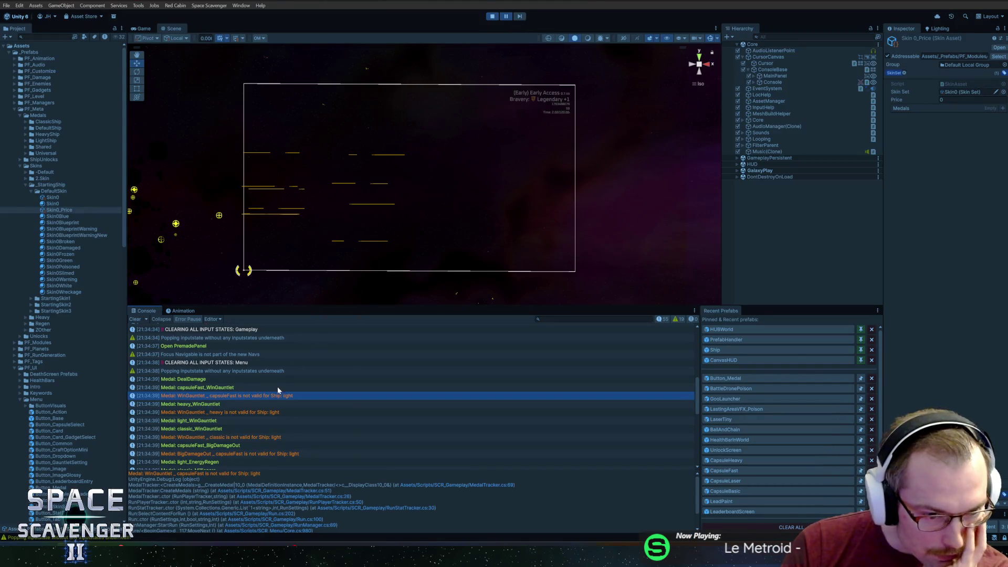
Step: Check the heavy_WinGauntlet entry and its 'WinGauntlet _ heavy is not valid' warning, then return to Rider
click(239, 404)
click(233, 413)
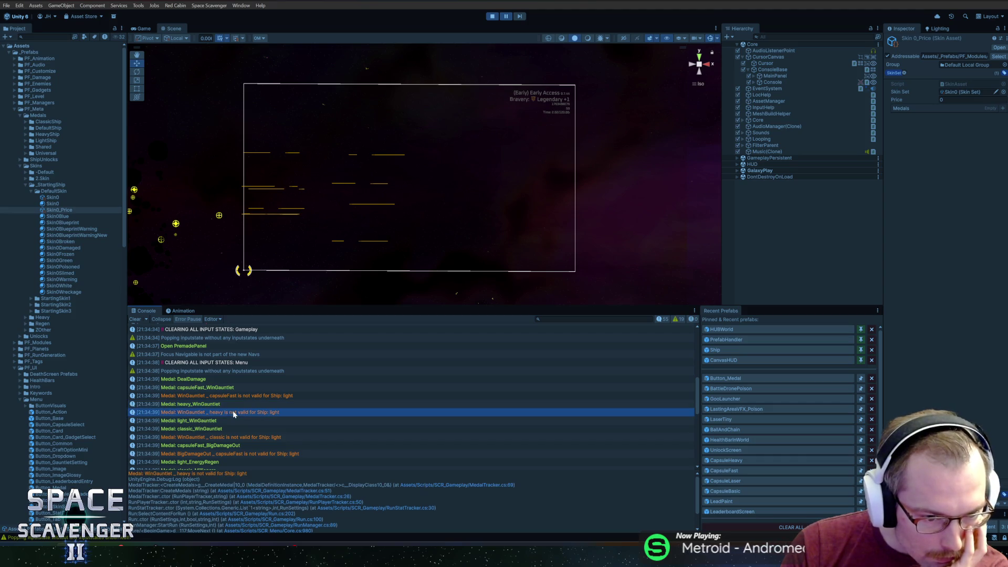
click(224, 406)
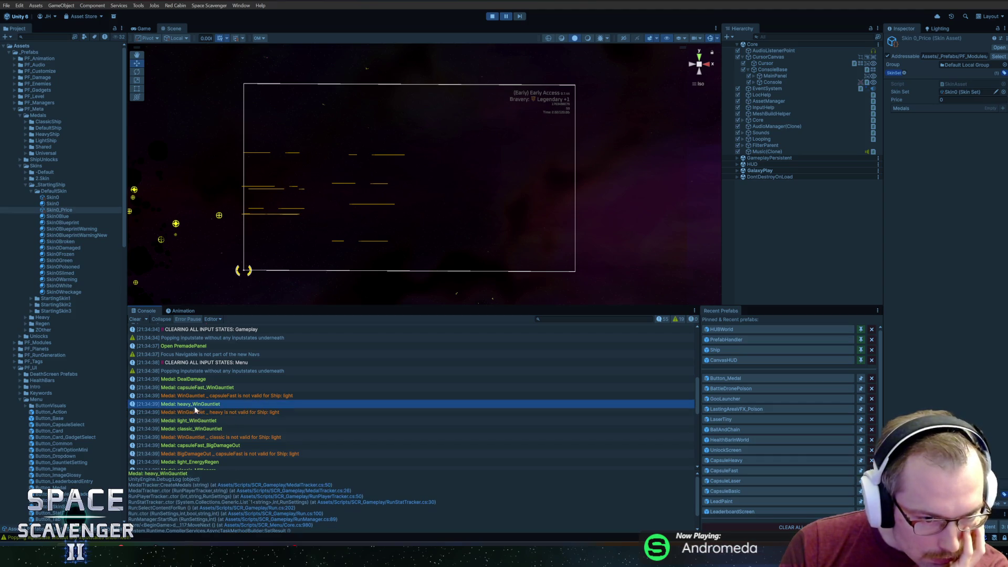
click(213, 414)
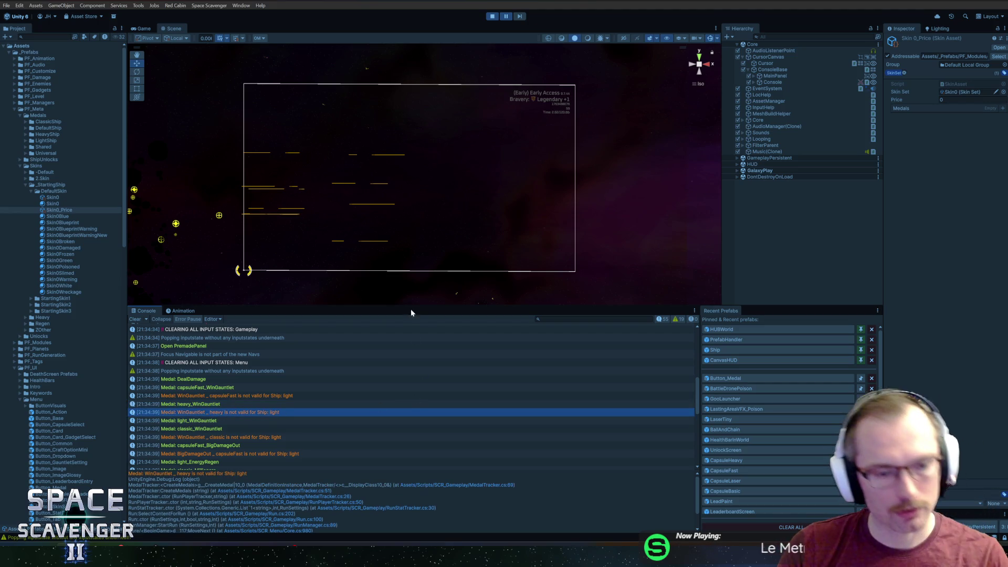
key(alt+Tab)
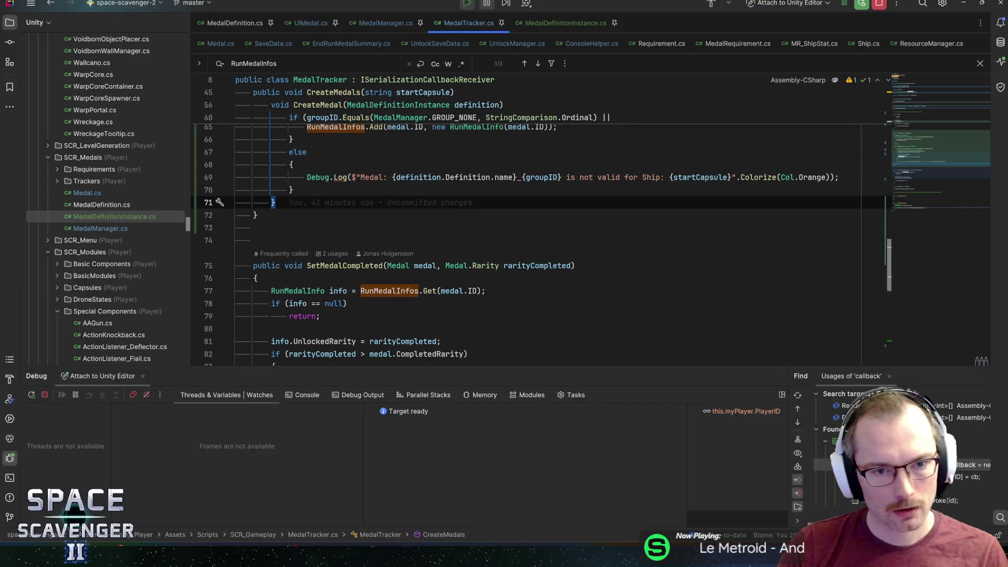
Step: Replace line 69's medal name and groupID placeholders with {definition.MedalID}, then switch to Unity
mouse_move(392, 177)
mouse_down()
mouse_move(555, 177)
mouse_move(395, 177)
mouse_up()
text({)
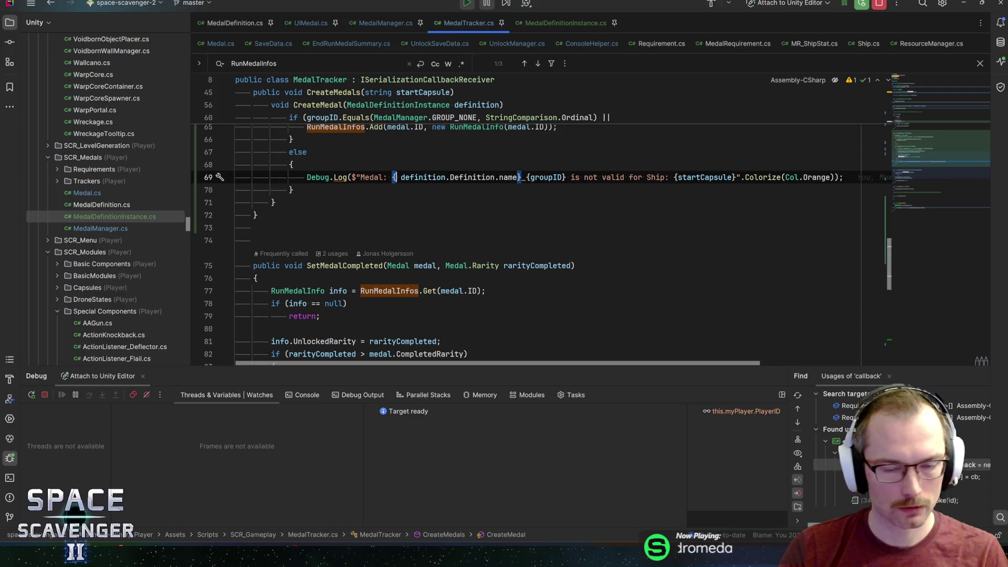
text(ScavUtil.)
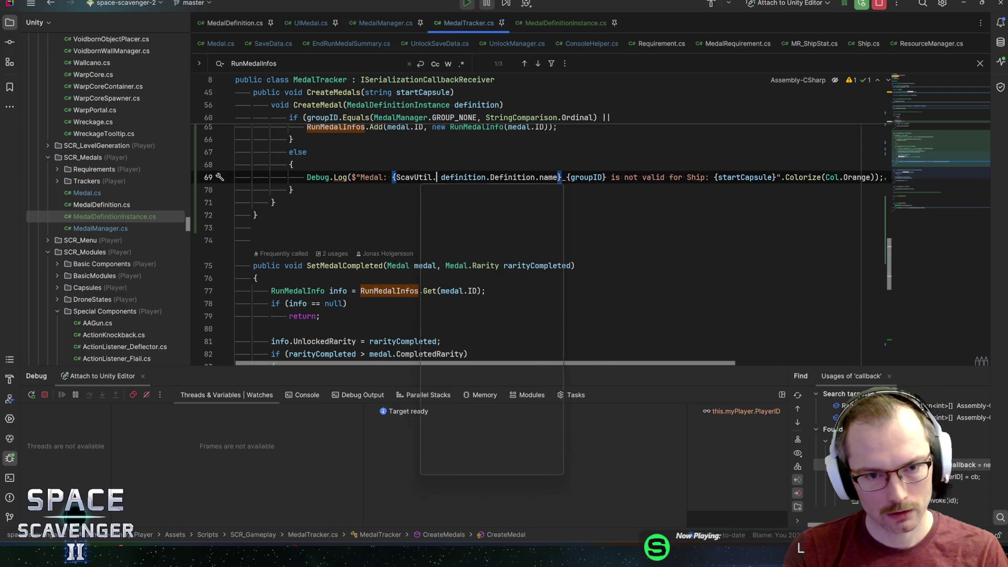
text(CreateMedalID(definition, definition.Ship)
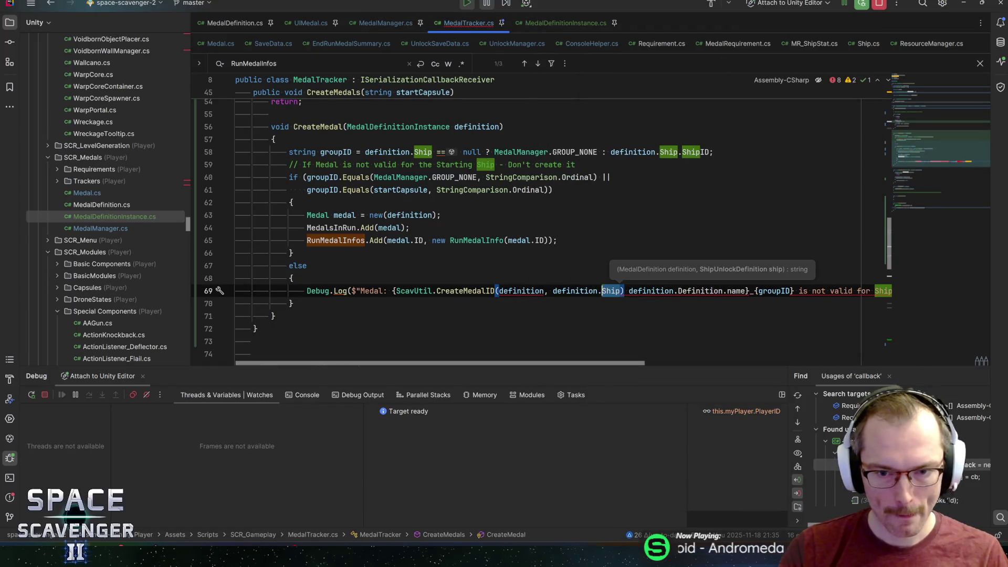
key(ctrl+w)
key(ctrl+w)
text(definition.id)
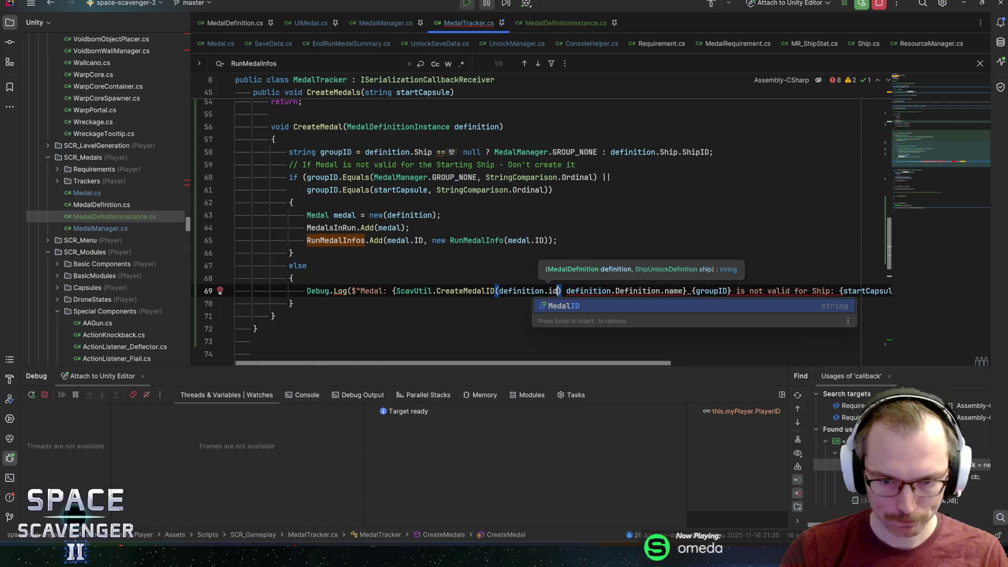
key(Return)
text())
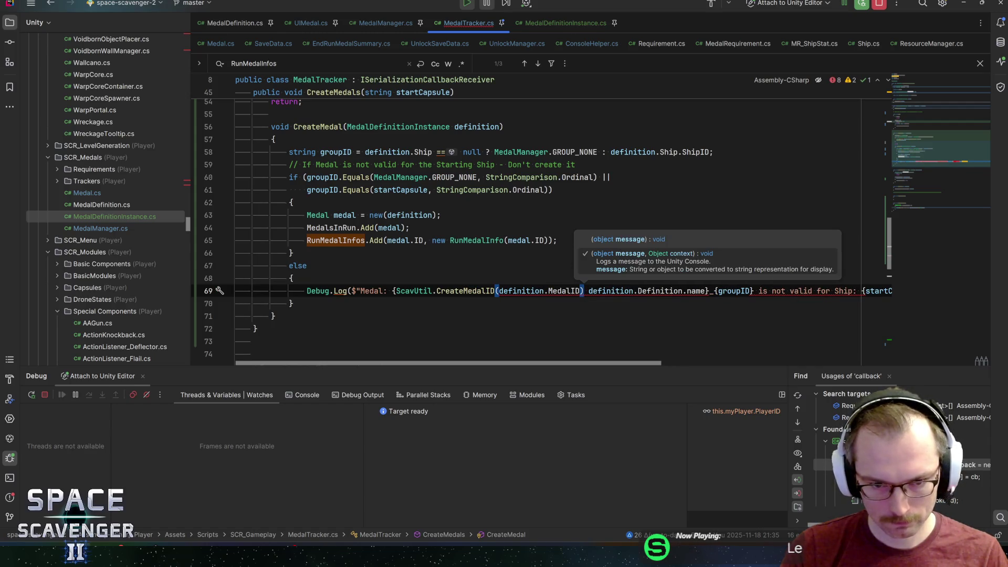
key(ctrl+Left)
key(ctrl+Left)
key(ctrl+Left)
key(ctrl+BackSpace)
key(ctrl+BackSpace)
key(ctrl+BackSpace)
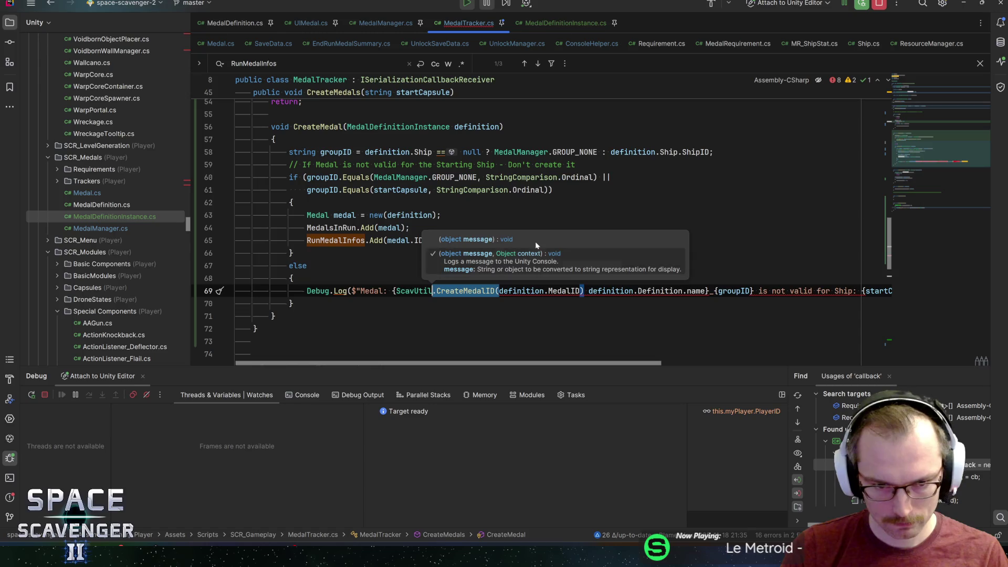
drag(477, 290, 646, 290)
key(BackSpace)
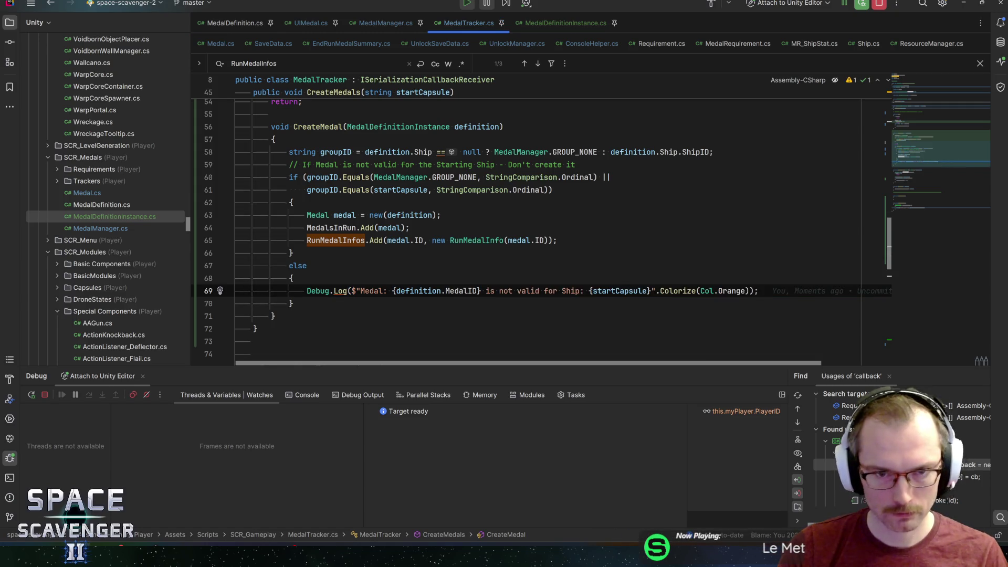
key(alt+Tab)
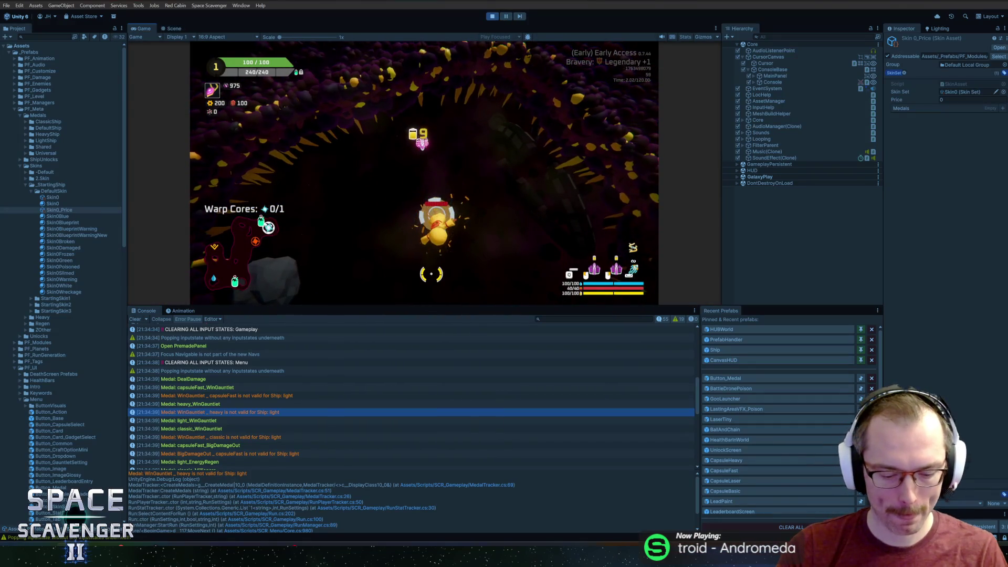
Step: Spawn two batteries with 'spawn Battery 2' and attach one to the ship
key(grave)
text(spawn )
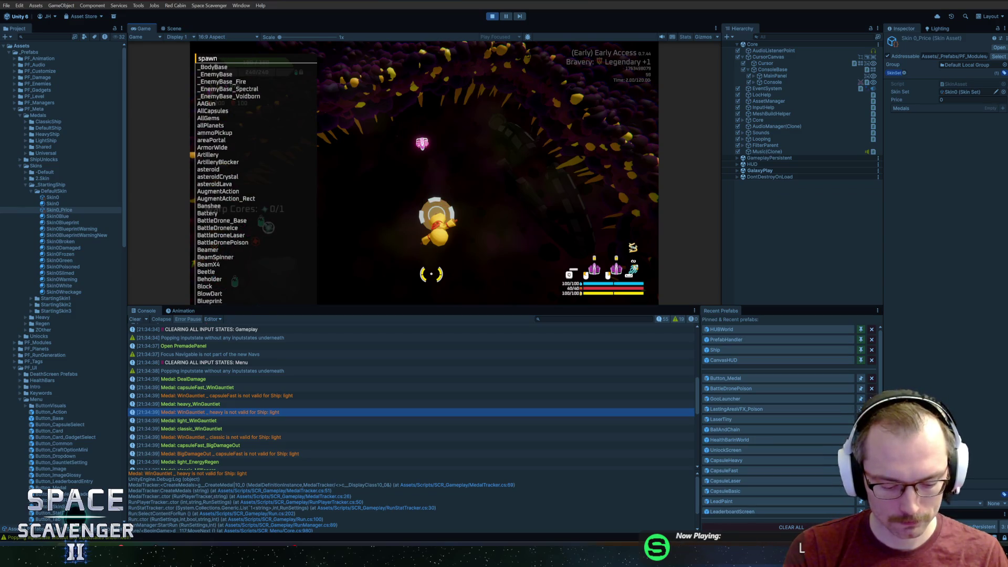
text(Battery 2)
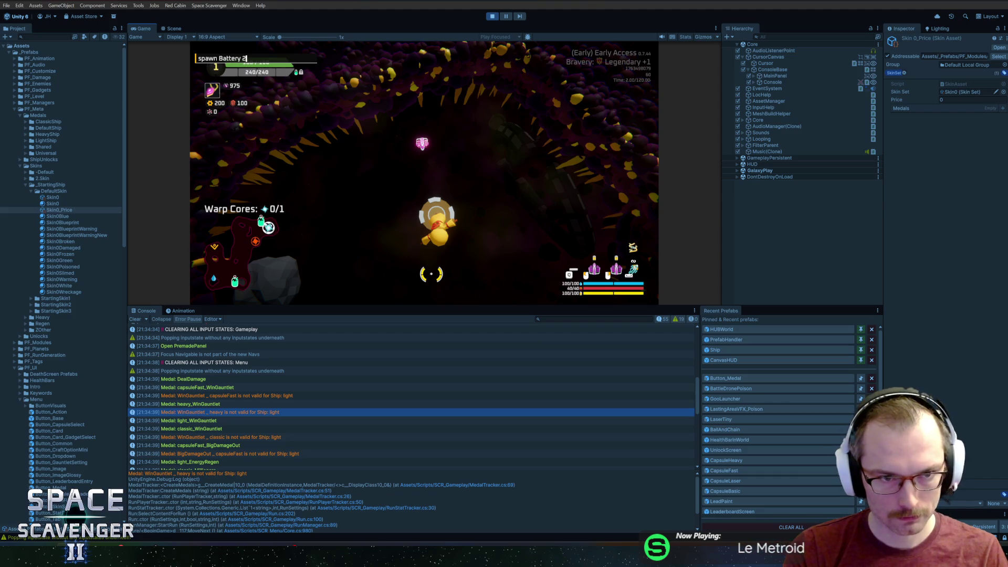
key(Return)
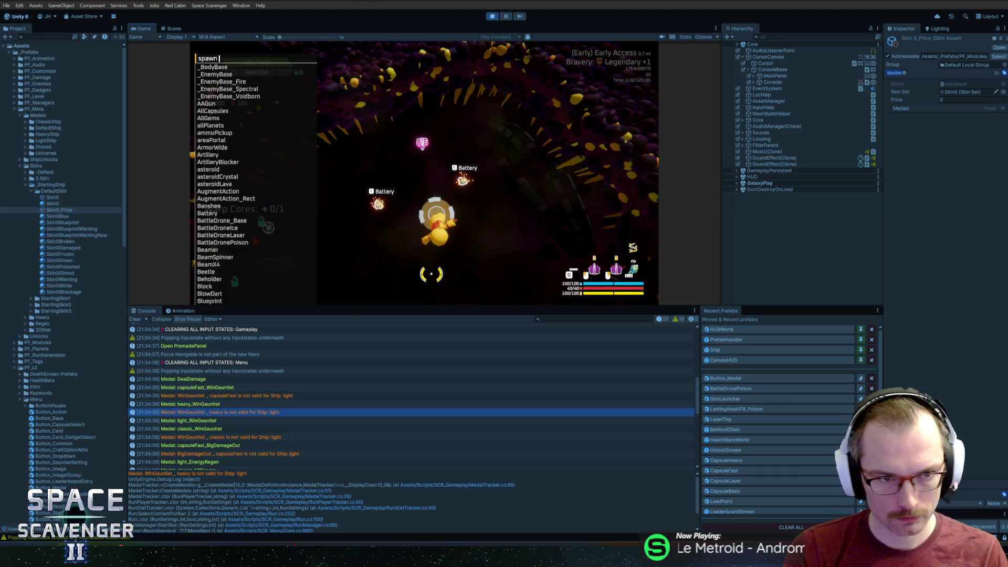
key(Escape)
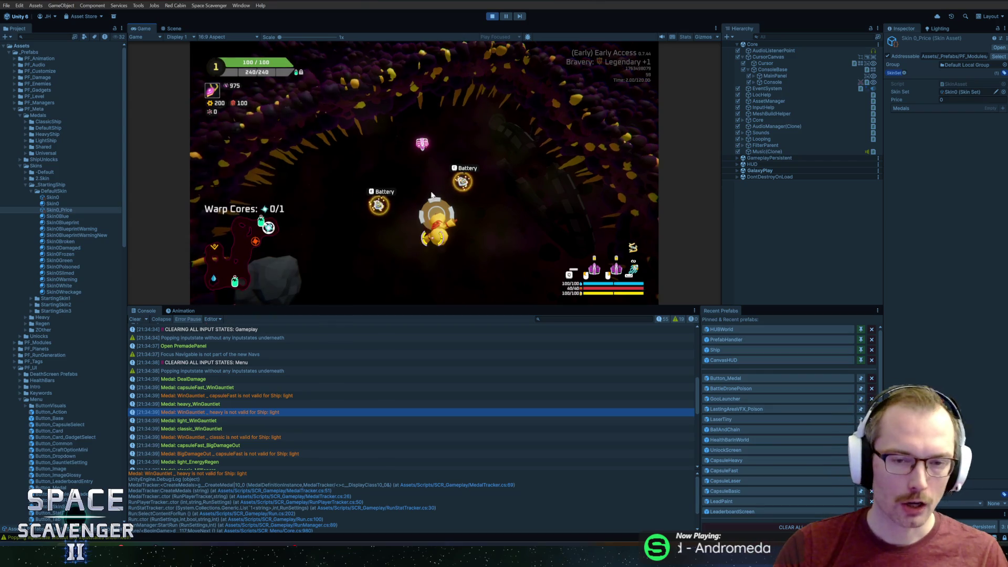
drag(343, 171, 415, 168)
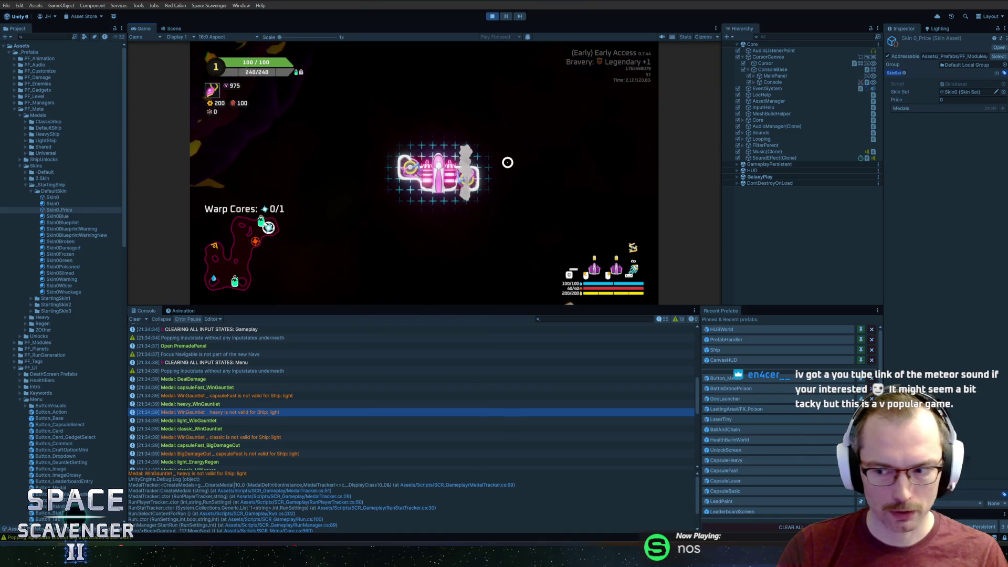
key(Escape)
Step: Spawn SolarPanelLarge and attach it to the ship, hitting the CheckAllRequirements breakpoint
key(grave)
text(spawn Battery 2)
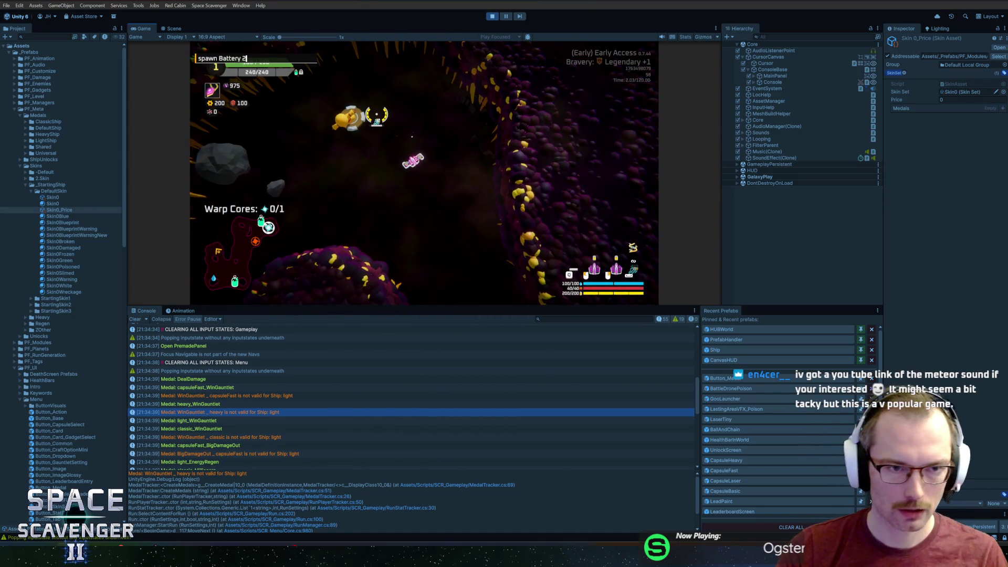
key(BackSpace)
key(BackSpace)
key(BackSpace)
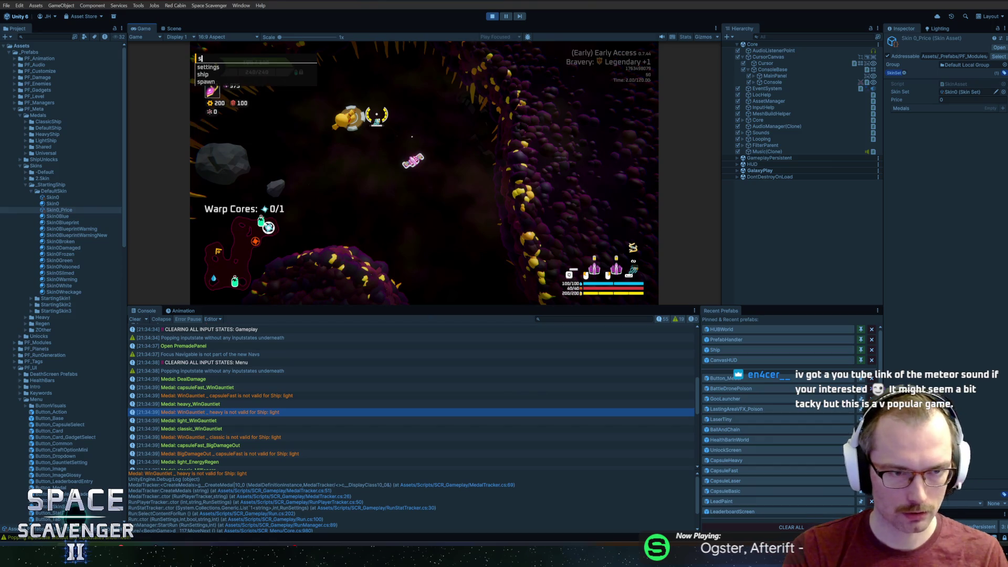
text(sol)
key(Tab)
key(Return)
mouse_move(344, 126)
mouse_down()
mouse_move(342, 144)
mouse_move(411, 151)
mouse_up()
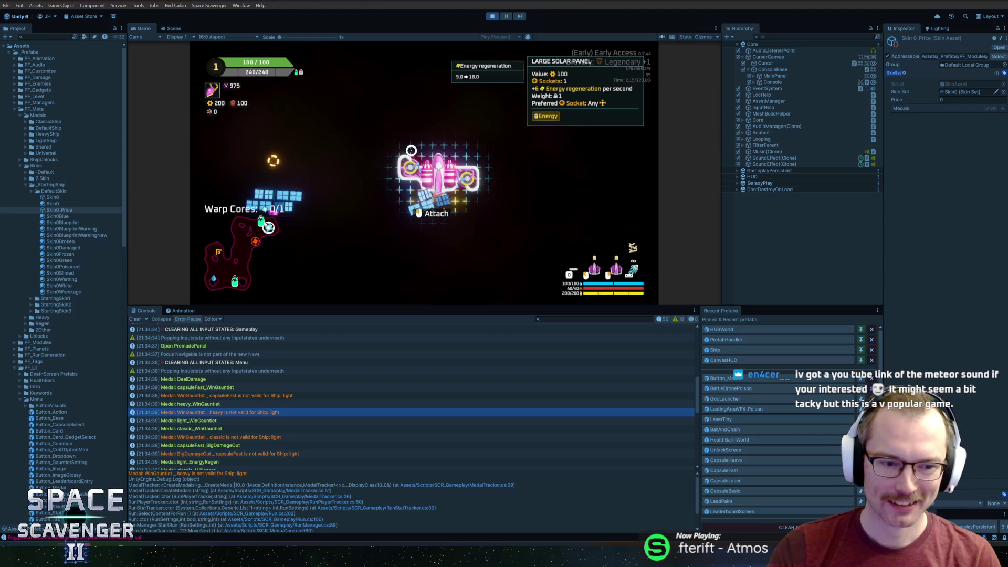
click(411, 151)
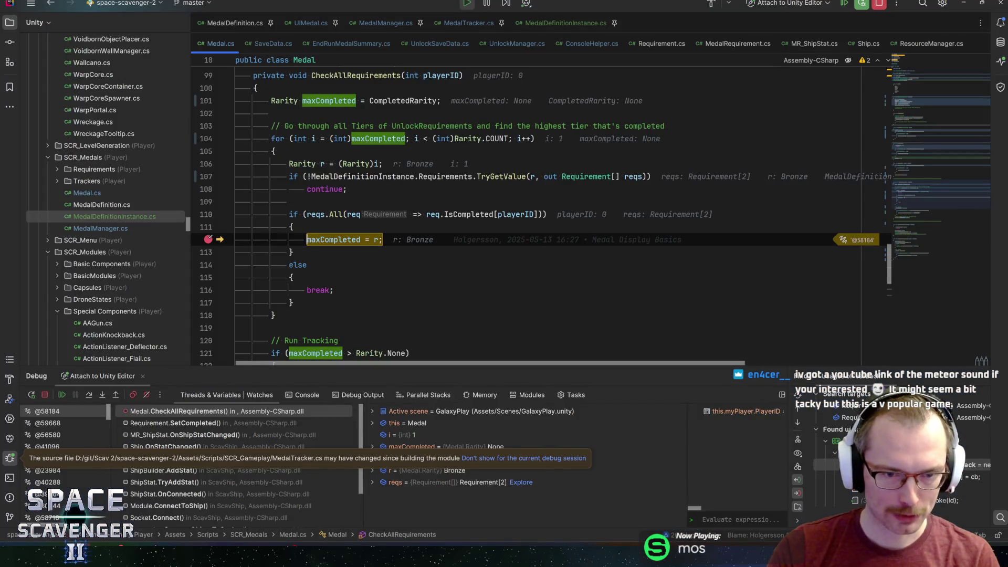
Step: Step over line 112 so maxCompleted becomes Bronze, then resume and return to Unity
mouse_move(335, 240)
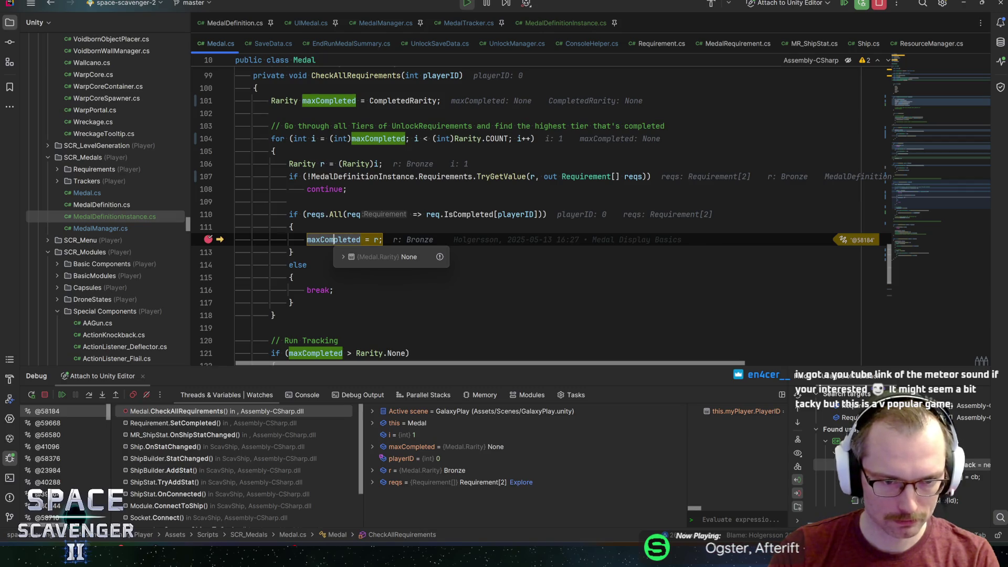
key(F10)
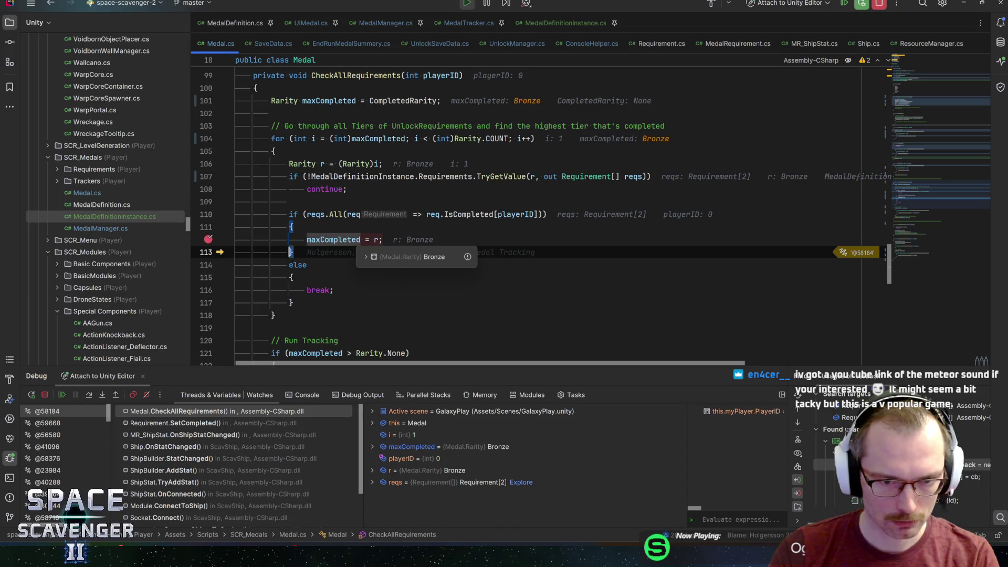
key(F5)
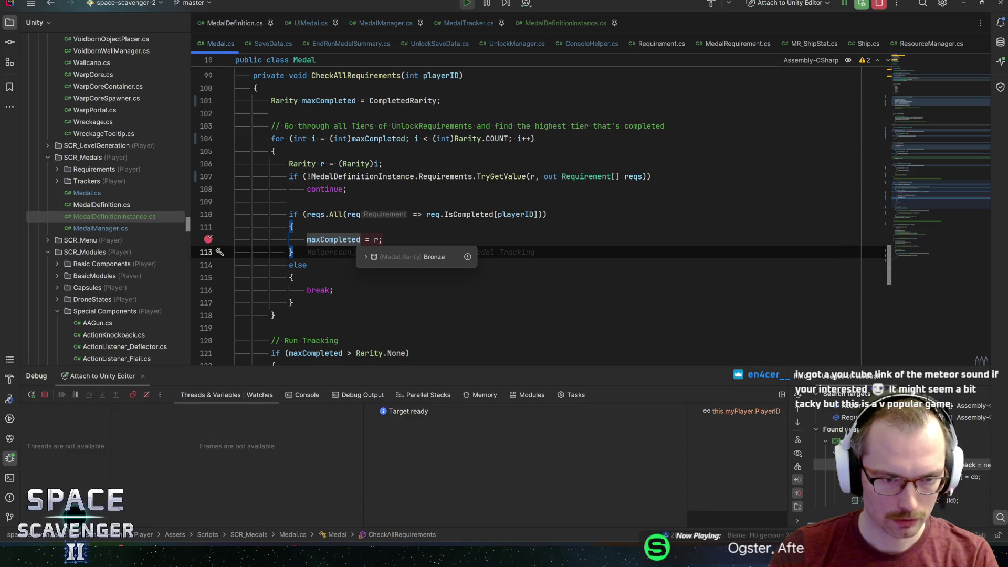
key(alt+Tab)
mouse_move(289, 166)
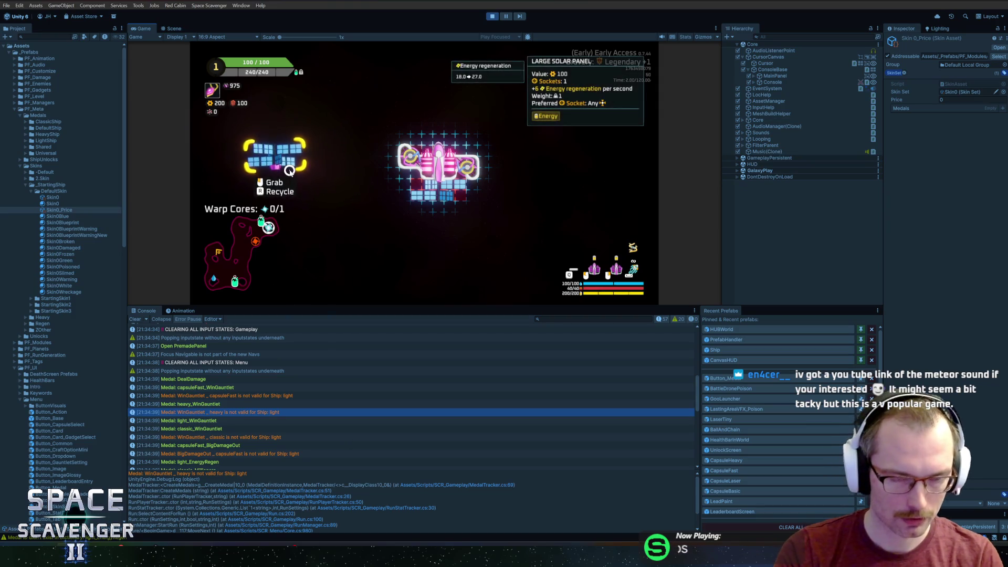
Step: Spawn a large solar panel with 'spawn largesolar' and attach the capsule body part to the ship
key(grave)
text(spawn )
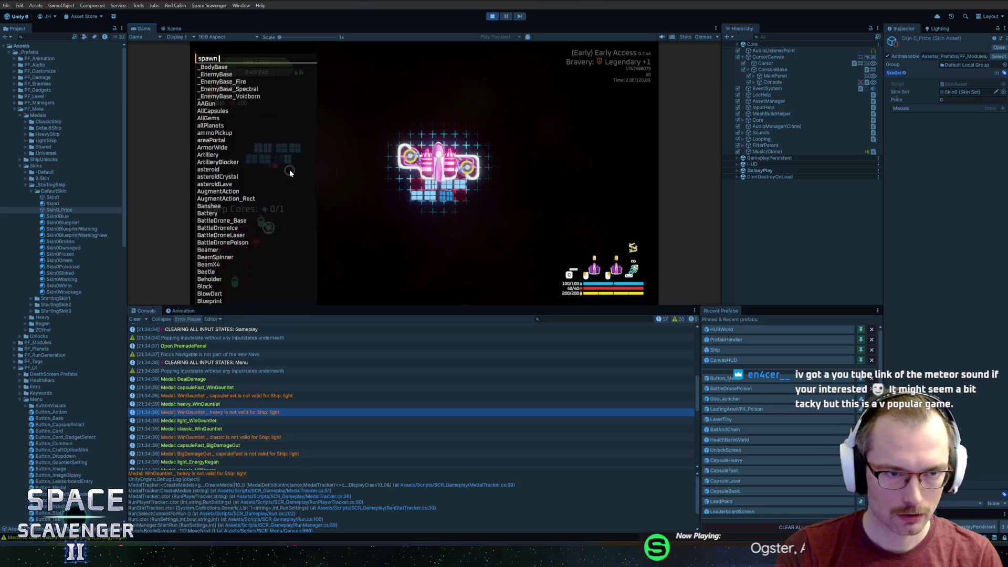
text(largesolar)
key(Return)
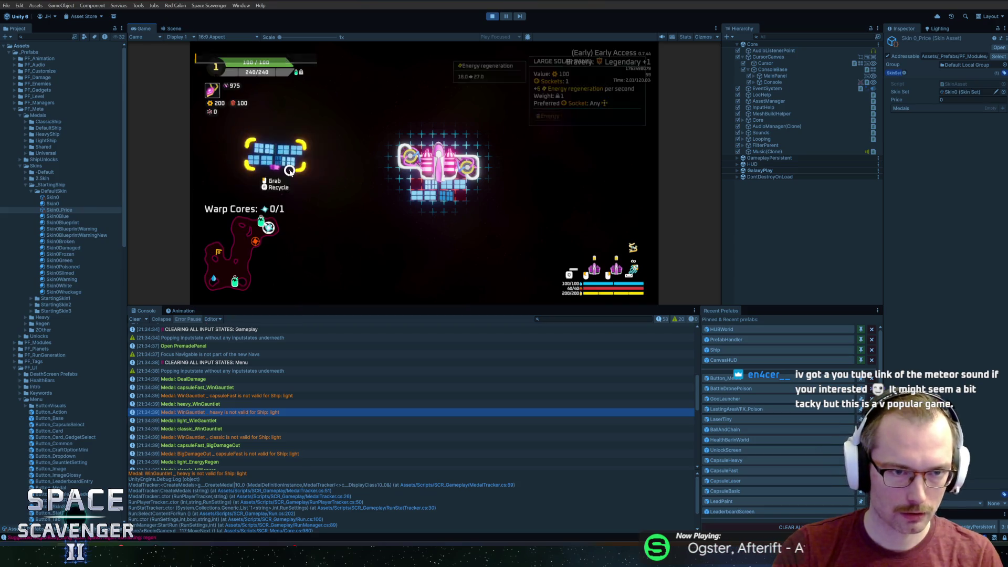
mouse_move(303, 210)
mouse_down()
mouse_move(444, 231)
mouse_move(419, 225)
mouse_up()
drag(284, 221, 481, 212)
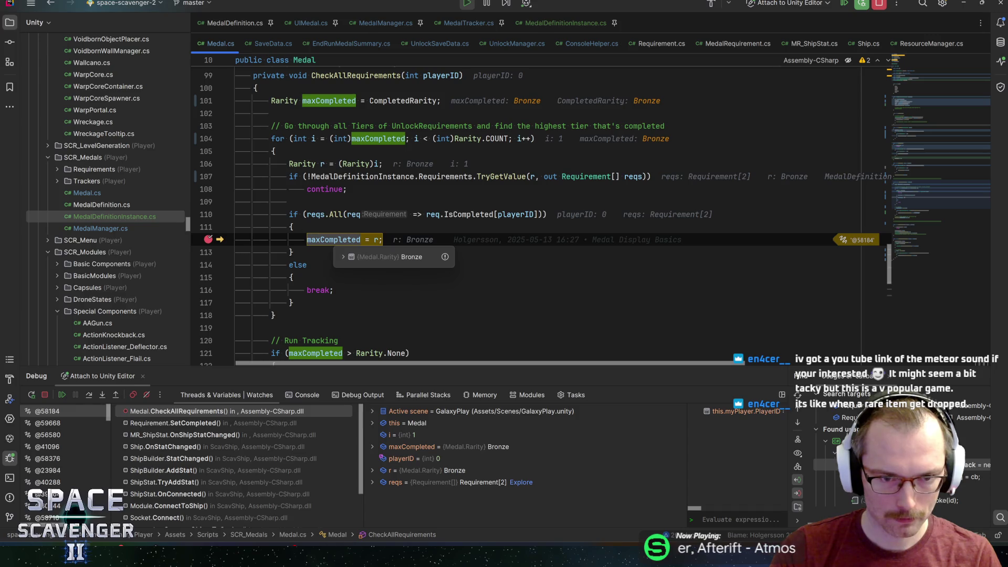
mouse_move(377, 243)
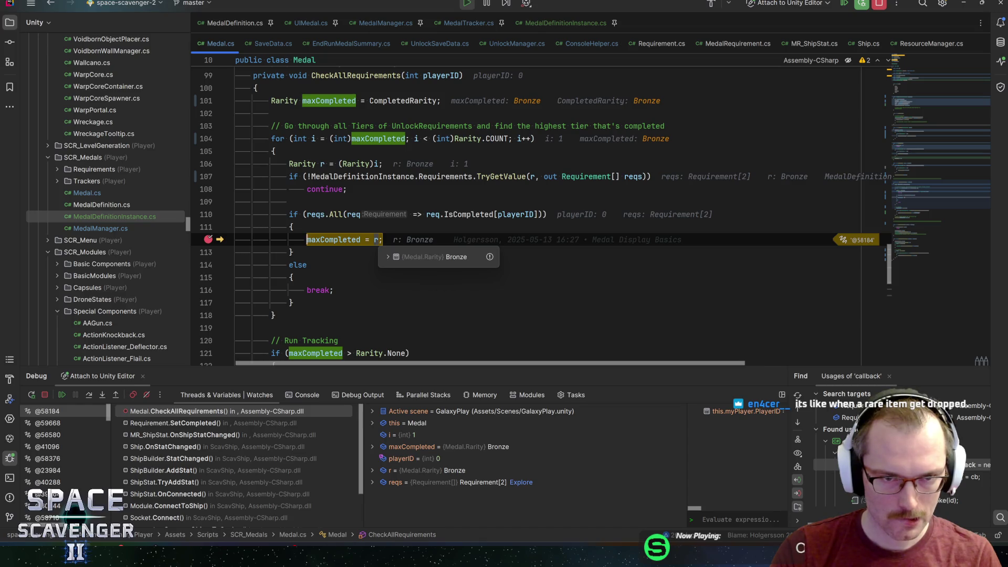
scroll(377, 242, up, 2)
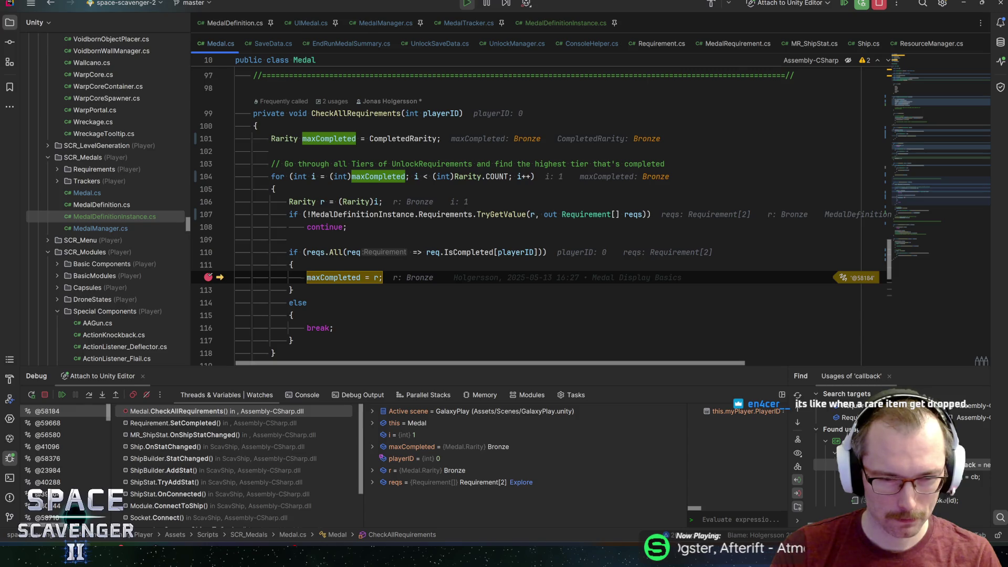
scroll(385, 253, down, 1)
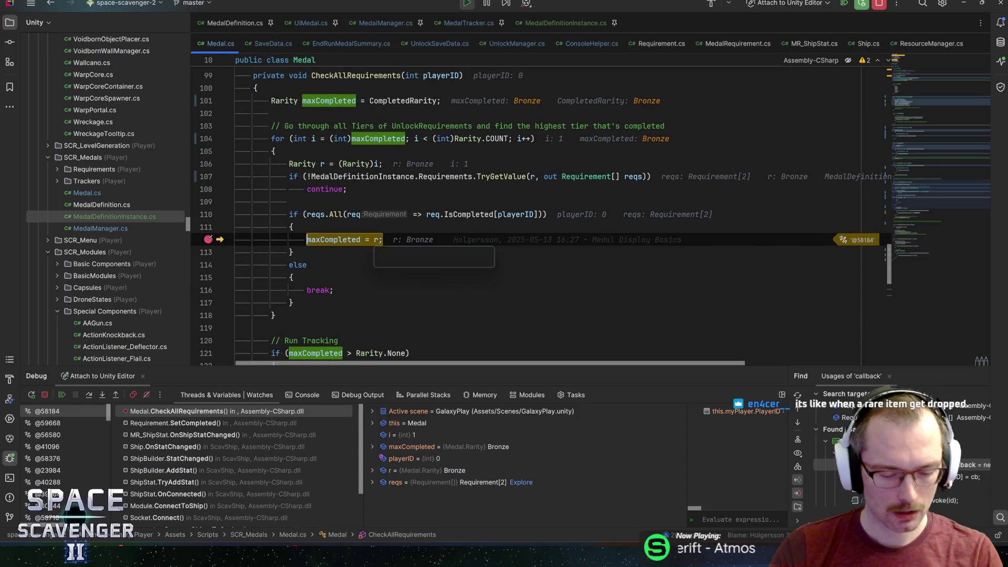
key(F5)
key(alt+Tab)
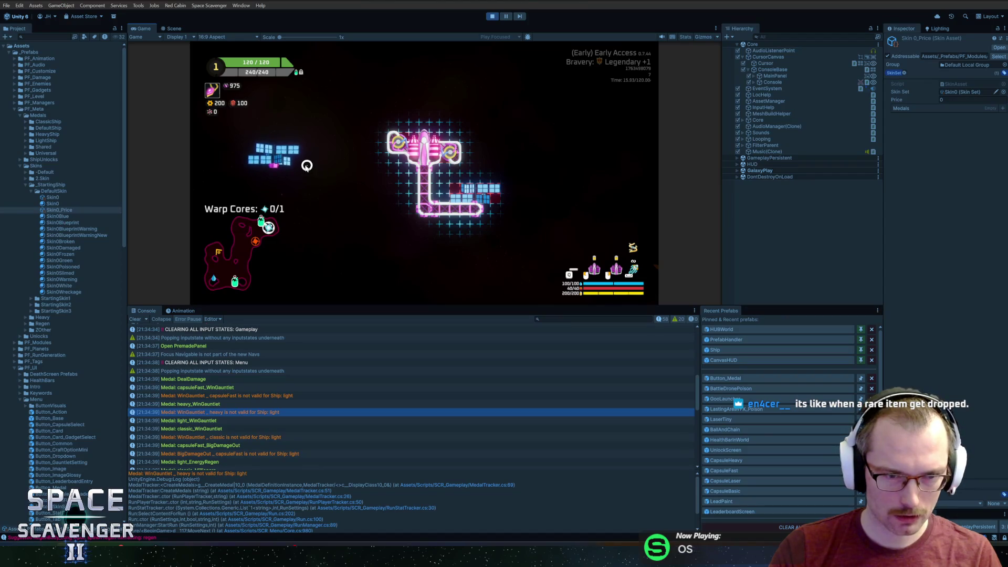
click(514, 240)
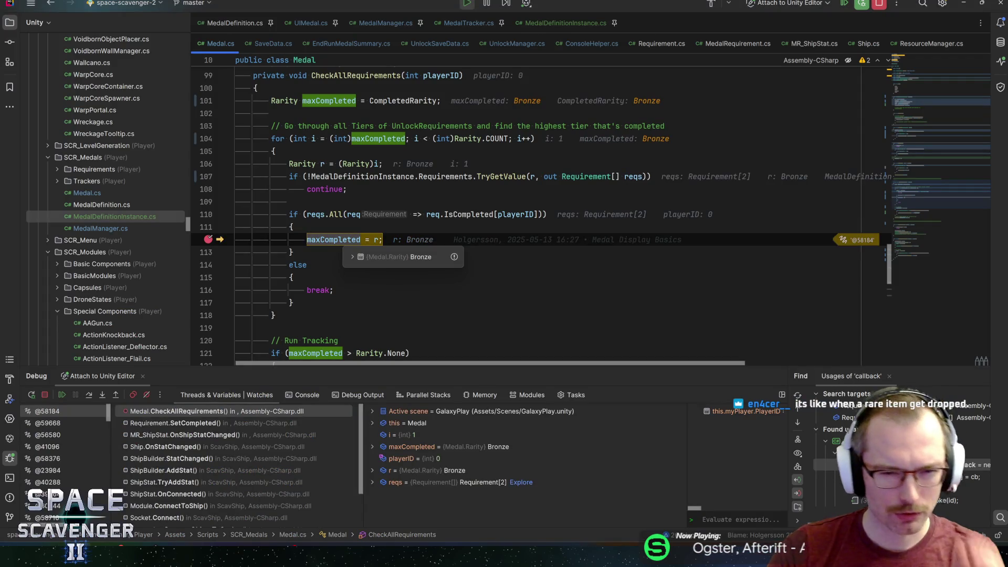
click(163, 423)
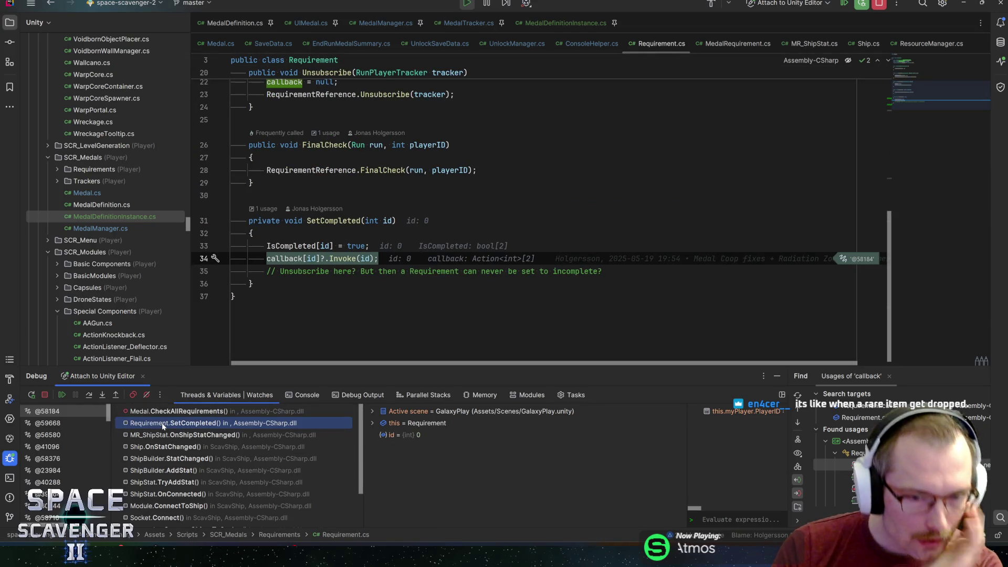
click(163, 413)
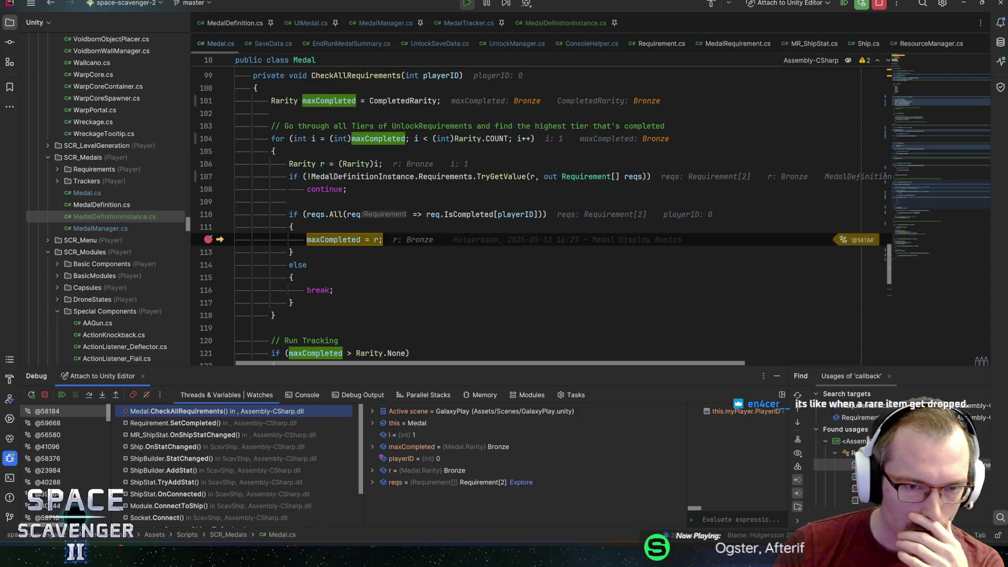
mouse_move(346, 239)
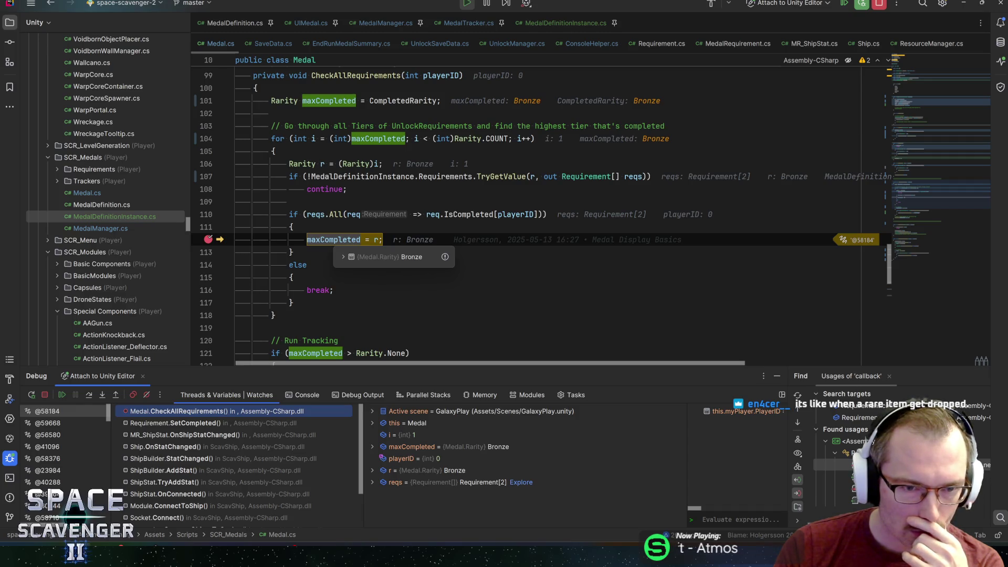
mouse_move(403, 100)
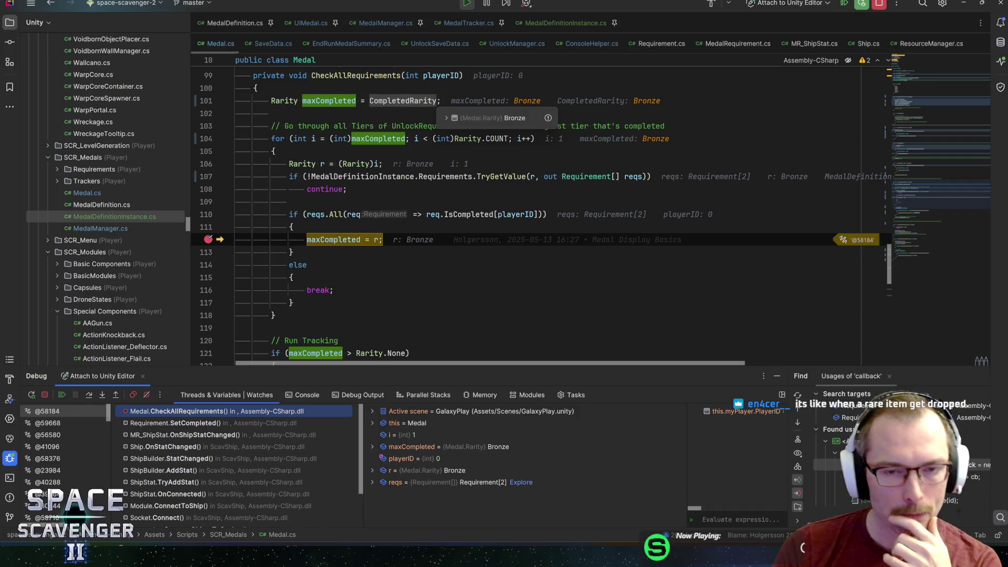
click(435, 100)
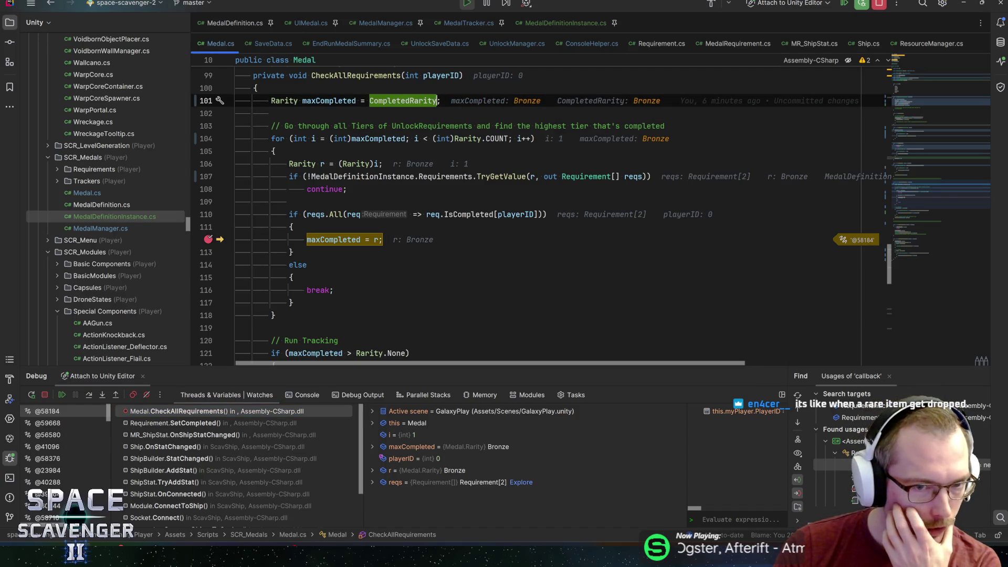
click(407, 138)
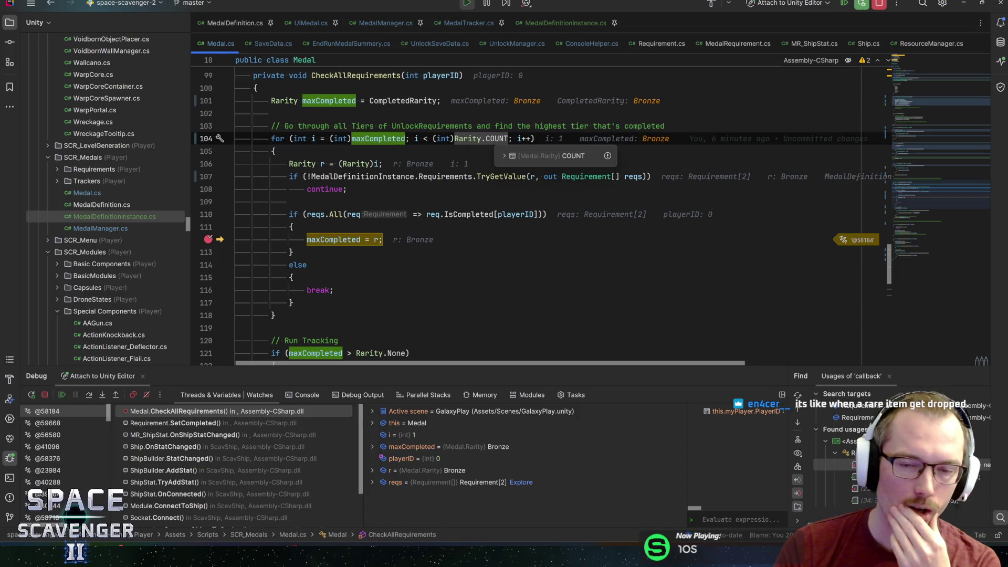
mouse_move(402, 100)
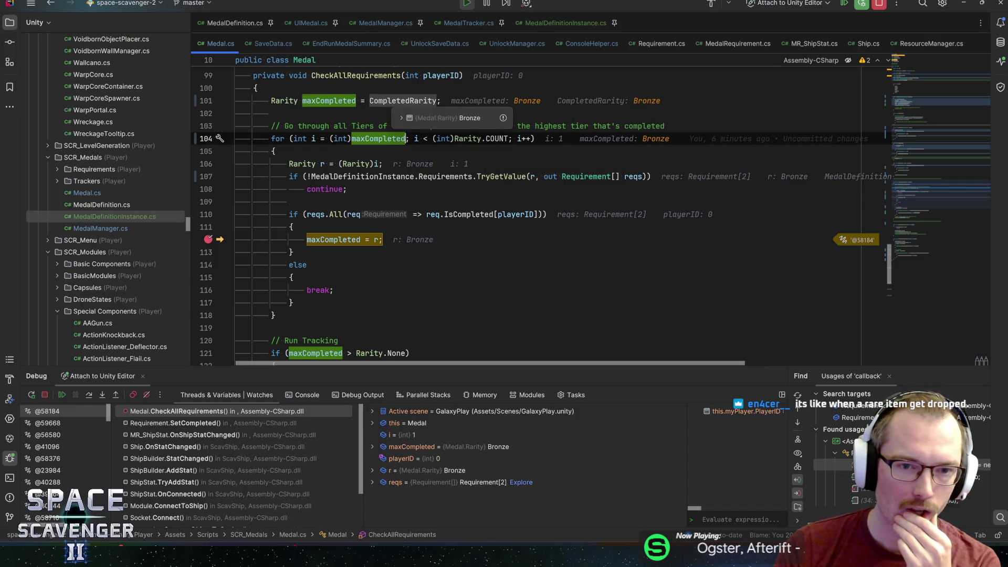
mouse_move(404, 140)
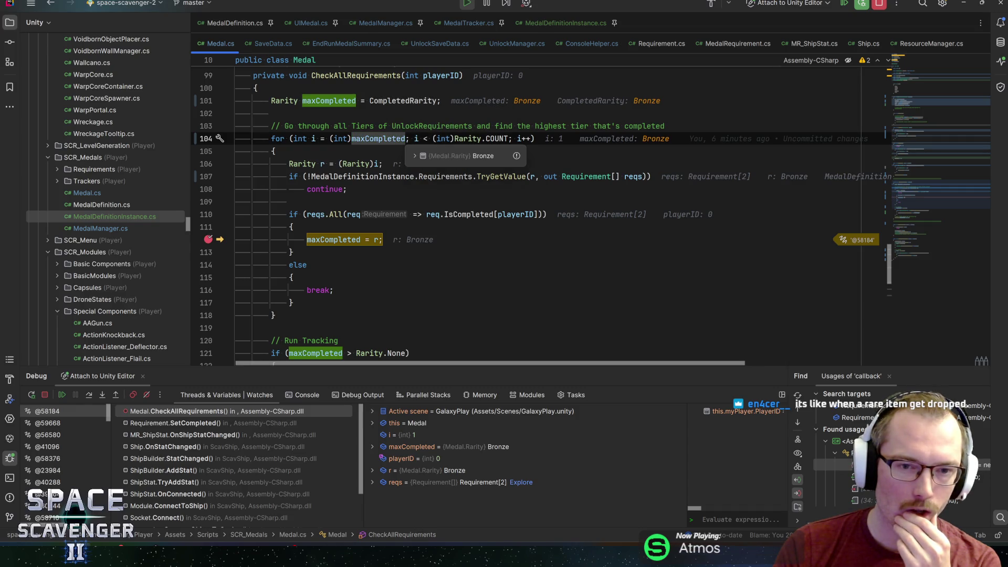
Step: Change the loop start on line 104 to (int)maxCompleted + 1 and save Medal.cs
mouse_move(472, 139)
text(+ 1)
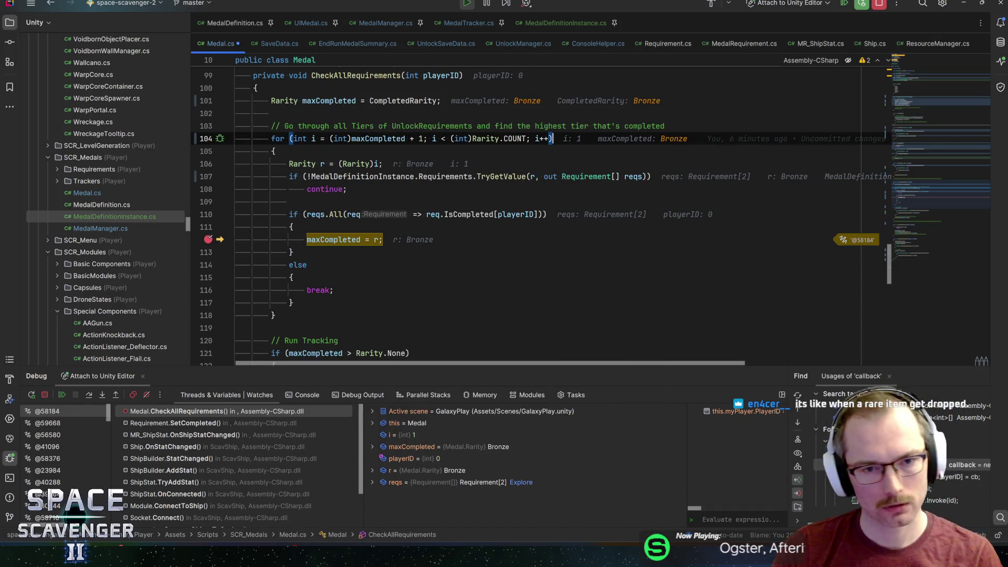
key(ctrl+s)
Step: Resume the debugger, then spawn a large solar panel and a RegenBody_Long part in the game
key(alt+Tab)
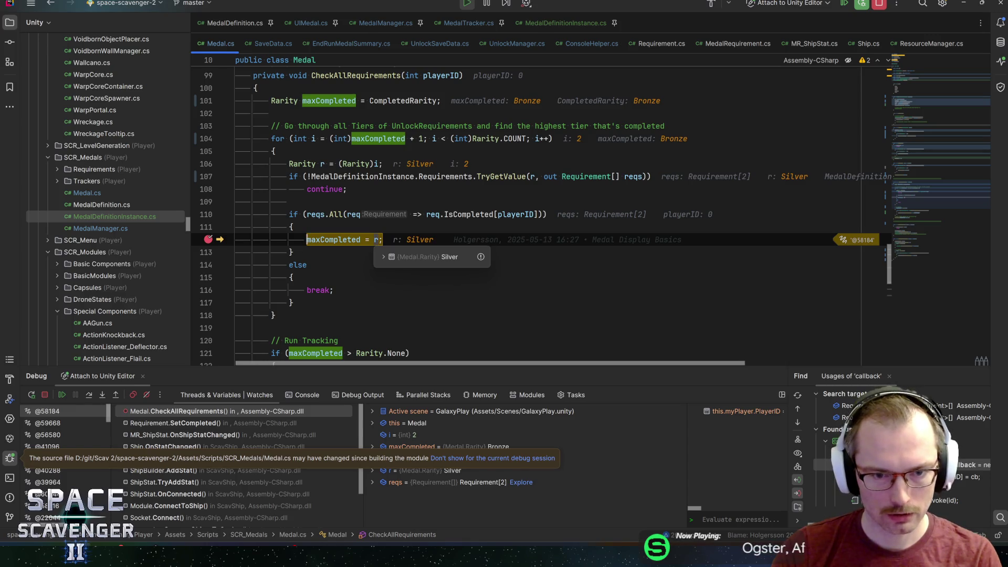
key(F5)
key(alt+Tab)
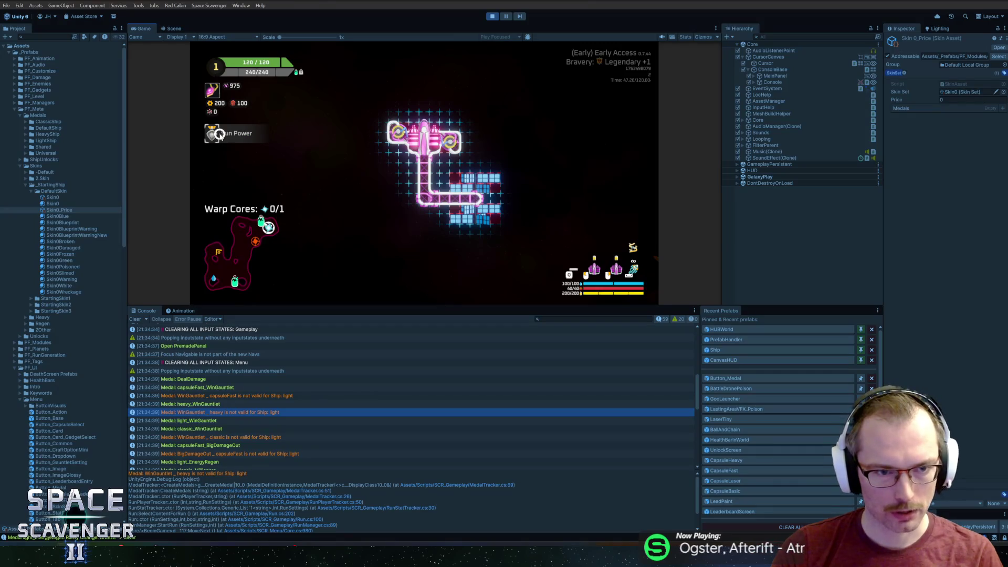
key(grave)
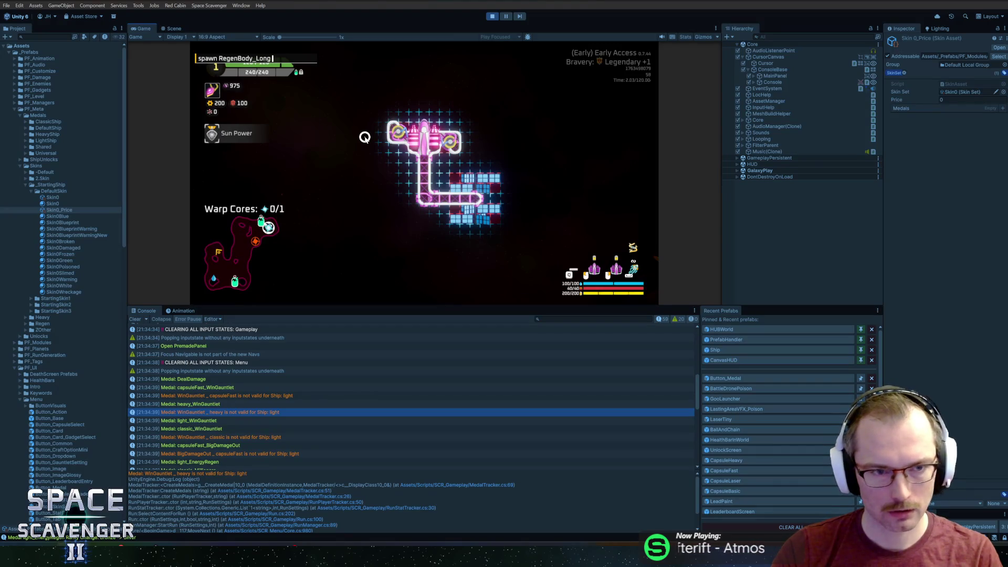
key(Up)
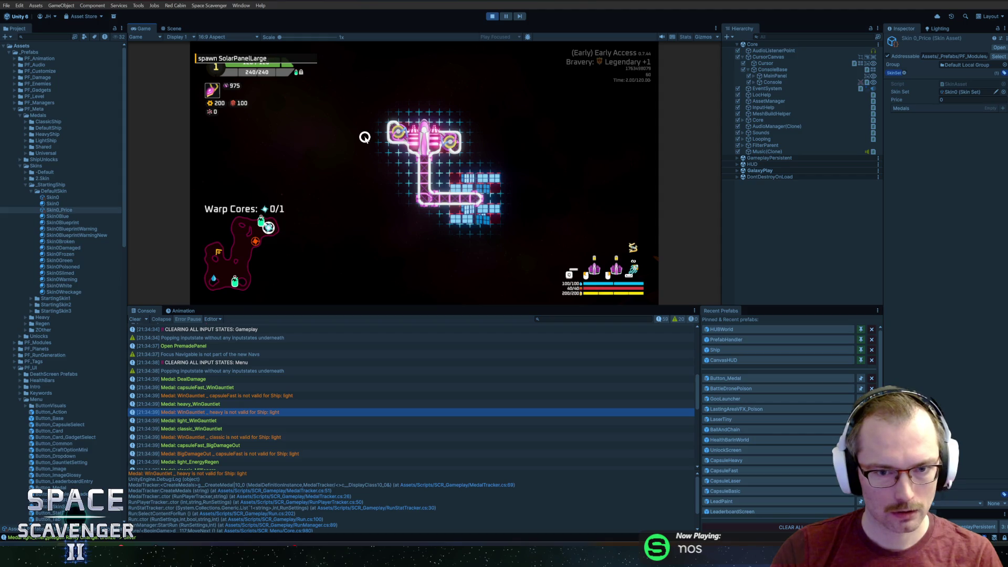
key(Return)
key(Up)
key(Up)
key(Return)
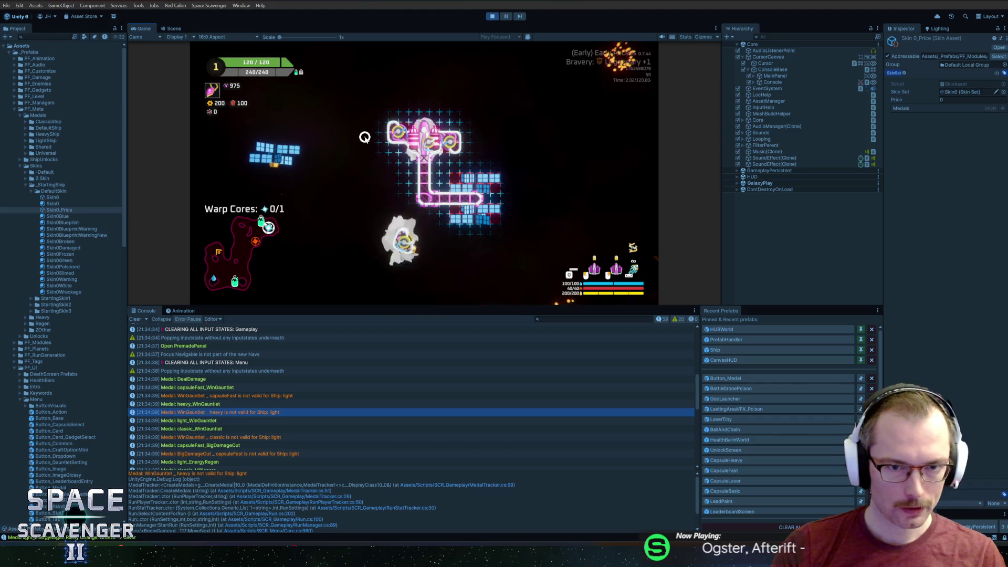
Step: Attach the spawned parts to the ship, resuming each maxCompleted breakpoint pass through Gold
drag(337, 162, 362, 171)
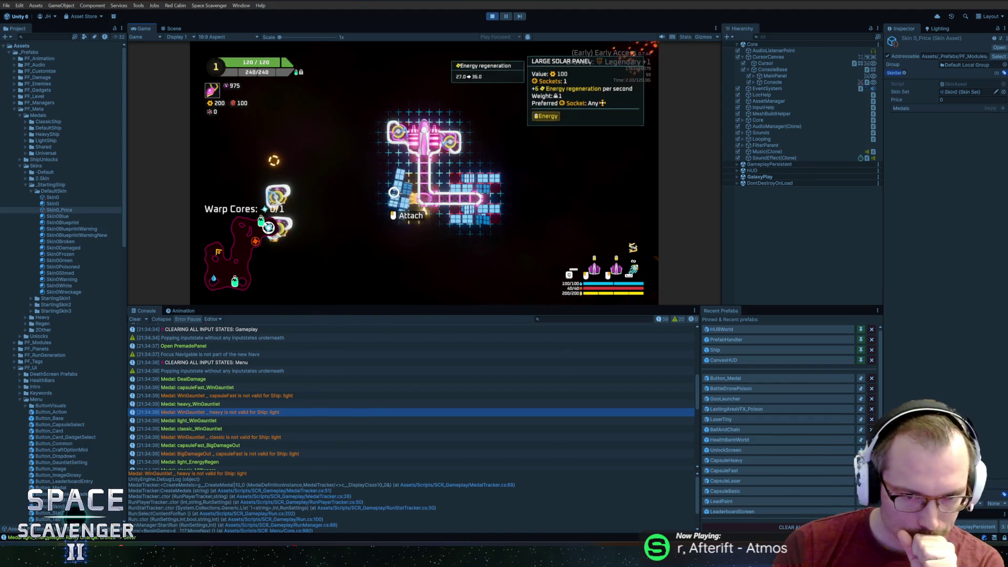
mouse_move(320, 241)
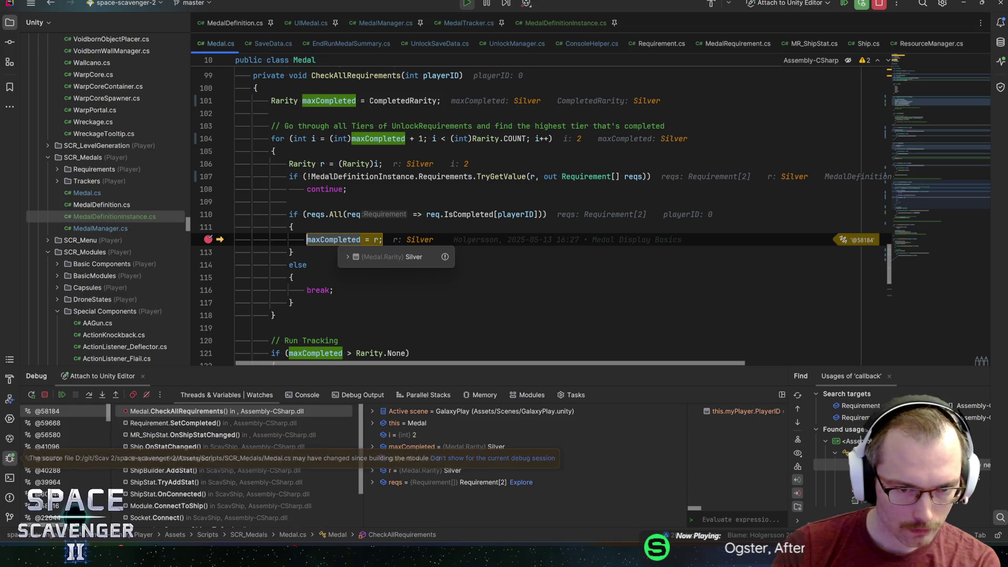
key(F5)
key(alt+Tab)
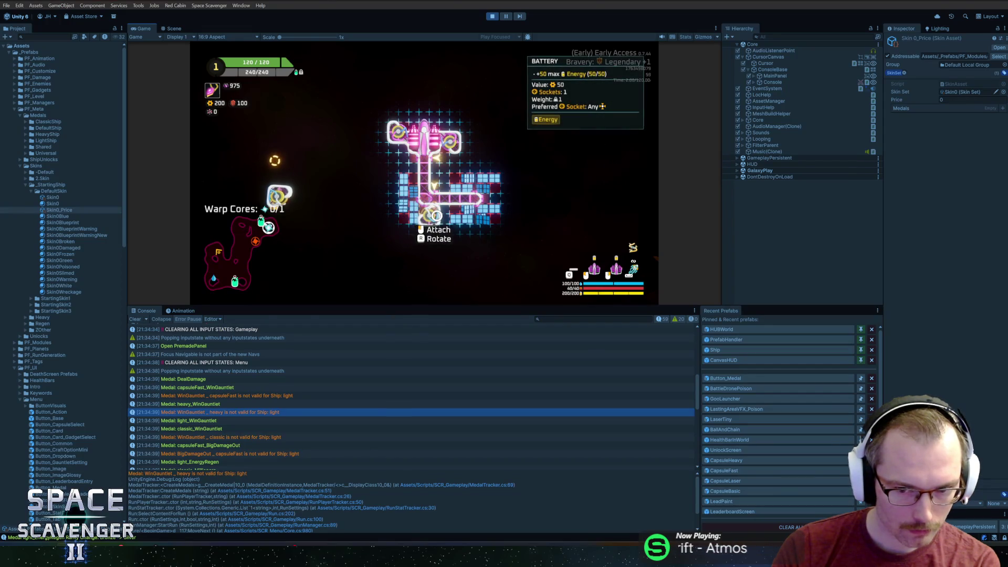
click(429, 214)
mouse_move(376, 239)
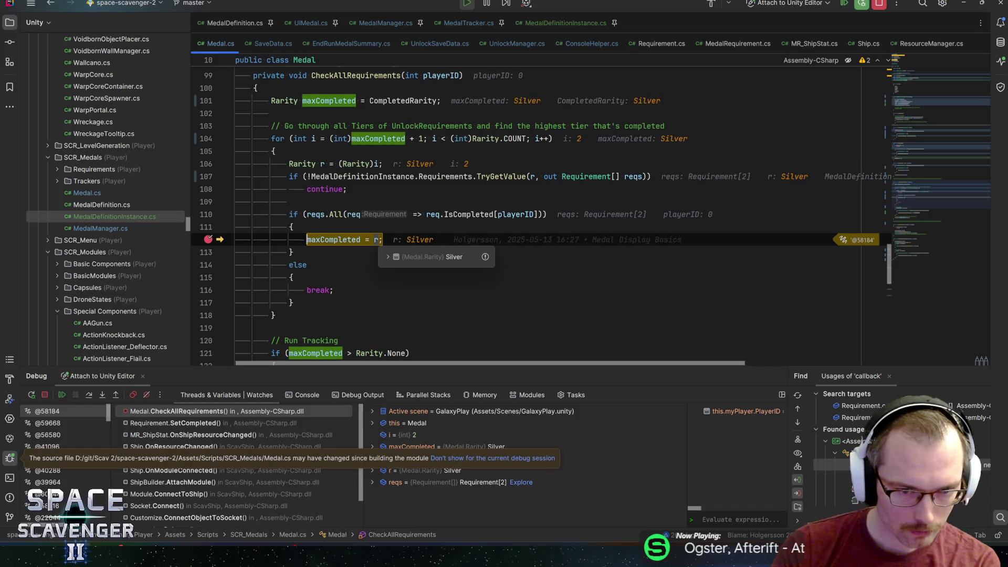
key(F5)
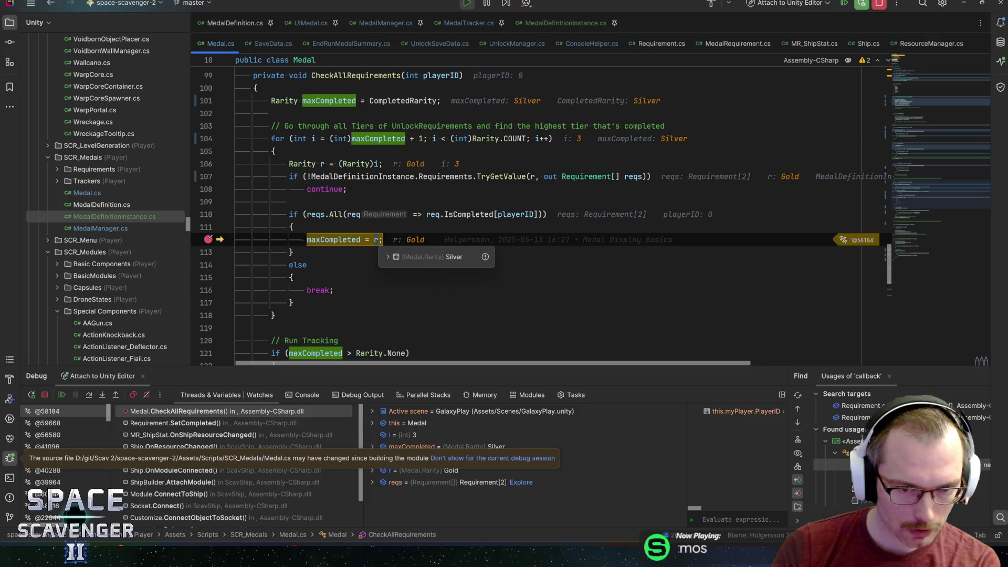
key(F5)
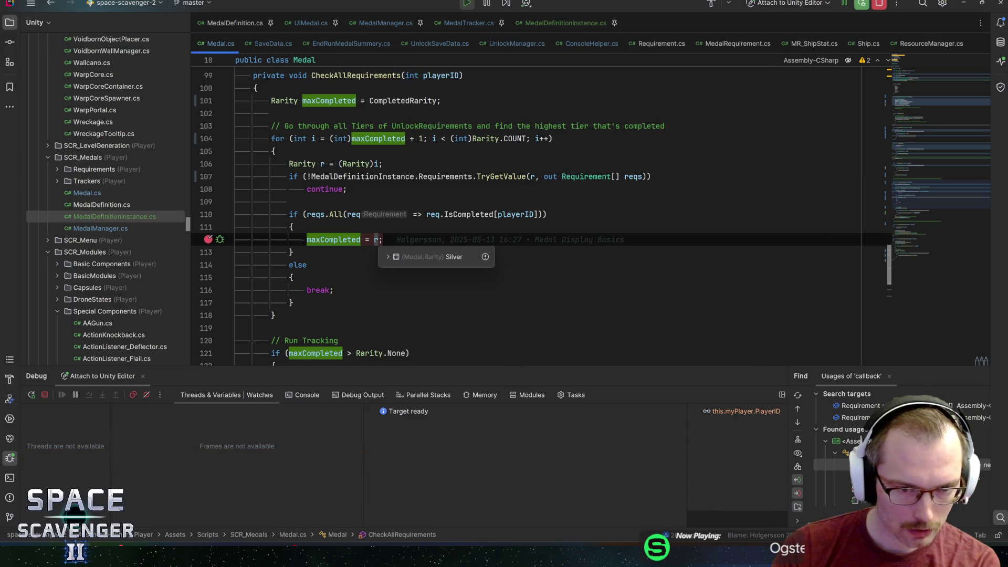
Step: Attach the battery to the ship and resume past the maxCompleted breakpoint
key(alt+Tab)
drag(278, 155, 405, 165)
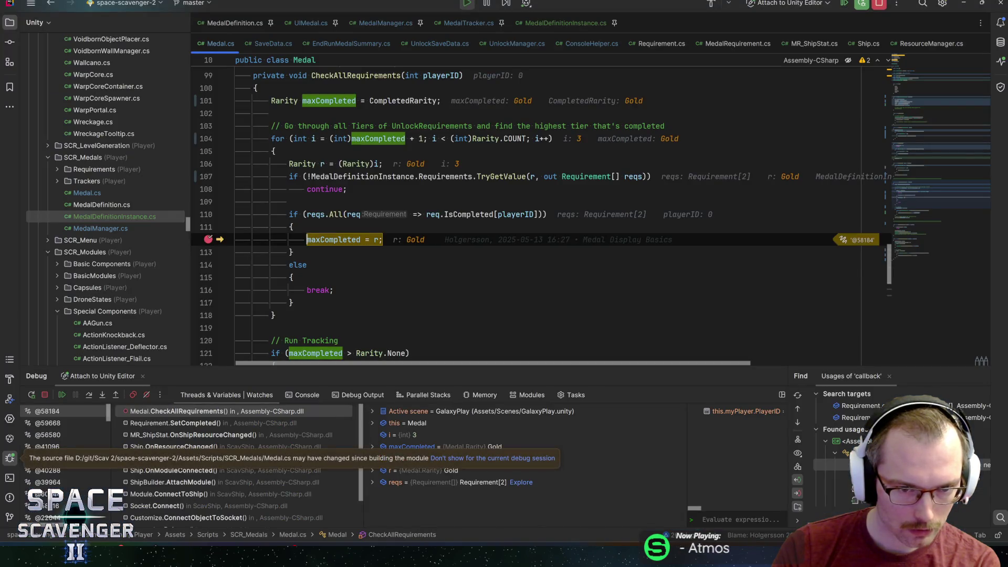
key(F5)
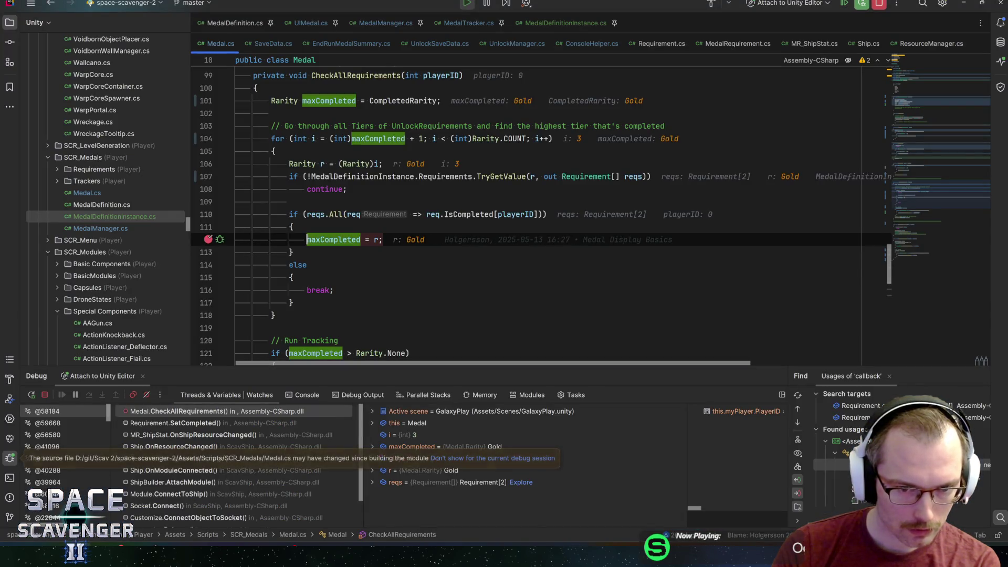
key(alt+Tab)
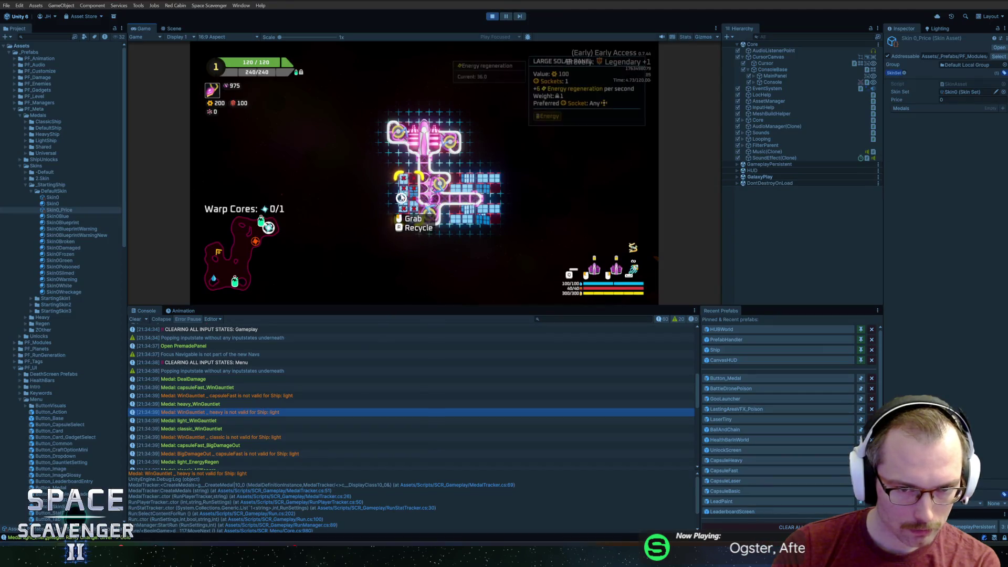
Step: Spawn another Battery with 'spawn Battery 2', attach it to the ship's left side, and resume the breakpoint passes
key(grave)
text(spawn Battery 2)
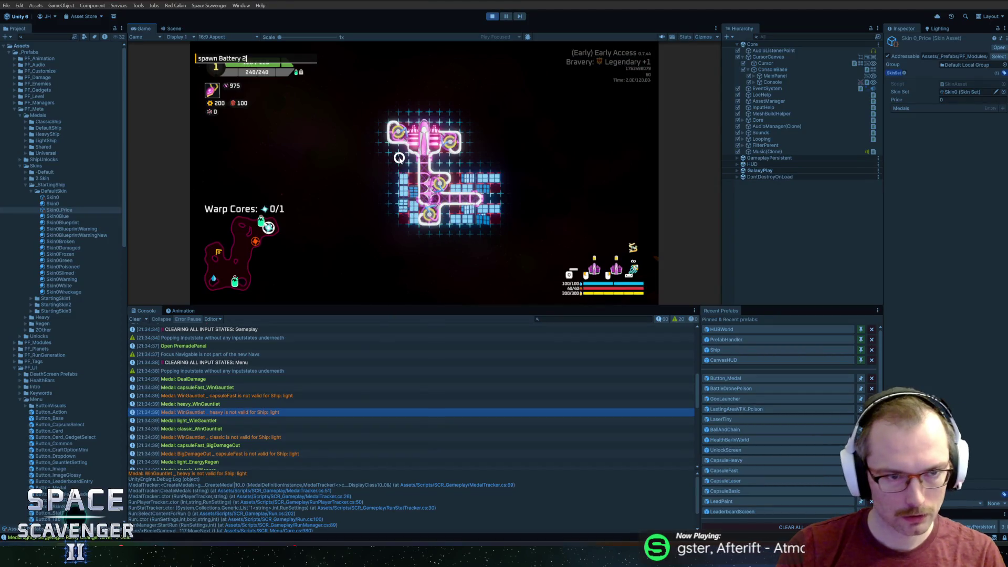
key(Return)
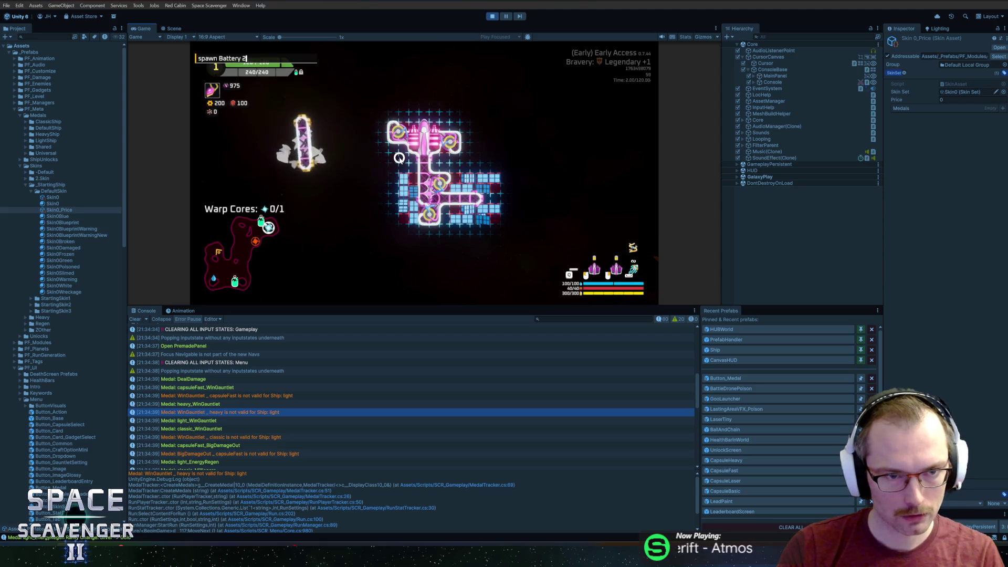
drag(273, 158, 368, 160)
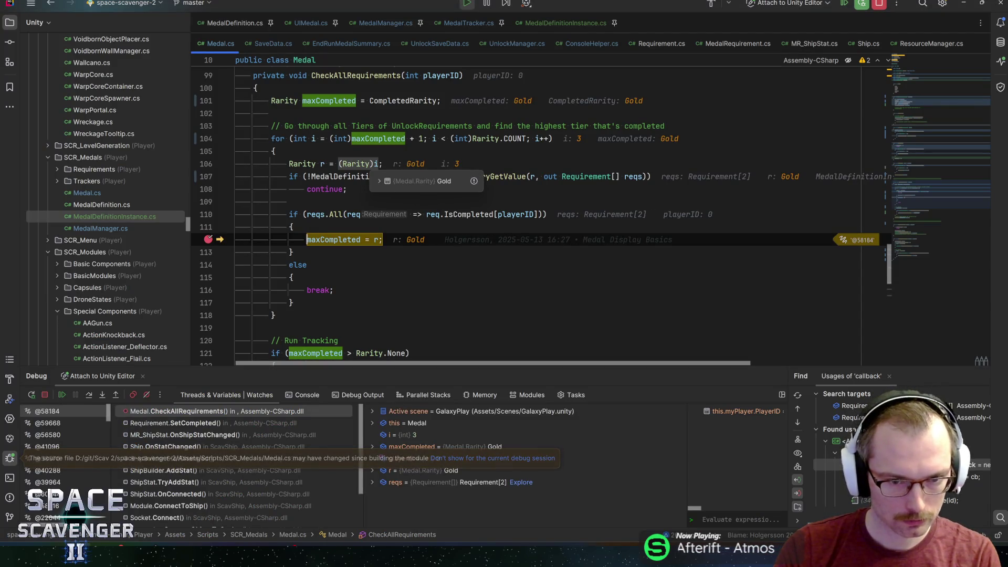
key(F5)
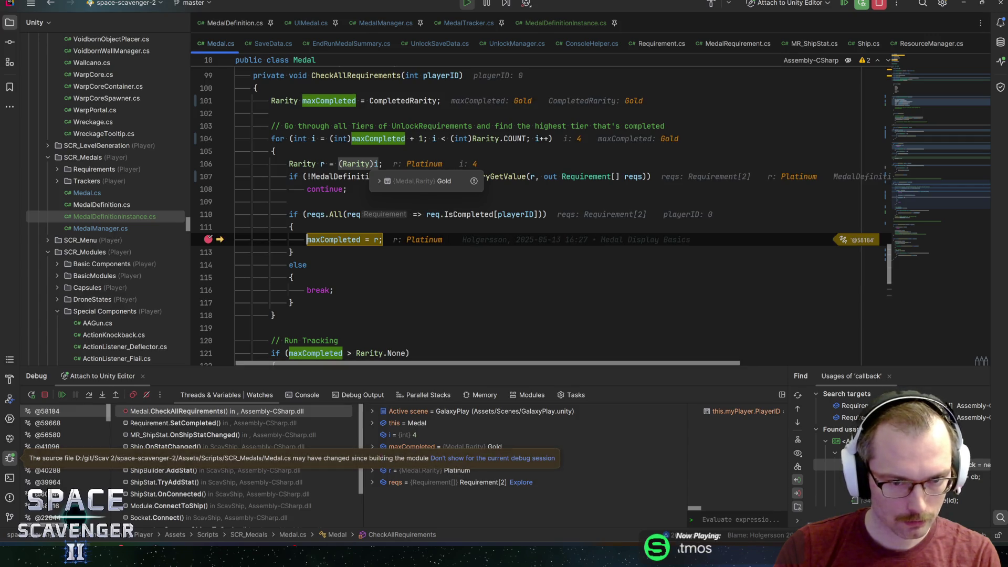
key(F5)
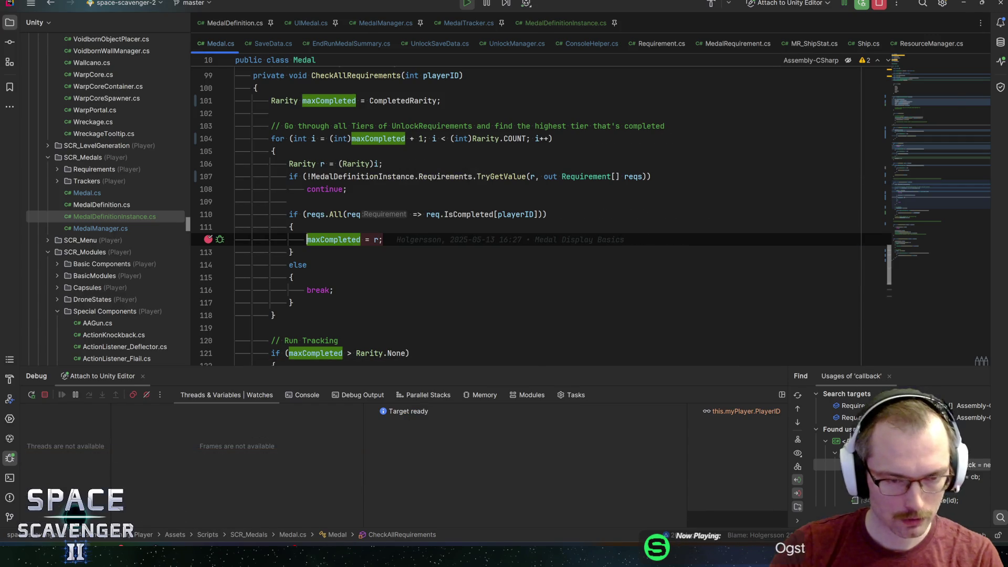
key(alt+Tab)
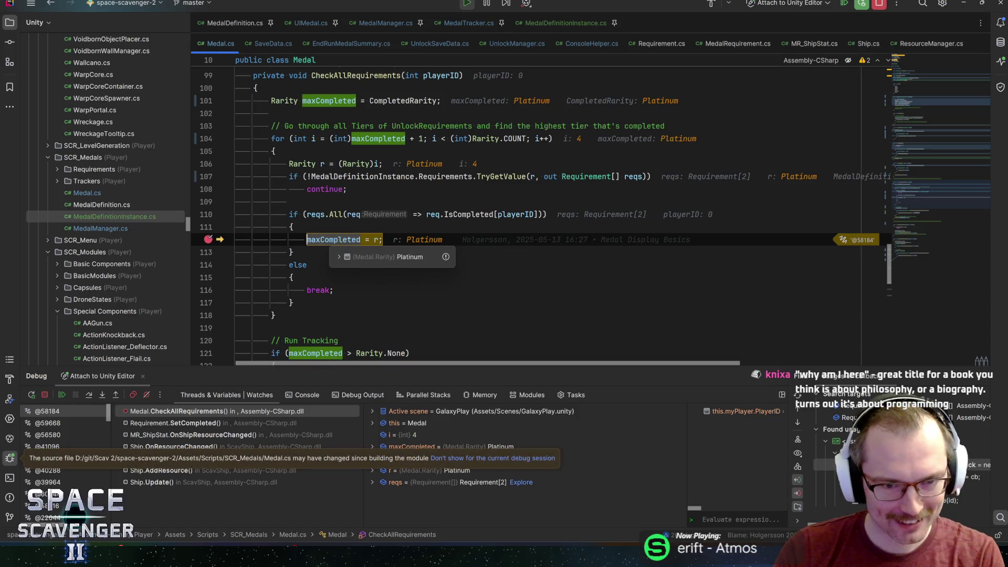
key(F5)
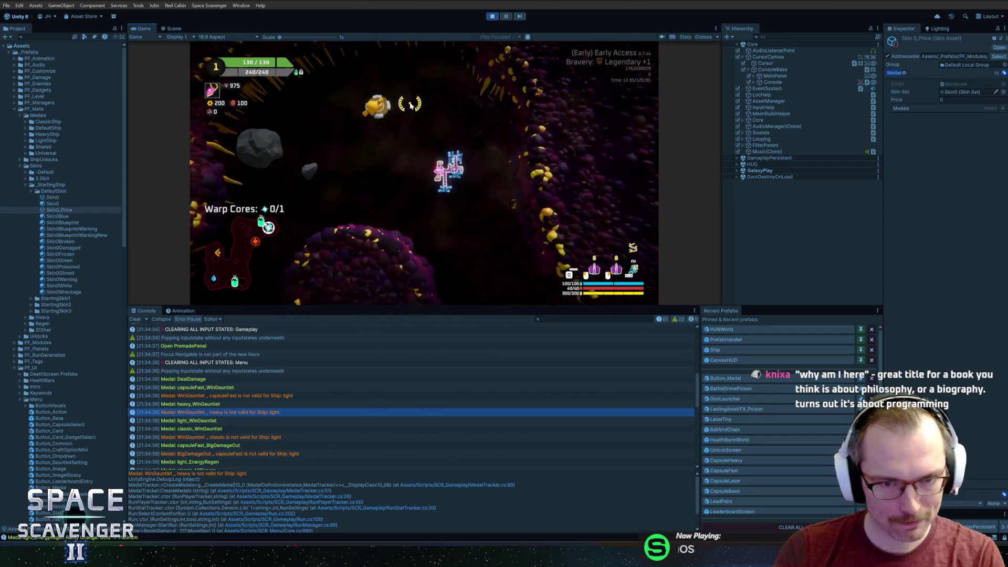
Step: Save the ship as 'test', stop Play mode, and return to the line 104 loop in Medal.cs
key(grave)
text(ship save)
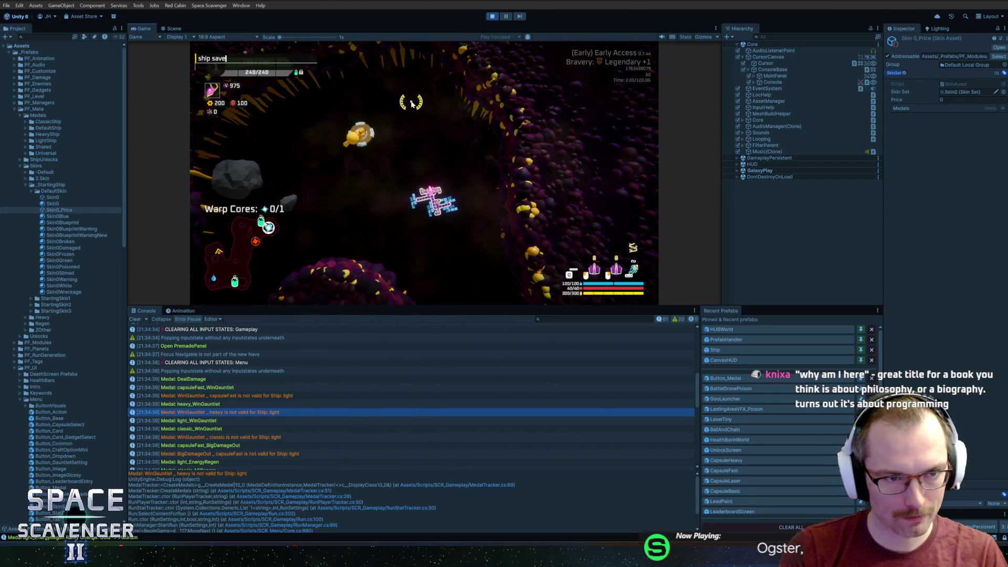
text(st)
key(Return)
key(ctrl+p)
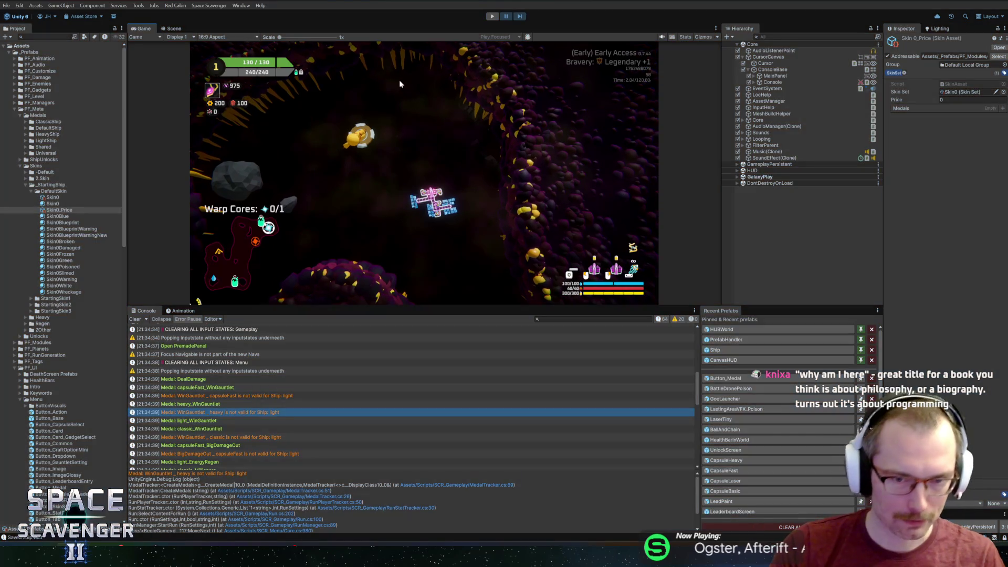
key(alt+Tab)
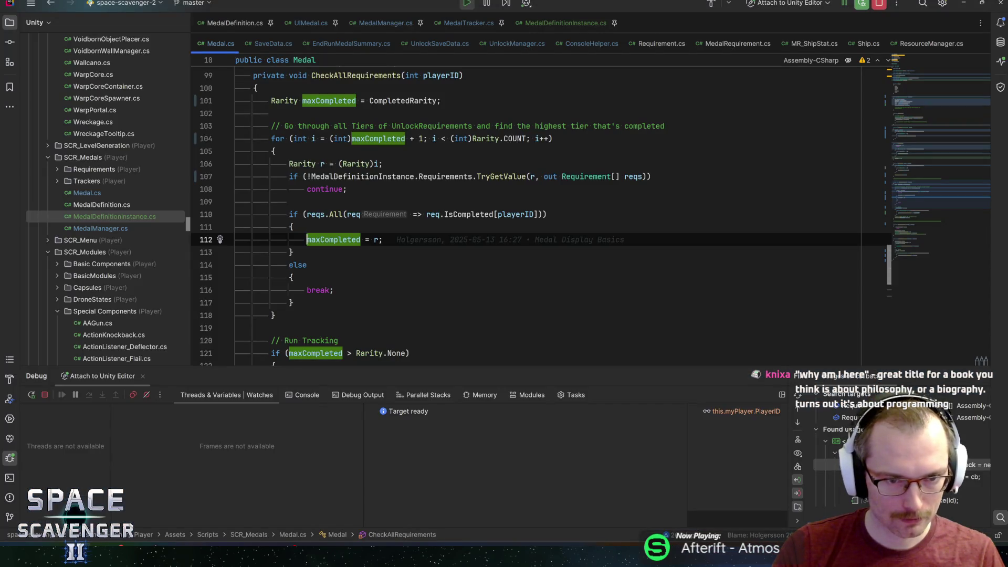
click(410, 138)
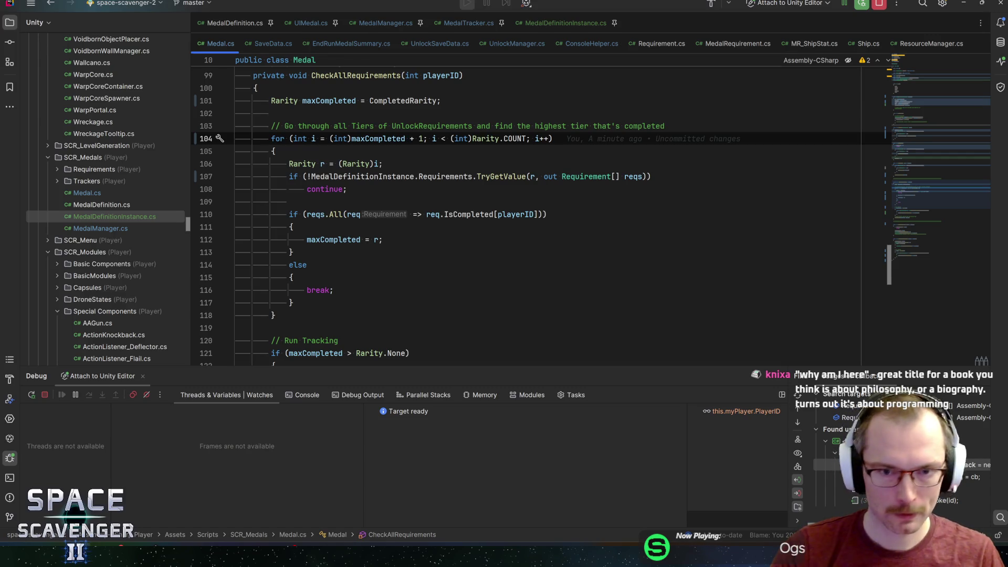
key(alt+Tab)
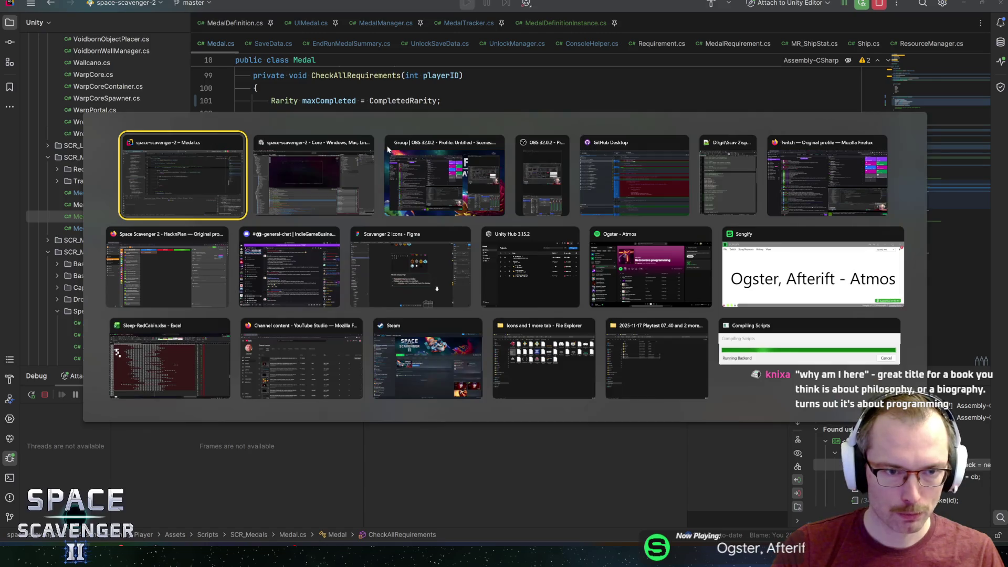
Step: Start Play mode in Unity and maximize the Game view
key(alt+Tab)
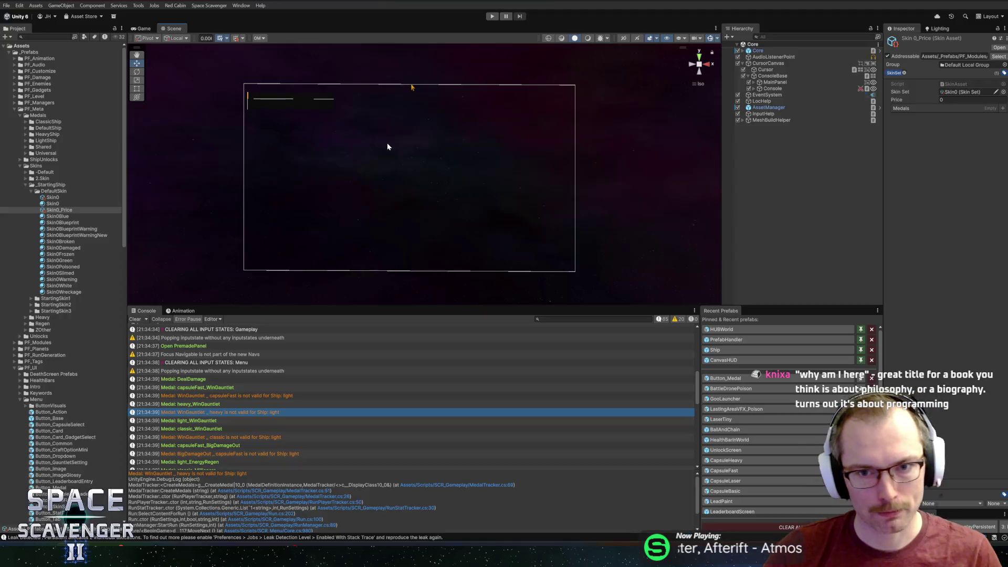
click(494, 16)
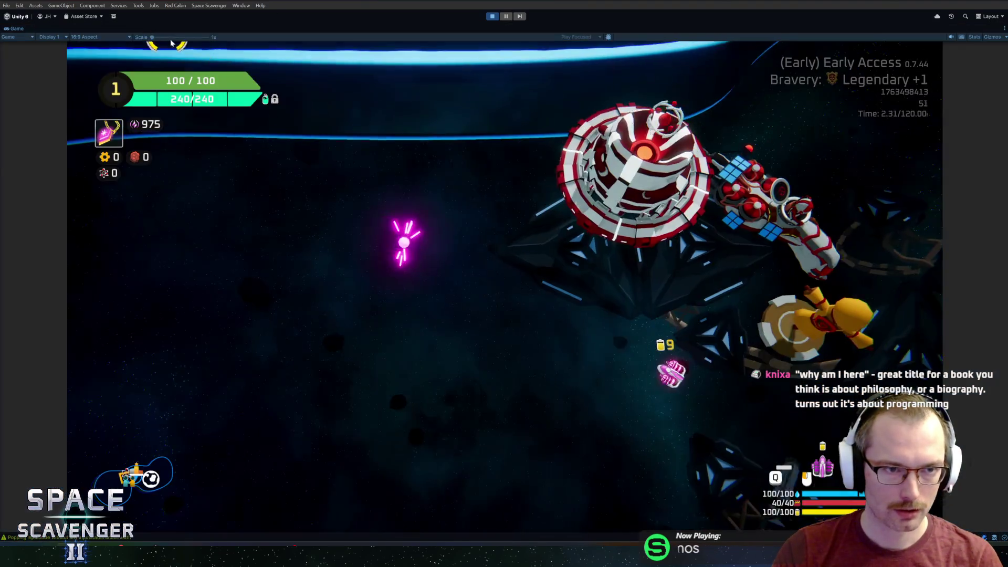
double_click(149, 26)
Step: Fly the ship to the green portal, glance at the Daily Challenge difficulty list, and leave it
key(d)
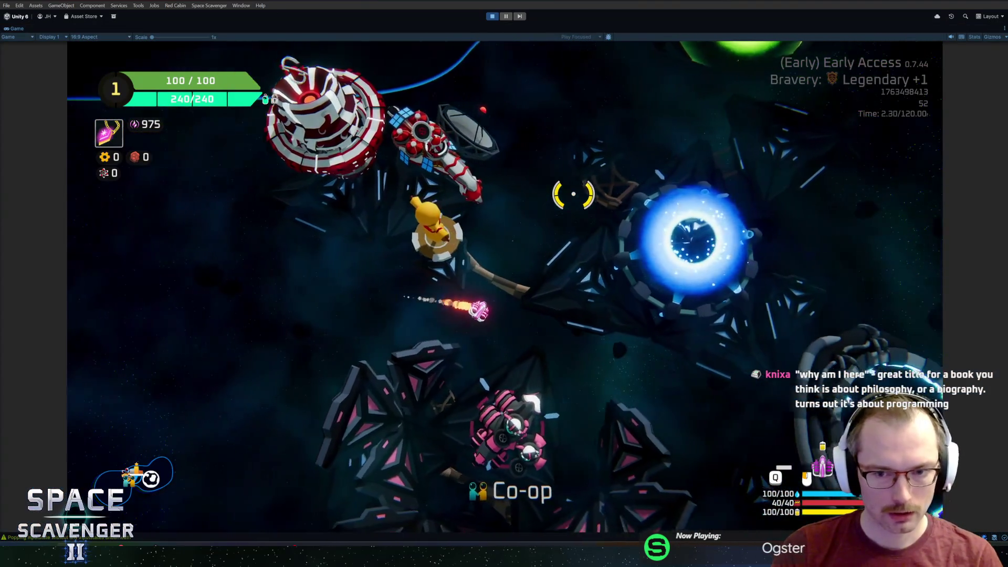
key(d)
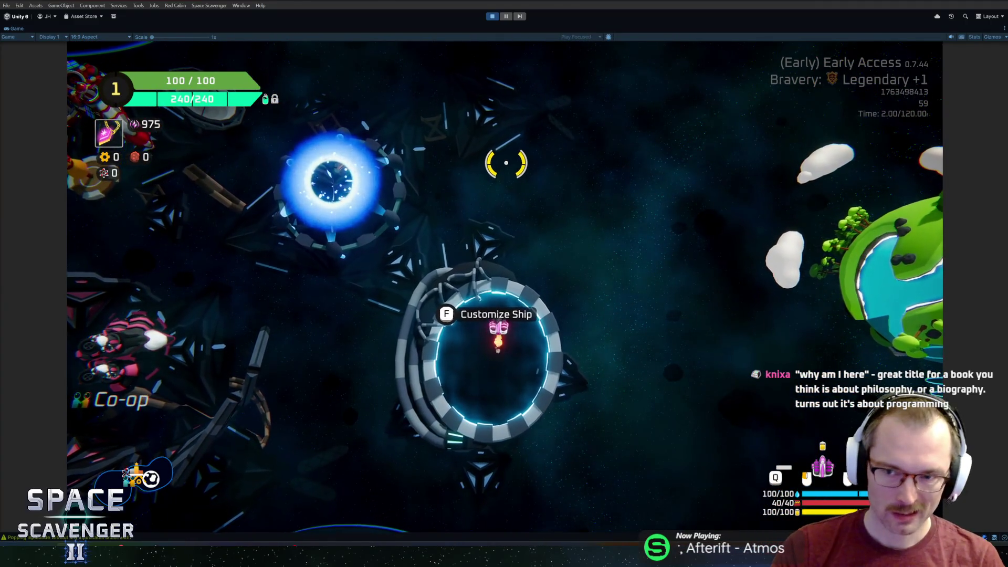
key(w)
key(w)
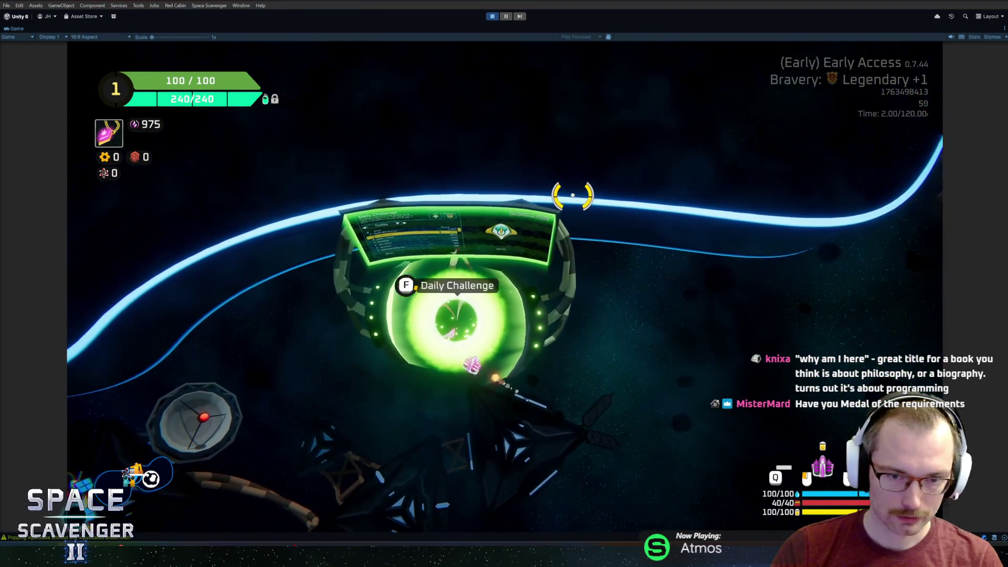
key(e)
click(551, 198)
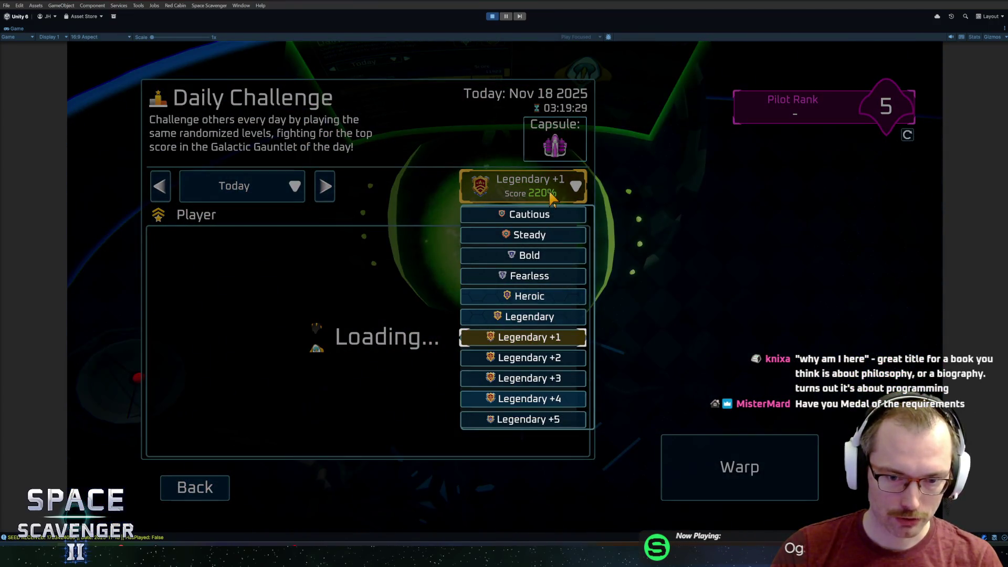
click(551, 198)
click(195, 487)
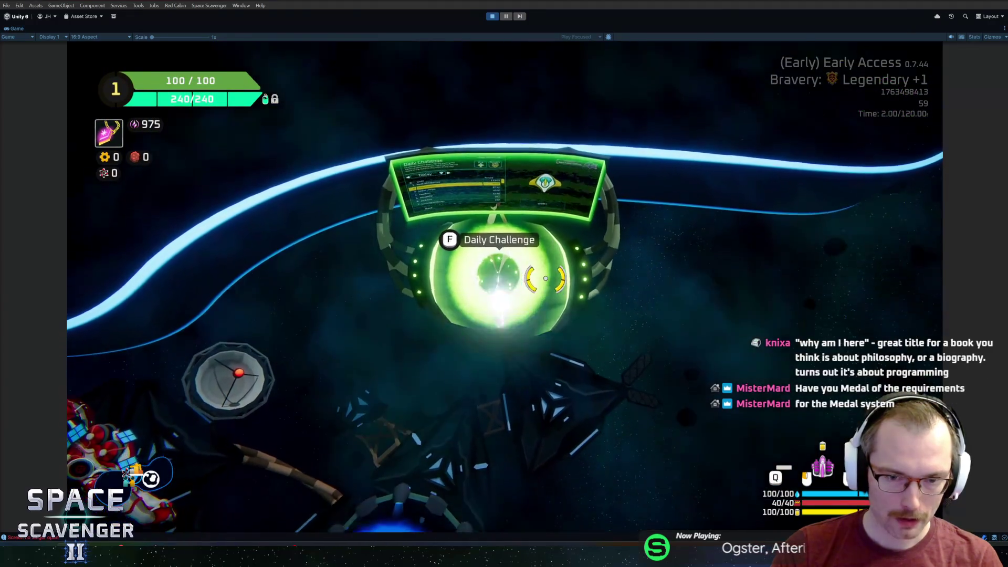
Step: Enter the gauntlet portal and warp into a run at Legendary +1 bravery
key(s)
key(f)
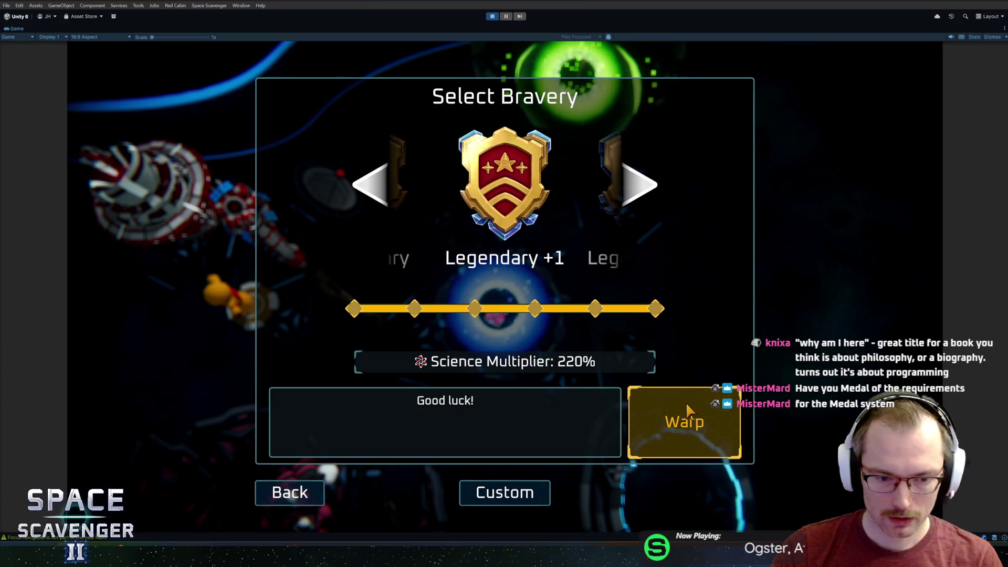
click(683, 422)
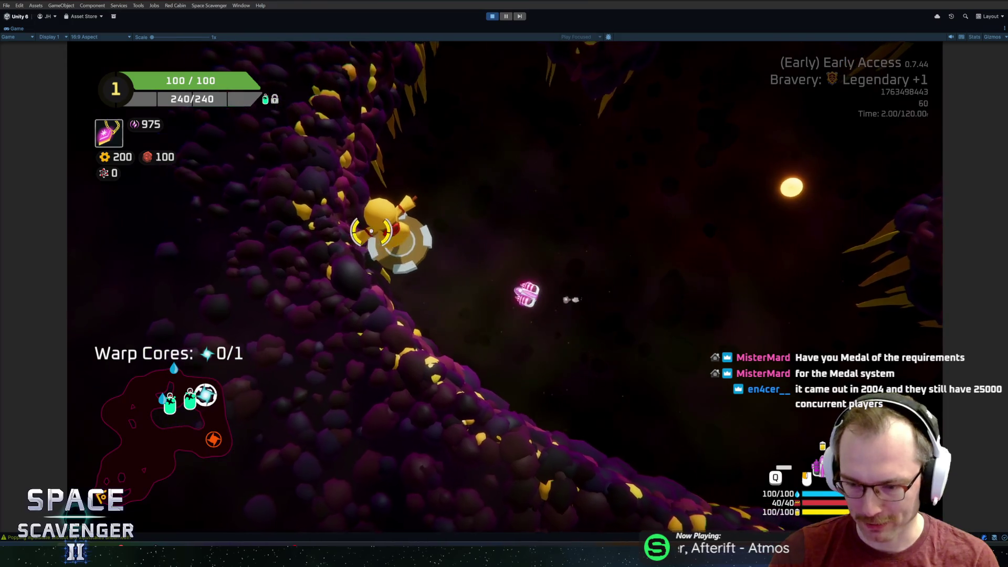
click(371, 231)
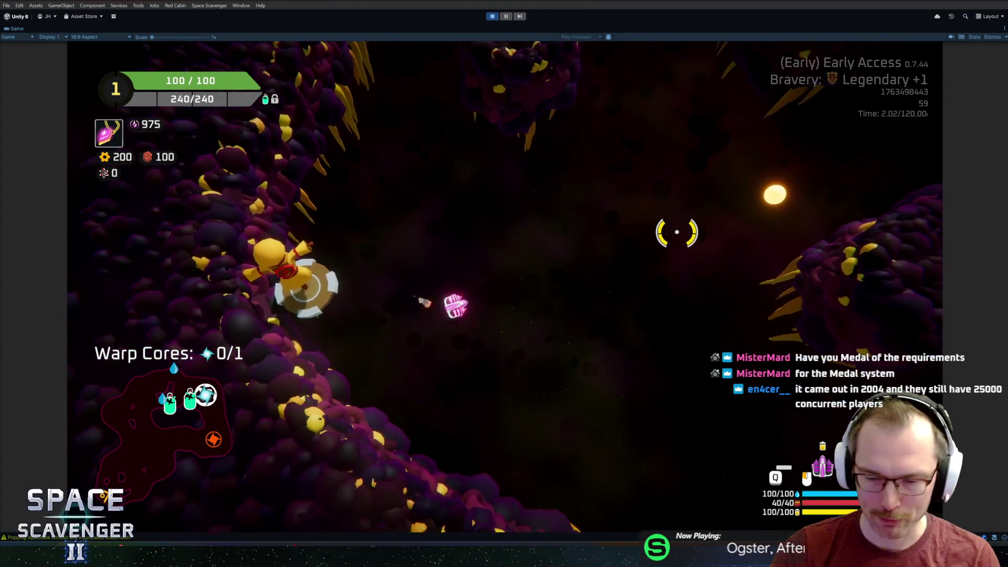
key(grave)
key(grave)
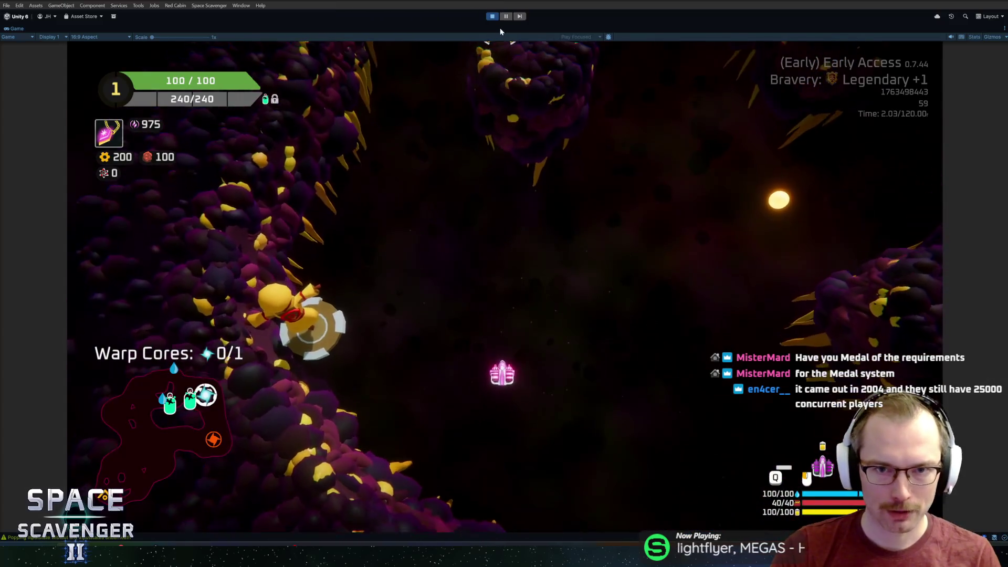
Step: Load the saved ship with 'ship load test' and check the maxCompleted assignment on line 112
click(507, 16)
click(507, 16)
key(grave)
text(s)
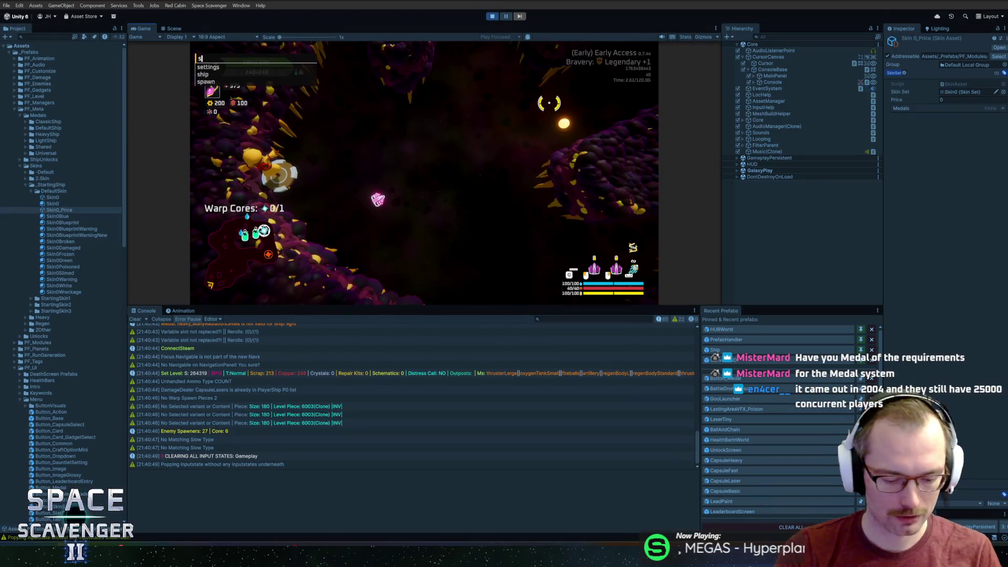
text(hip load test)
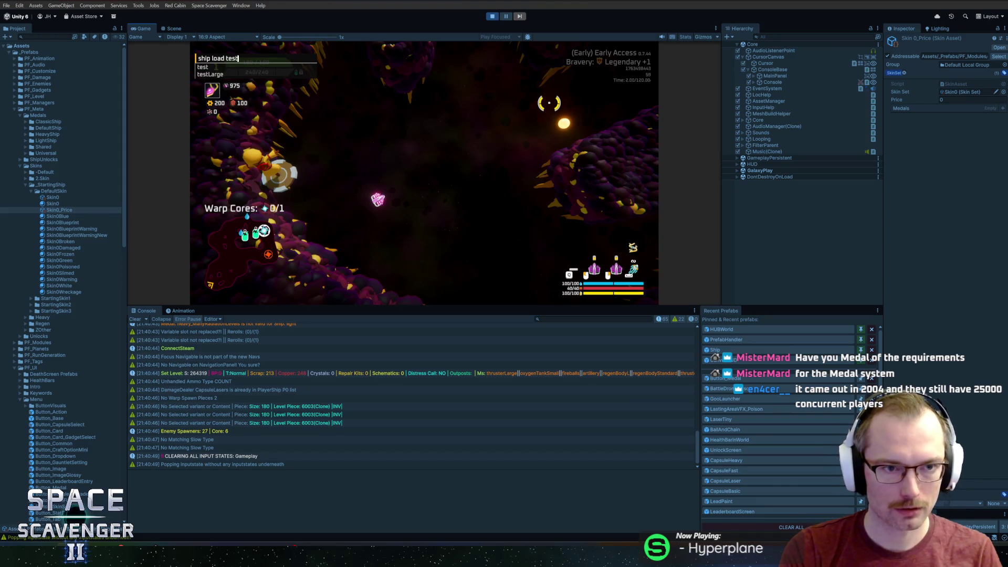
key(Return)
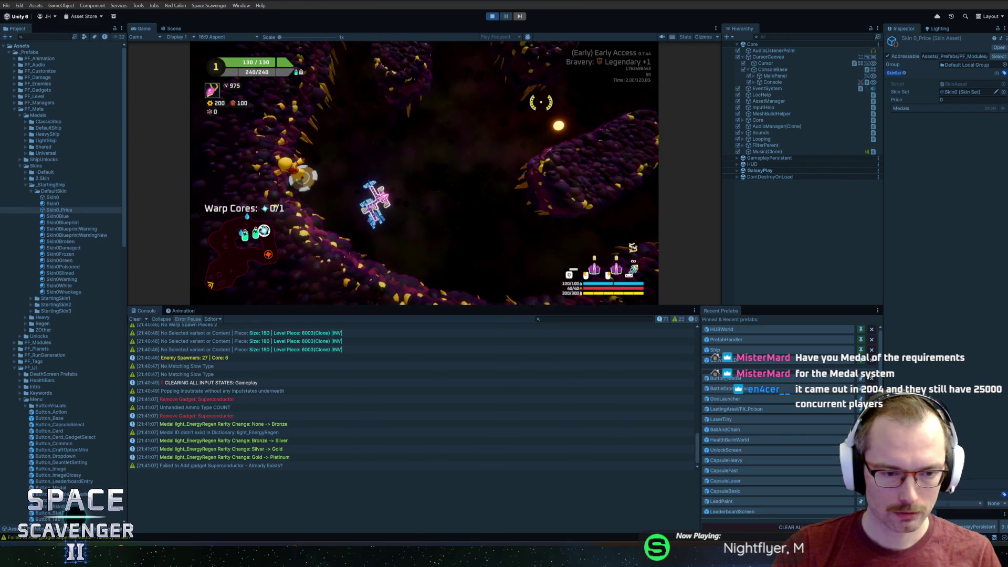
key(alt+Tab)
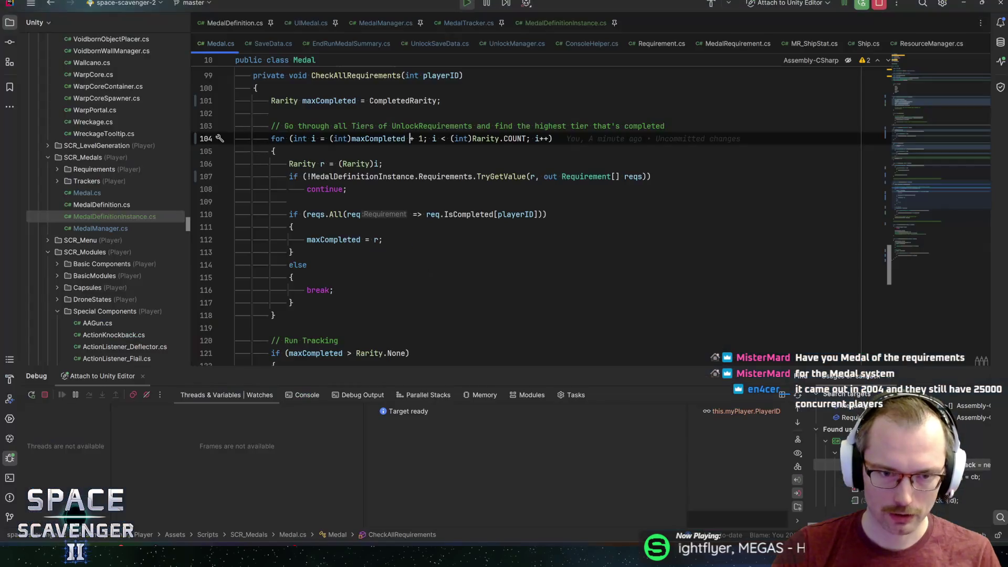
click(348, 239)
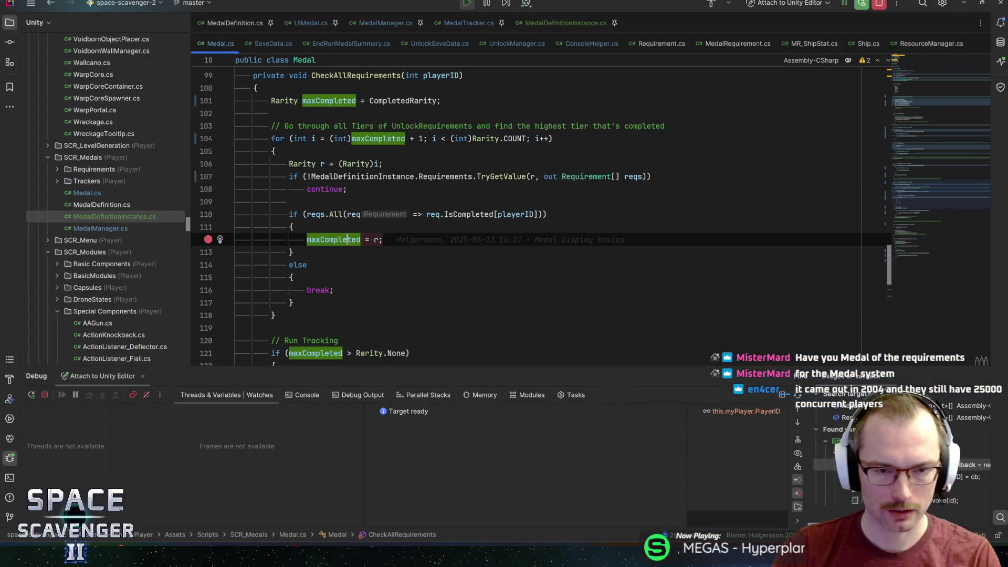
key(alt+Tab)
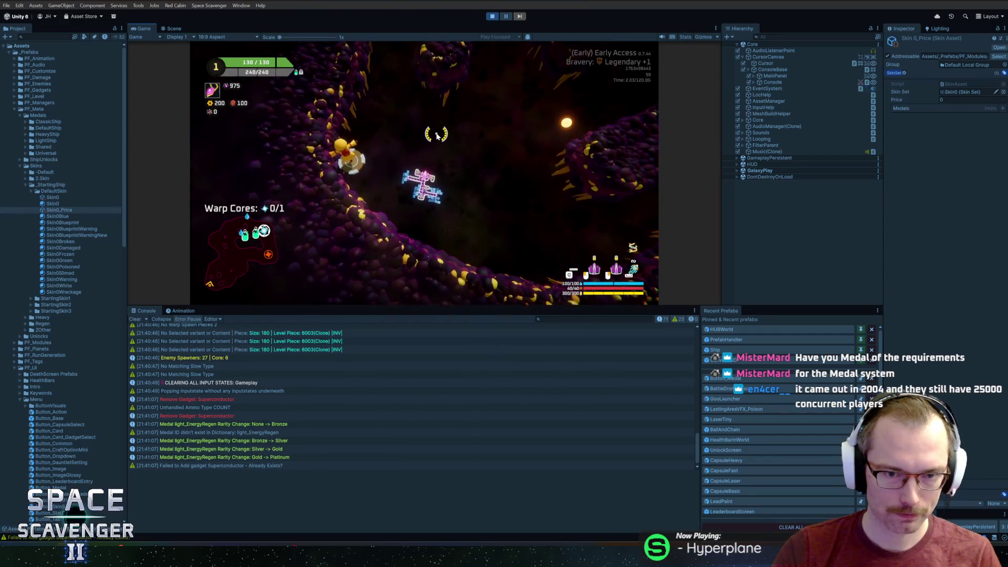
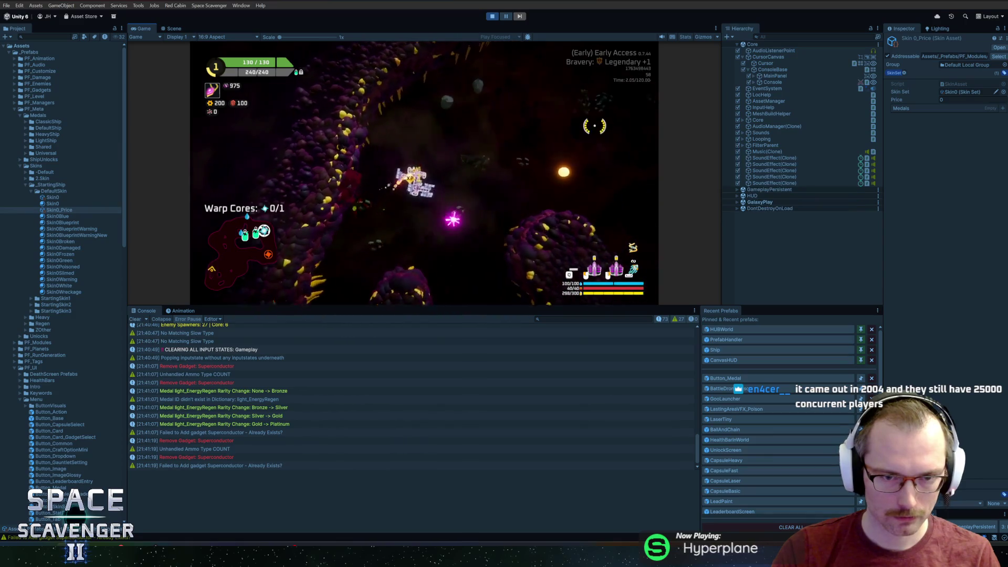
Step: Maximize the Game view, then craft a Sentry Turret from Spare Parts and mount it on the ship
double_click(142, 29)
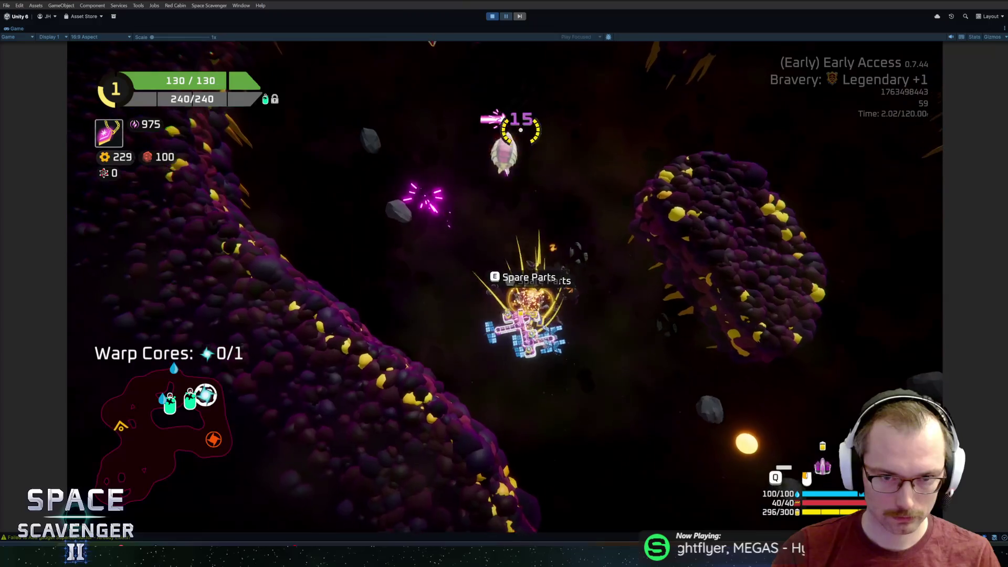
key(e)
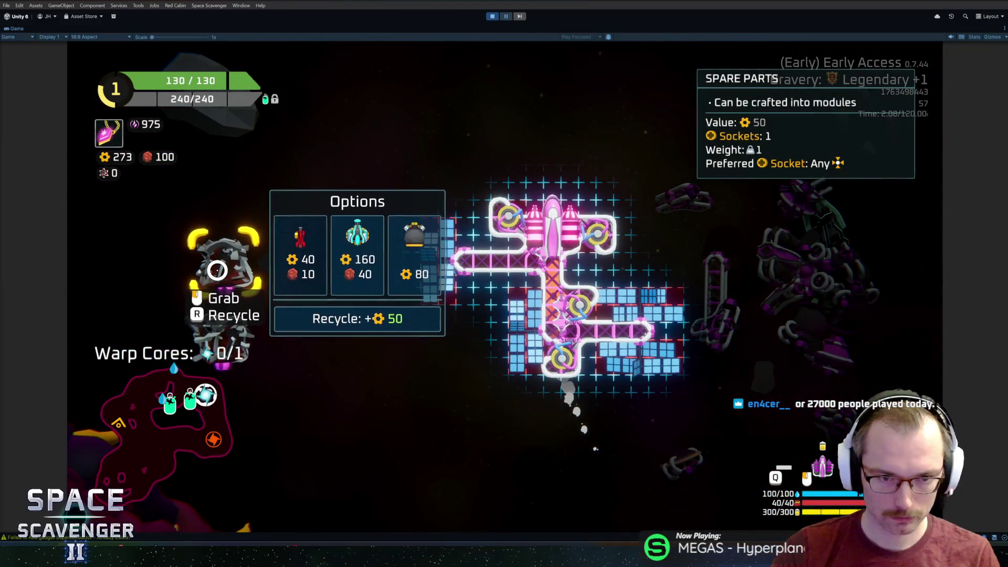
click(339, 257)
click(225, 265)
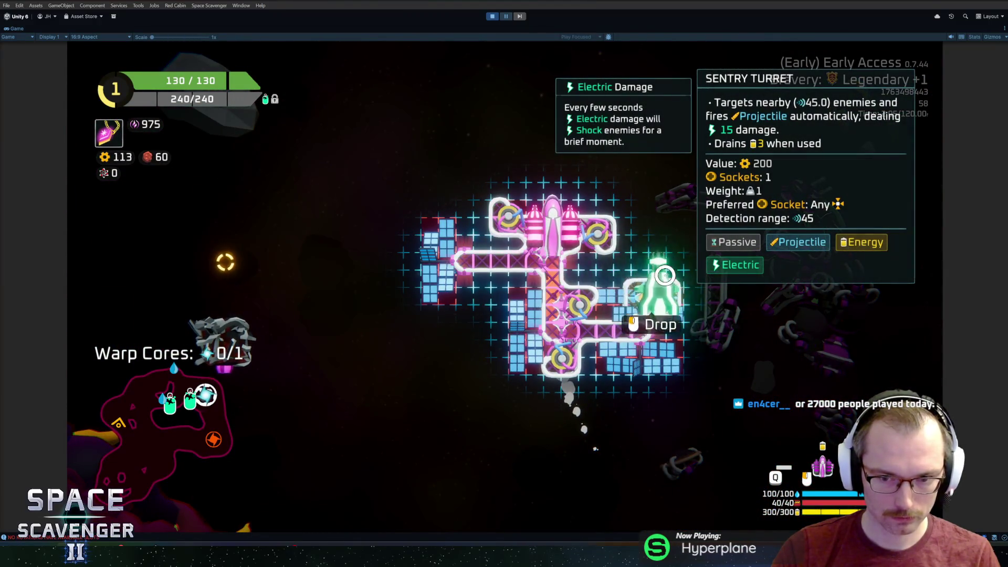
click(420, 278)
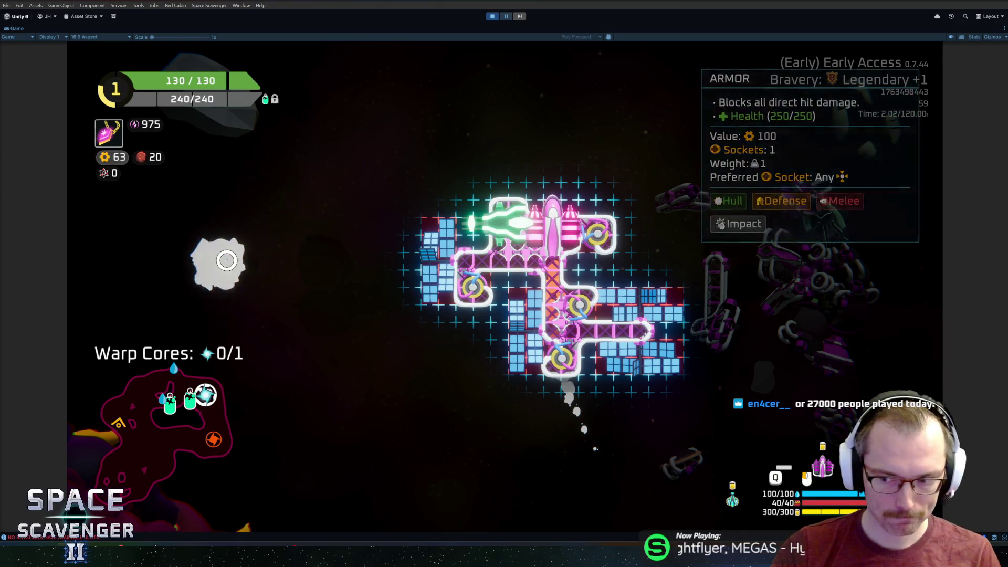
Step: Fly into the enemy cluster for scrap, then craft a strut and attach it to the ship's right side
key(Tab)
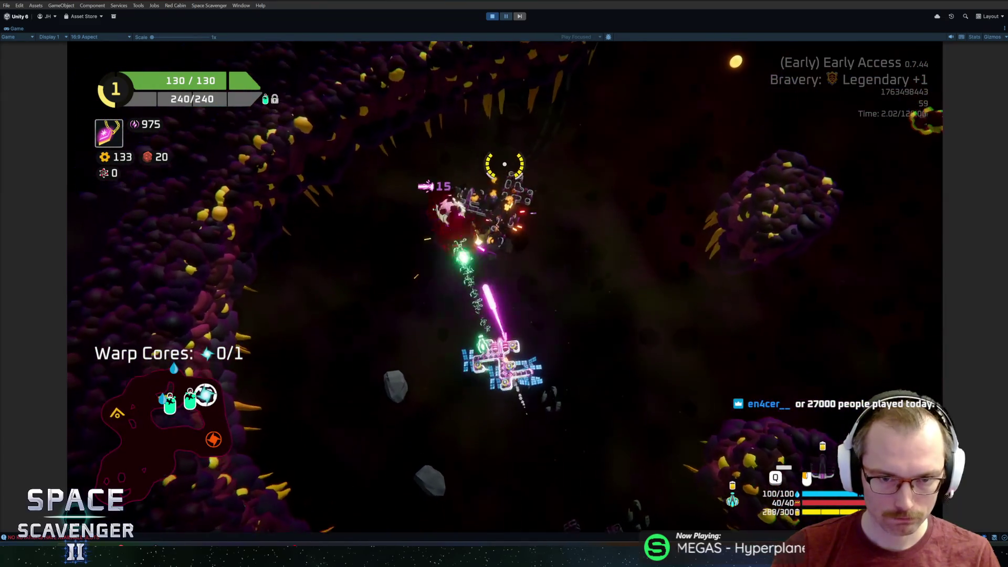
key(w)
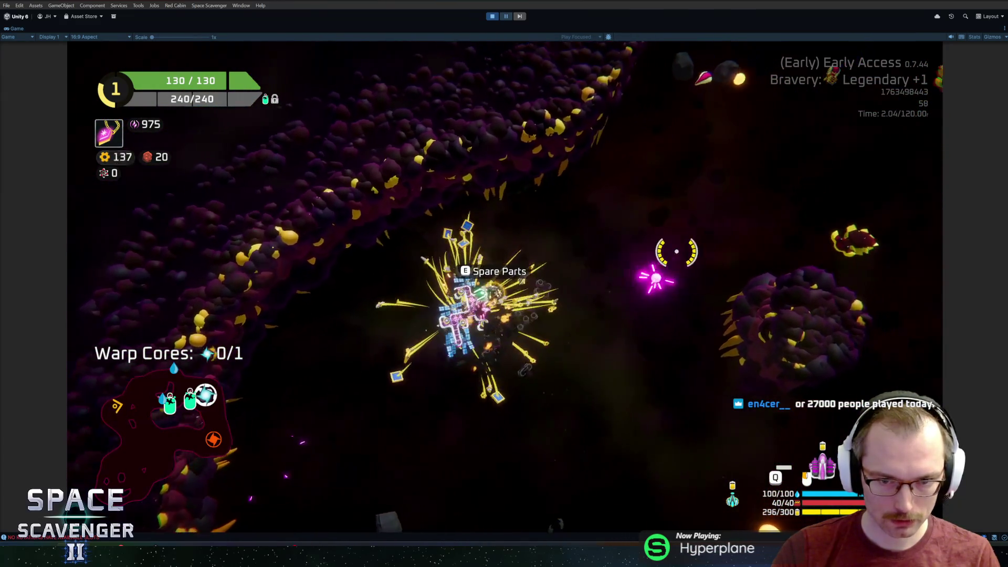
key(w)
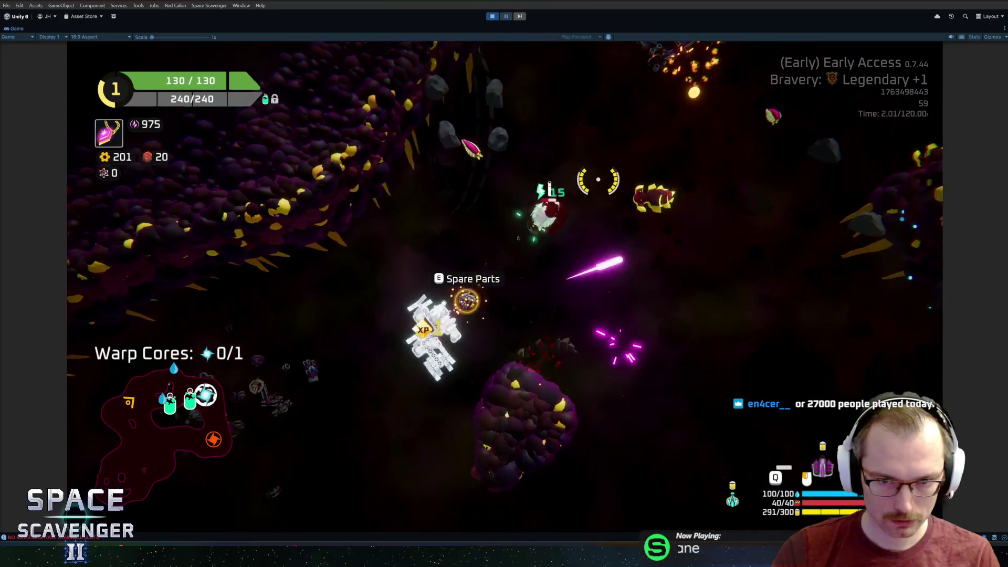
key(Tab)
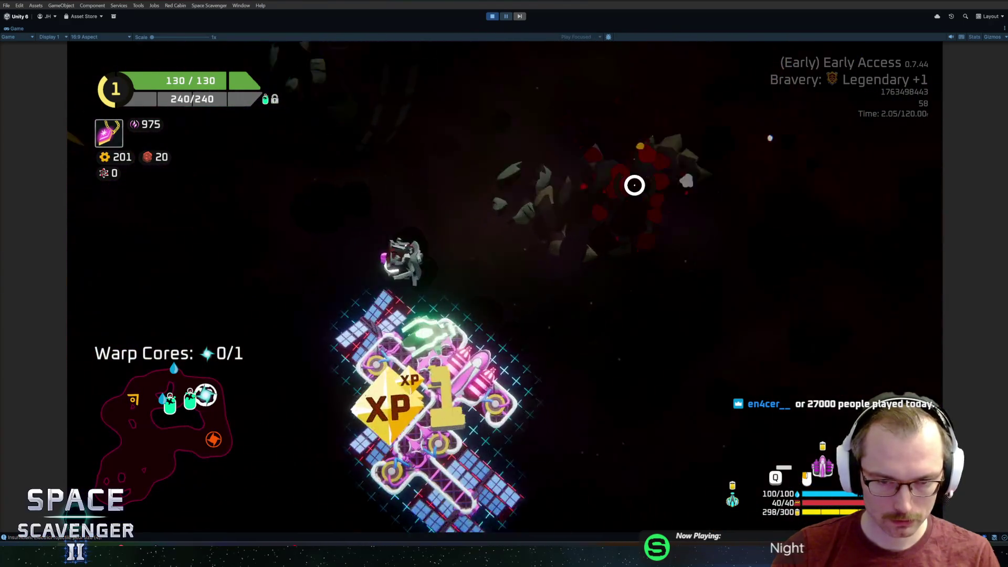
click(218, 259)
click(393, 263)
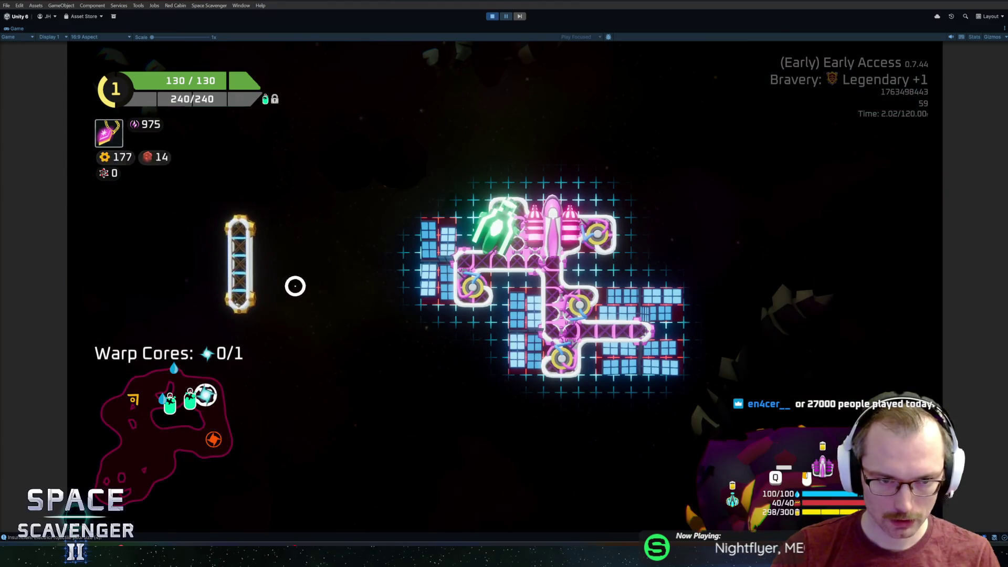
mouse_move(462, 326)
mouse_down()
mouse_move(459, 345)
mouse_move(619, 293)
mouse_move(647, 170)
mouse_up()
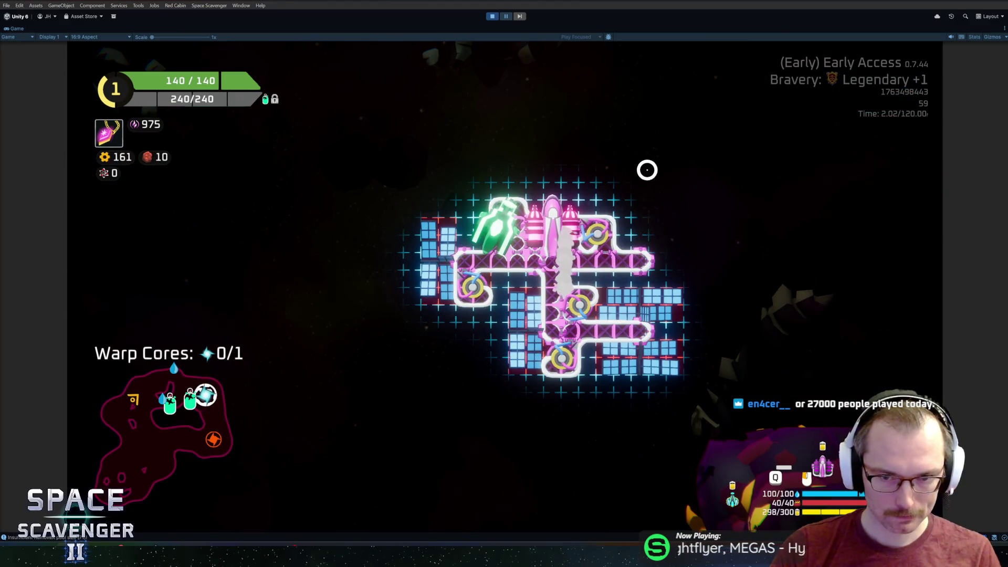
key(Tab)
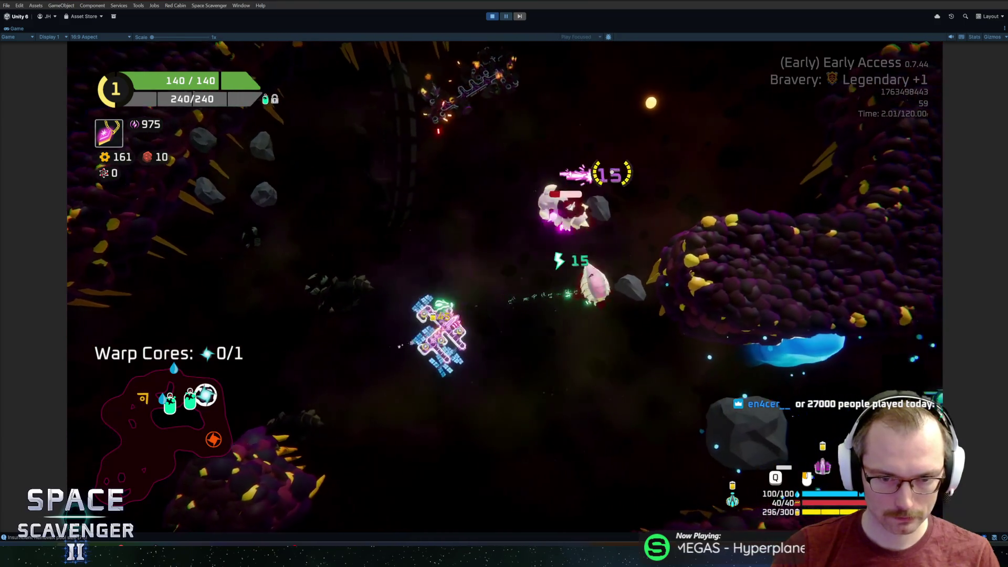
Step: Boost through the enemies and asteroids to the oxygen station and claim the 50 red resource reward
key(shift)
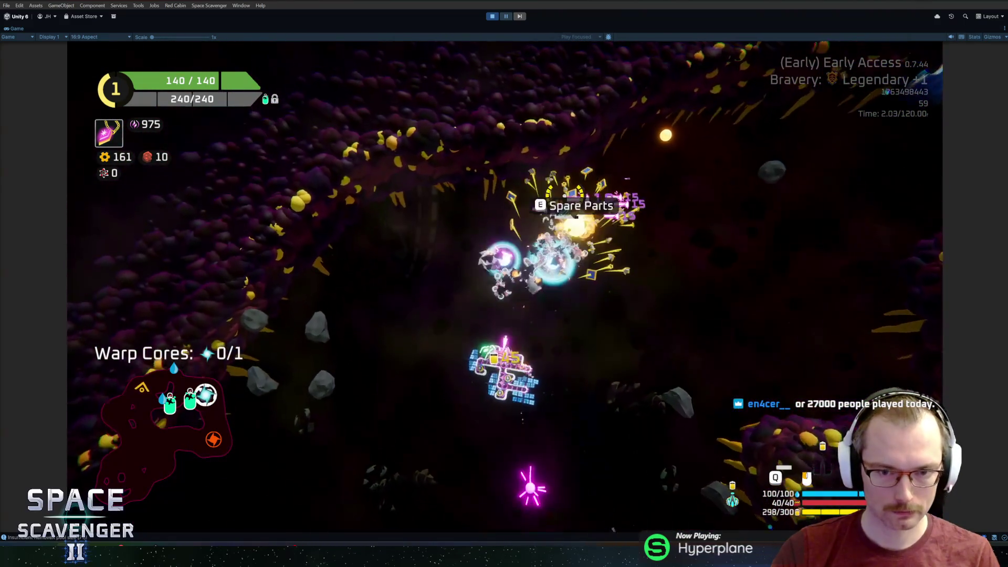
key(Tab)
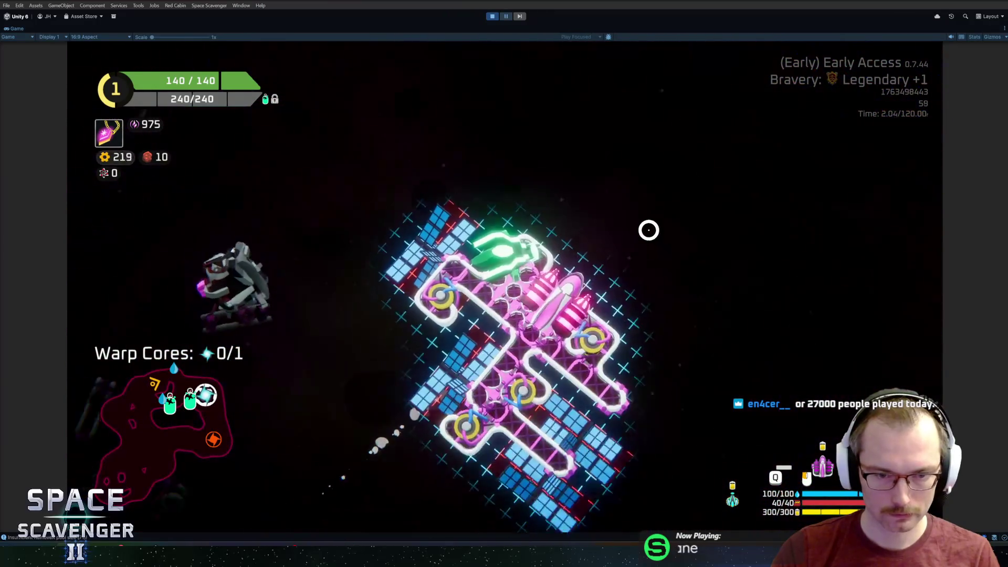
mouse_move(248, 263)
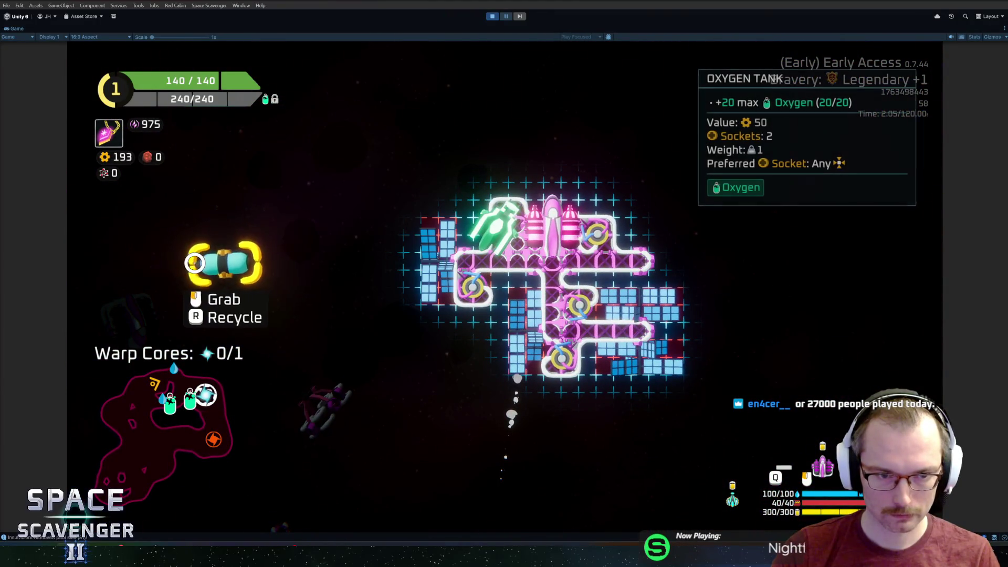
key(Tab)
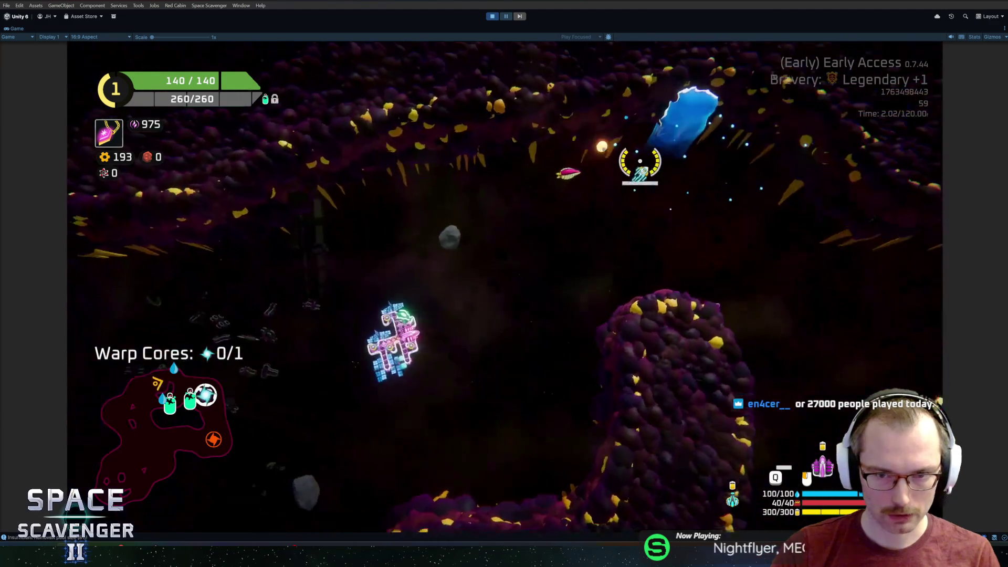
key(w)
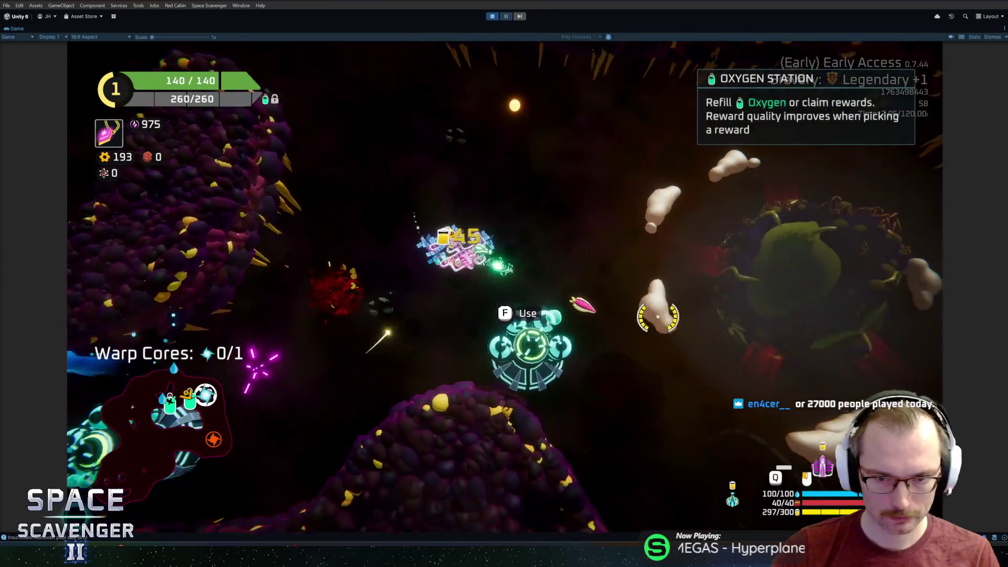
key(e)
click(529, 472)
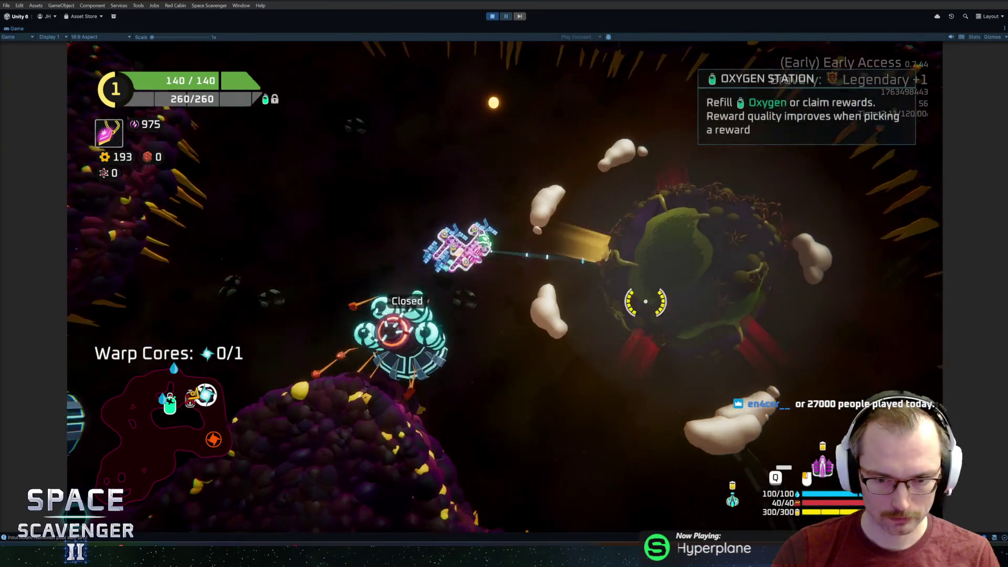
Step: Collect the warp core, fly through the canyon to the warp hole, and warp out
key(w)
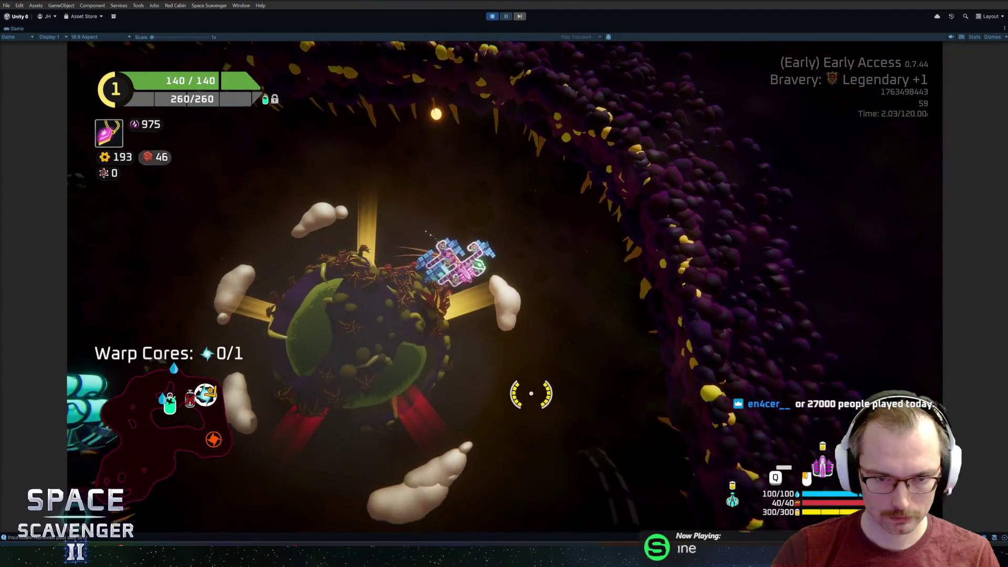
key(w)
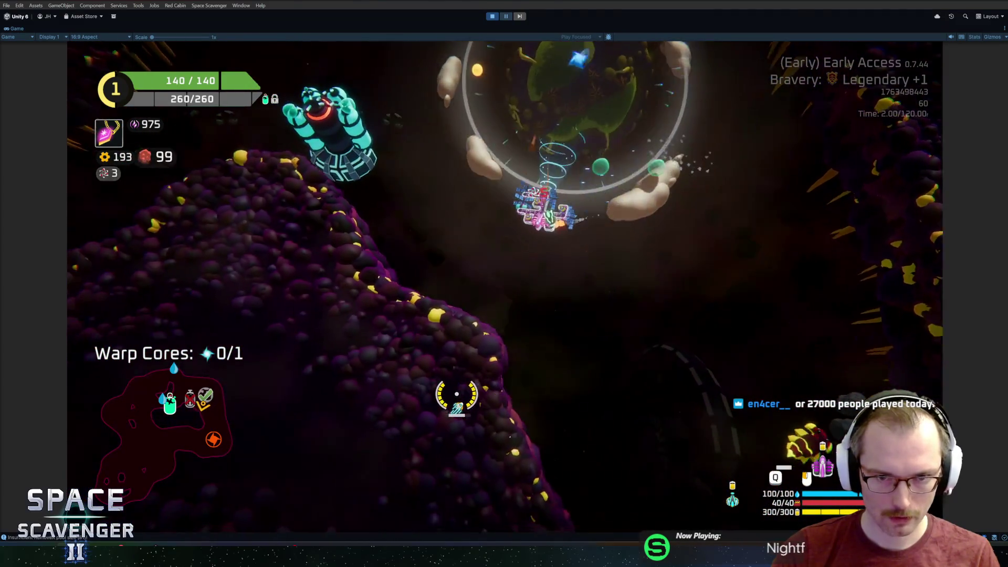
key(w)
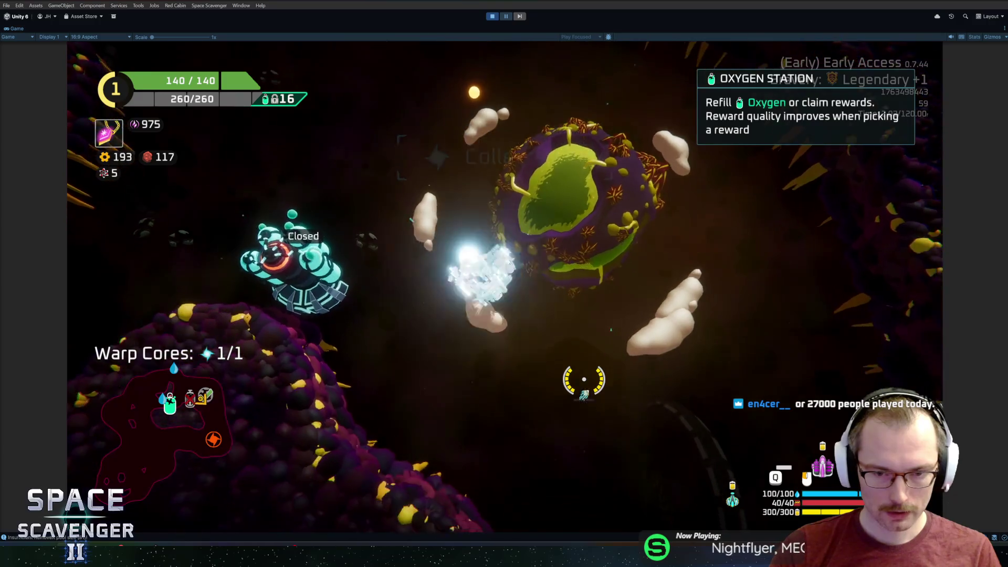
key(w)
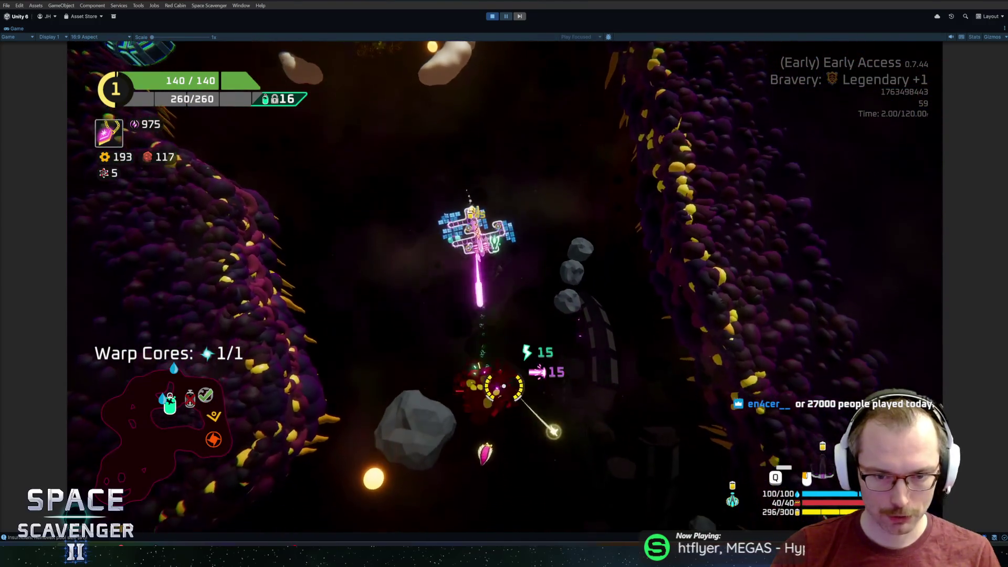
key(w)
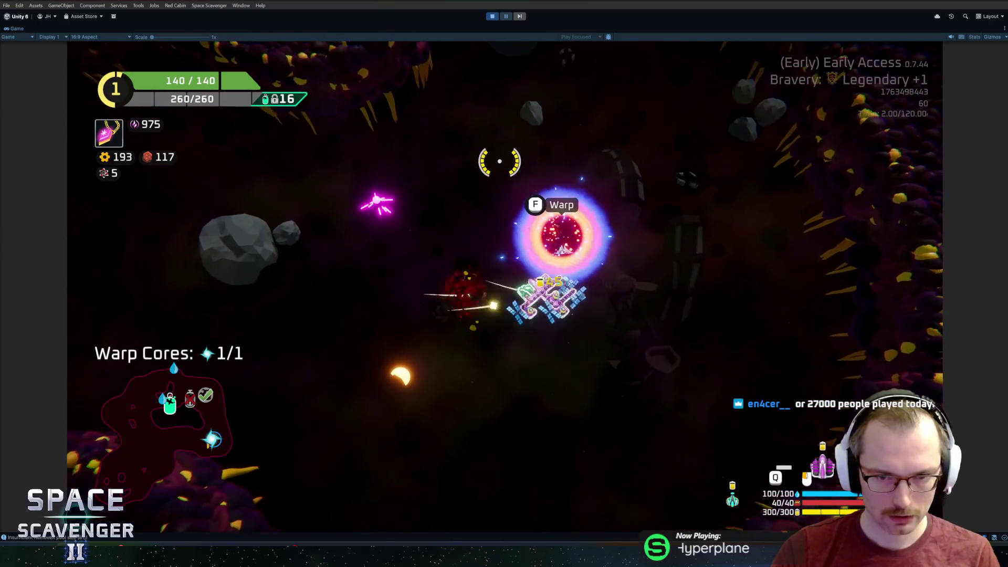
key(f)
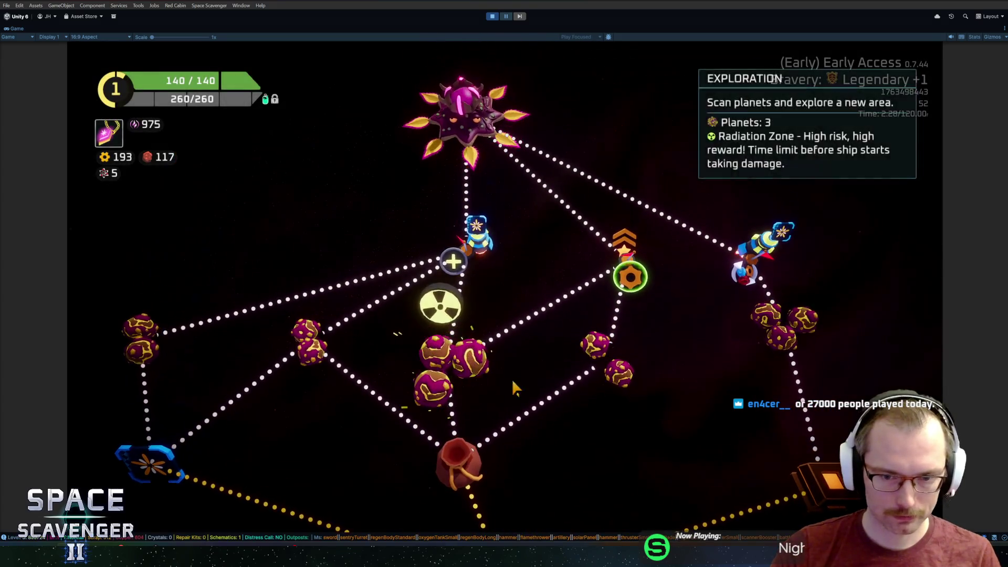
Step: Pick the next planet cluster on the sector map to travel to level 2
click(603, 382)
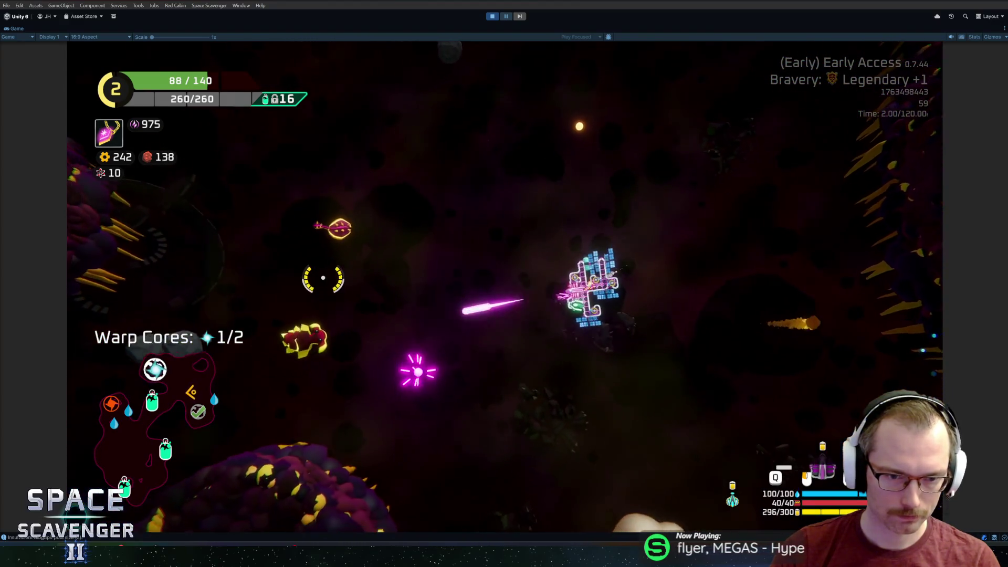
Step: Fly up and left through the level to the oxygen station and use it to bring up its rewards
key(w)
key(a)
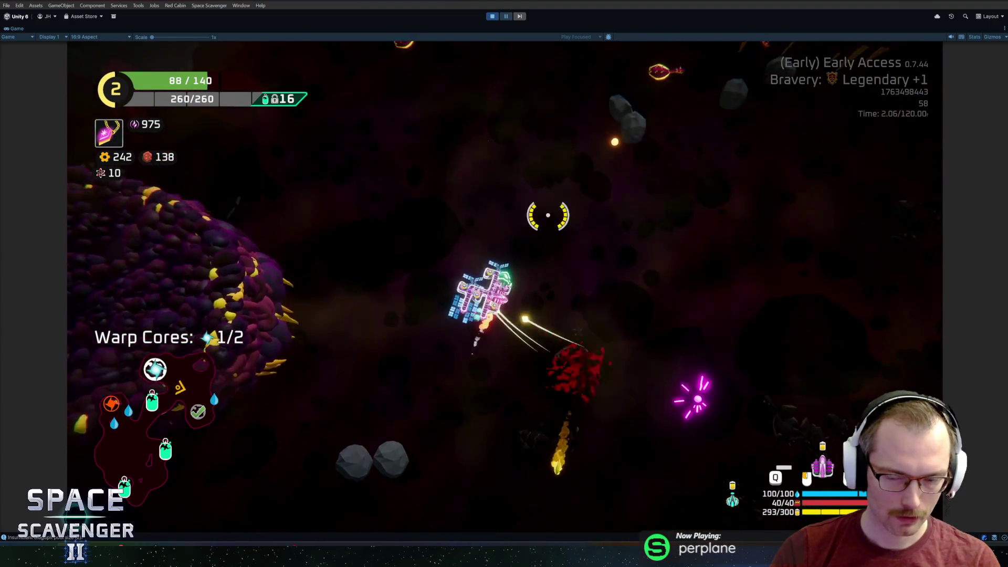
key(w)
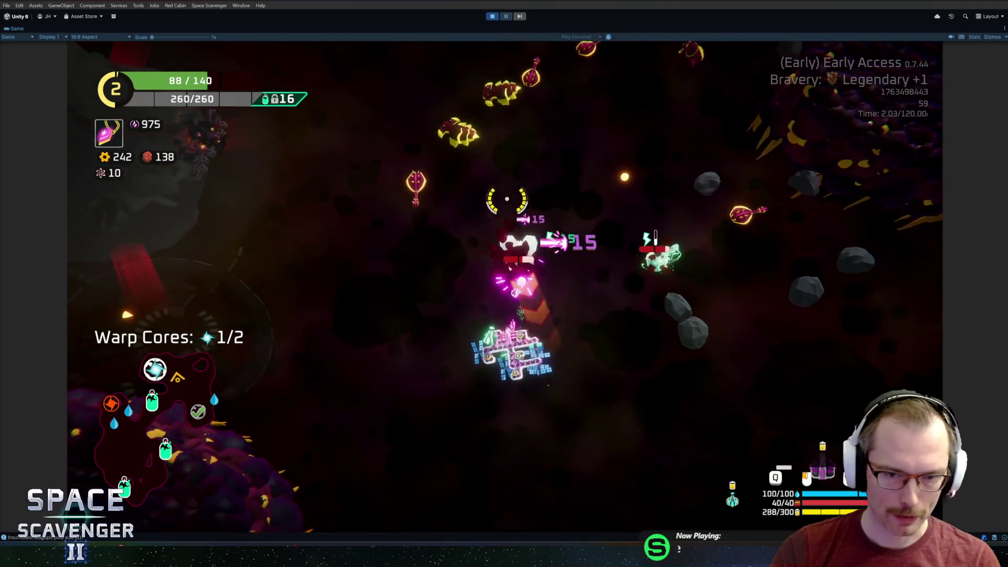
key(a)
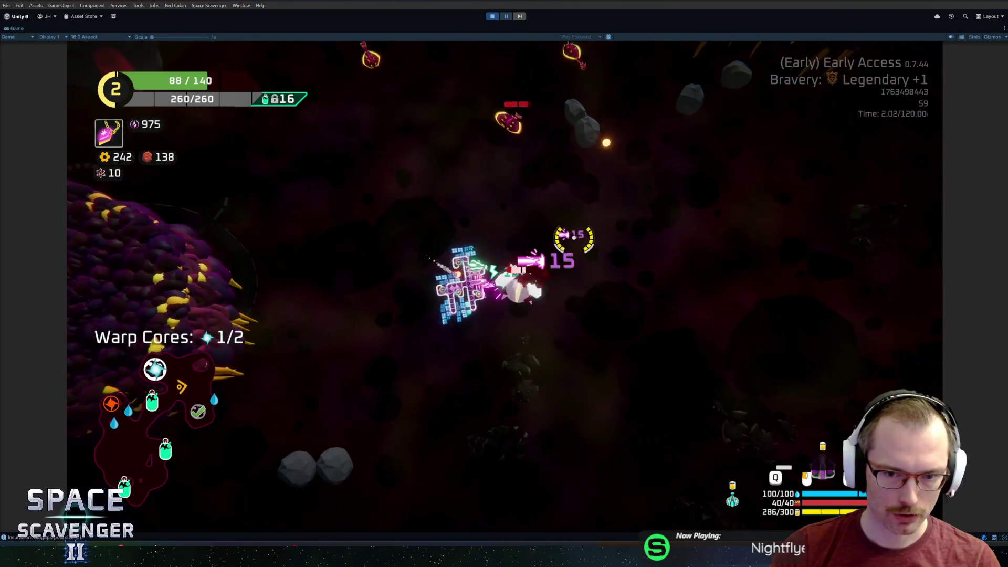
key(w)
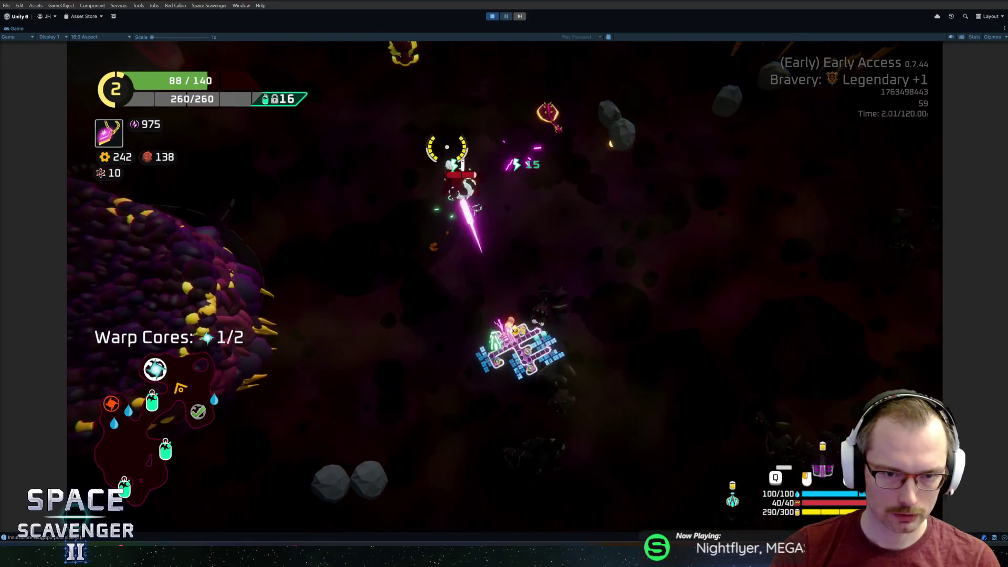
key(a)
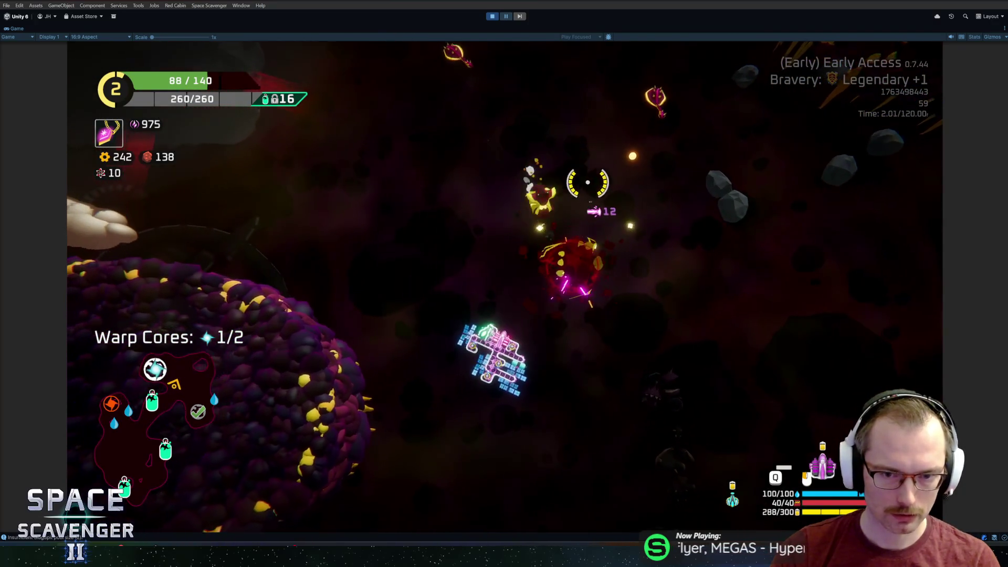
key(s)
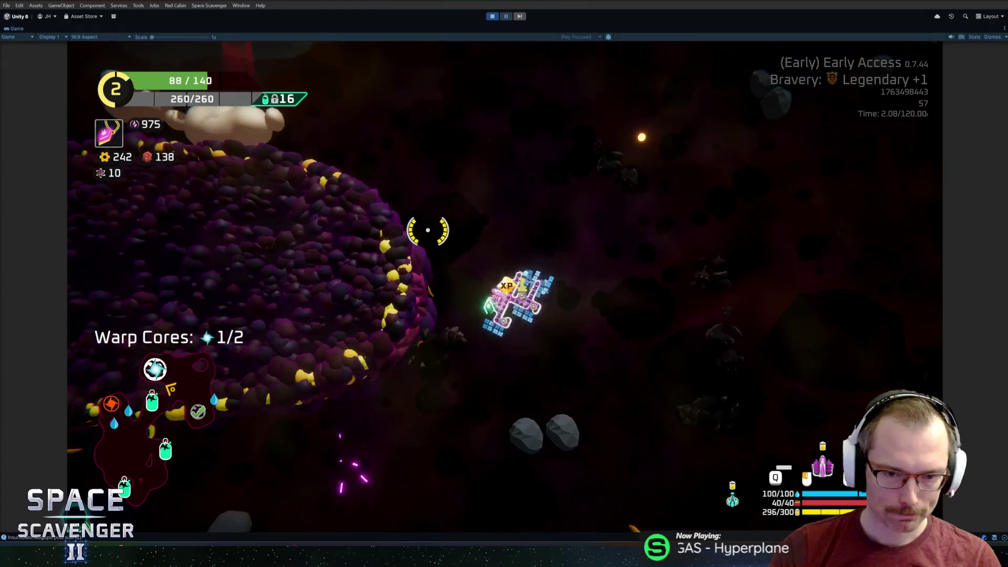
key(a)
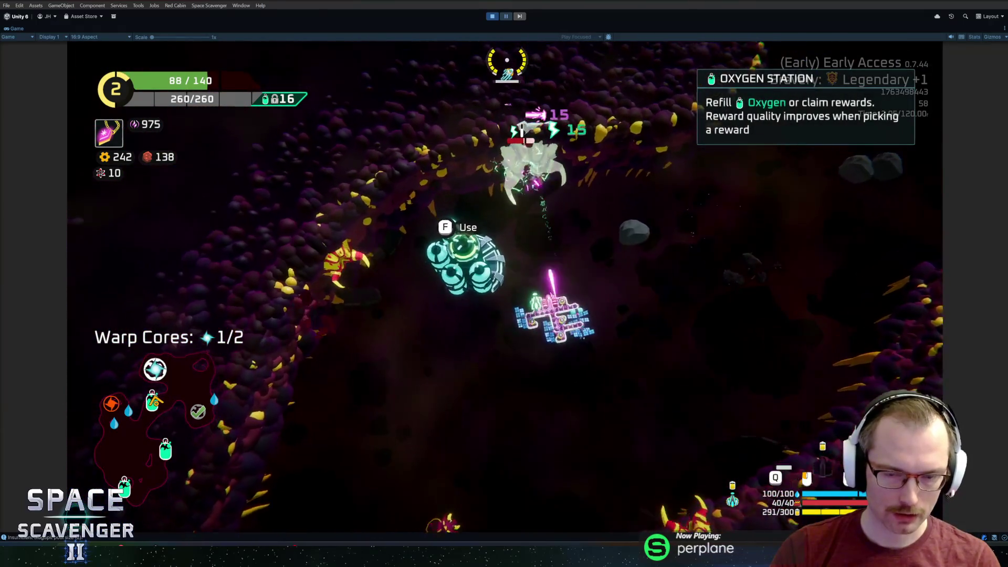
key(s)
key(d)
key(w)
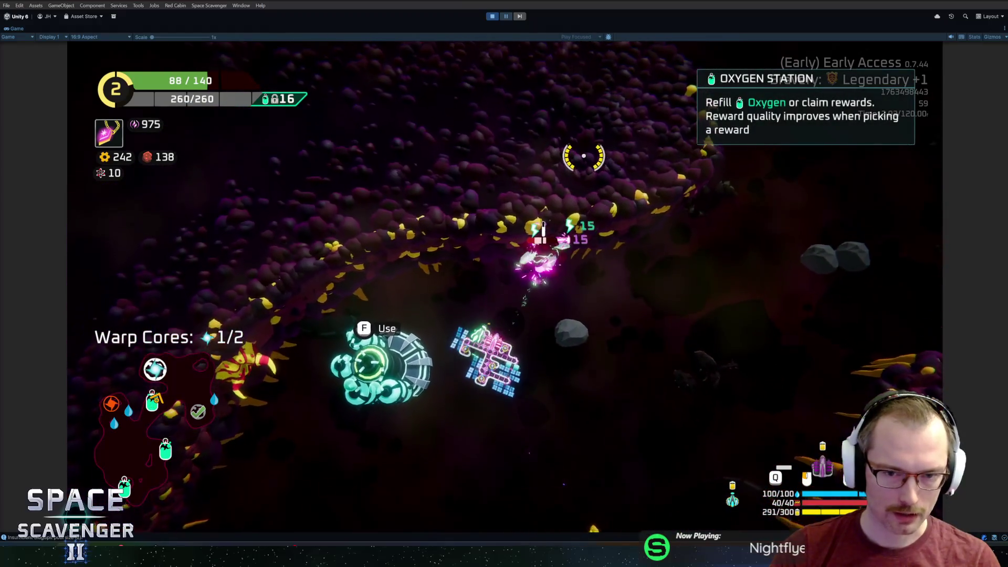
key(f)
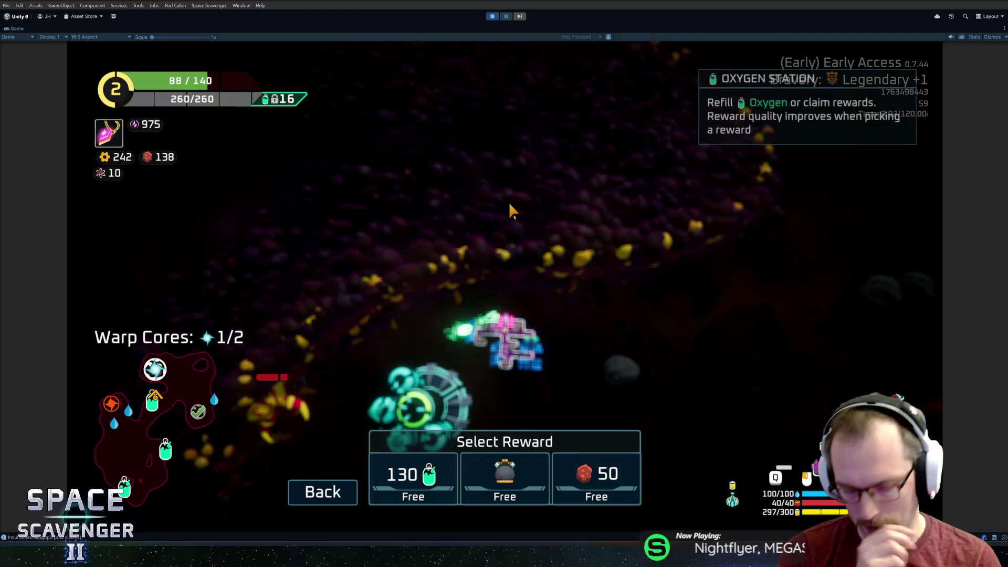
Step: Take a free station reward and fit the new part onto the ship's grid
click(491, 490)
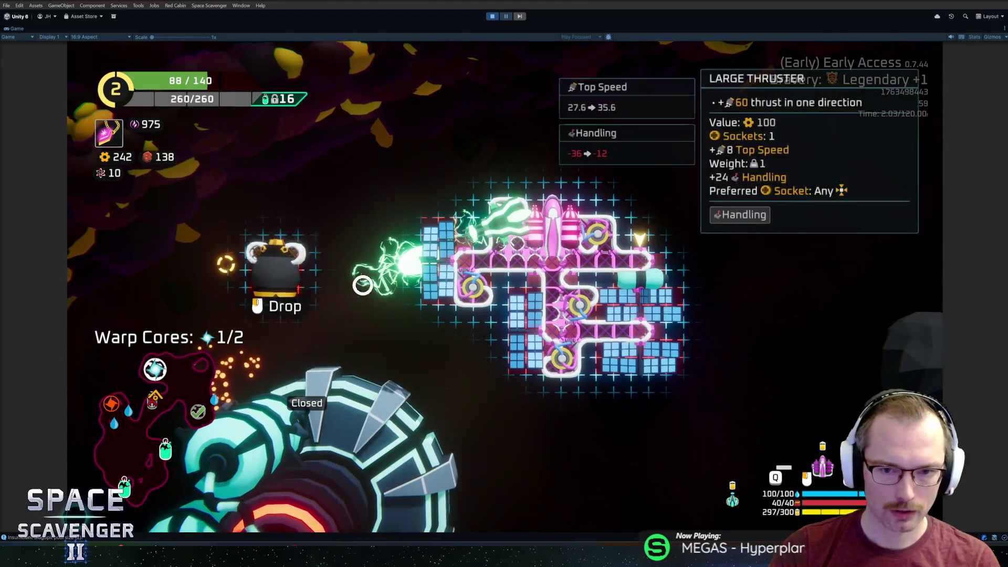
click(595, 202)
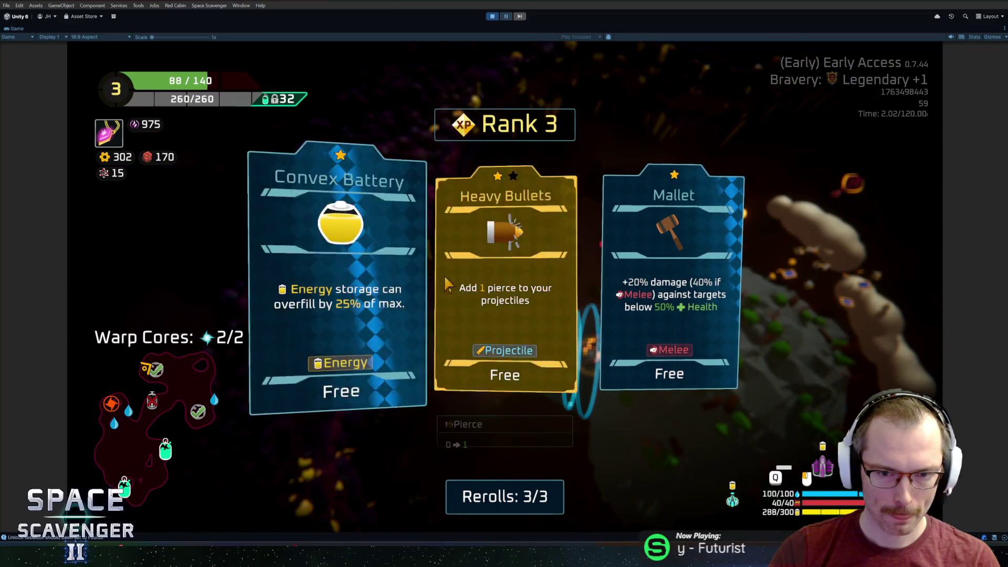
Step: Choose Heavy Bullets as the Rank 3 upgrade and consume Emergency Oxygen, raising oxygen to 62
click(462, 278)
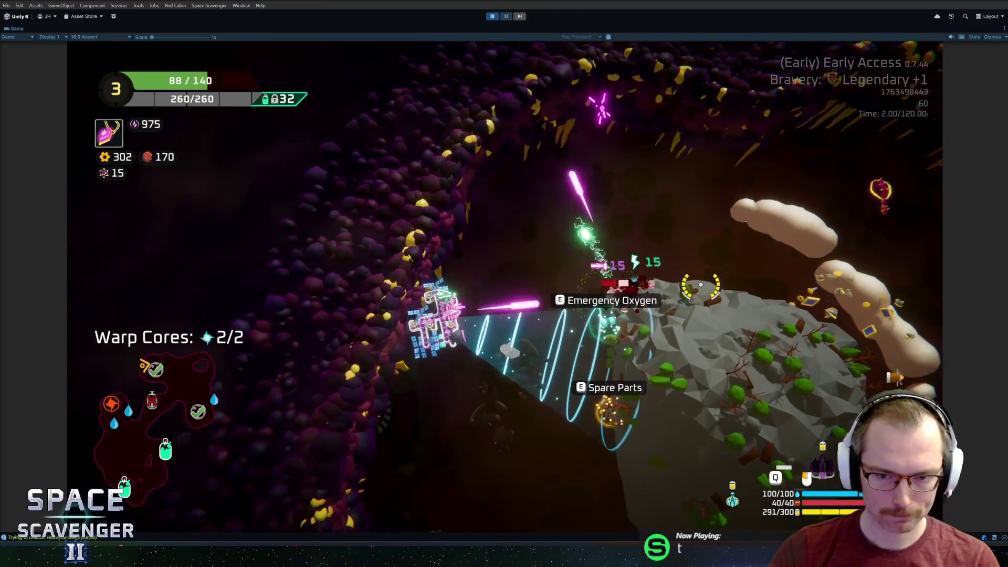
key(e)
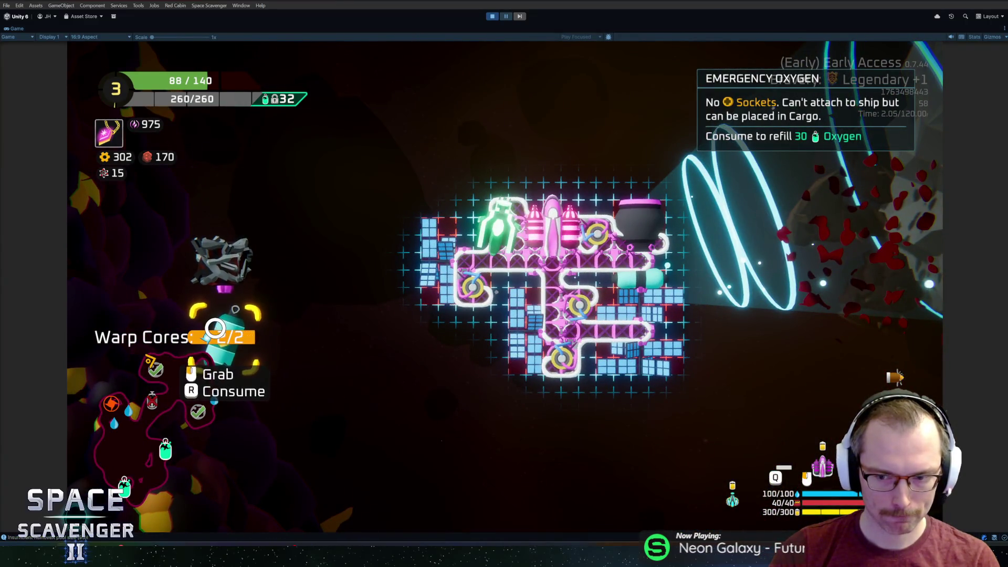
key(r)
key(e)
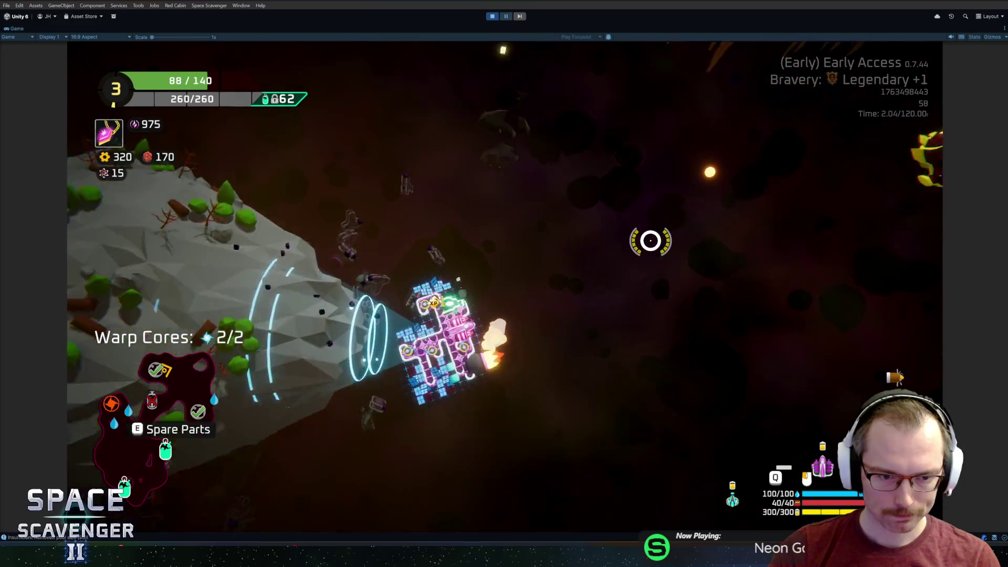
key(e)
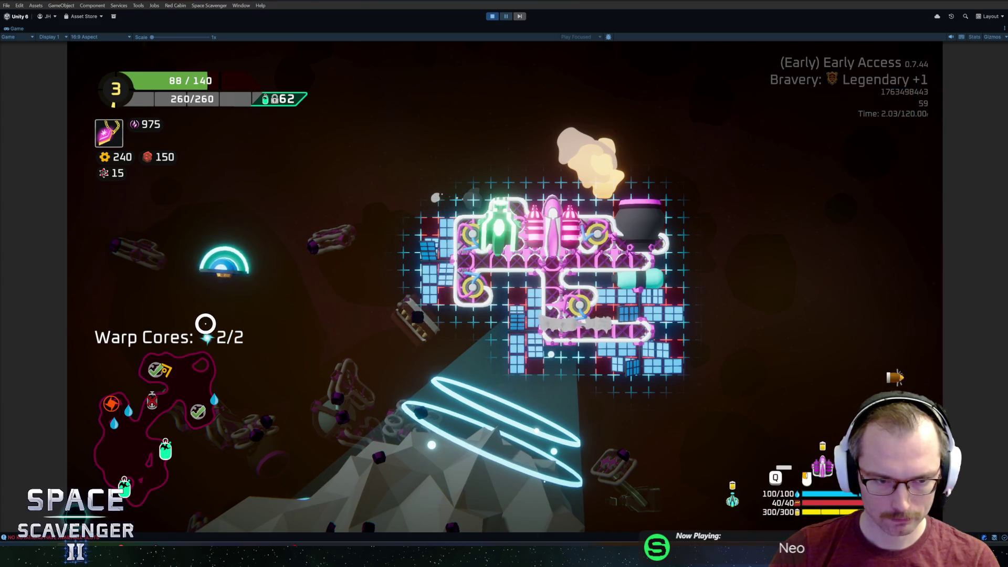
Step: Mine along the asteroid, then run 'ship destroy' in the debug console
key(Tab)
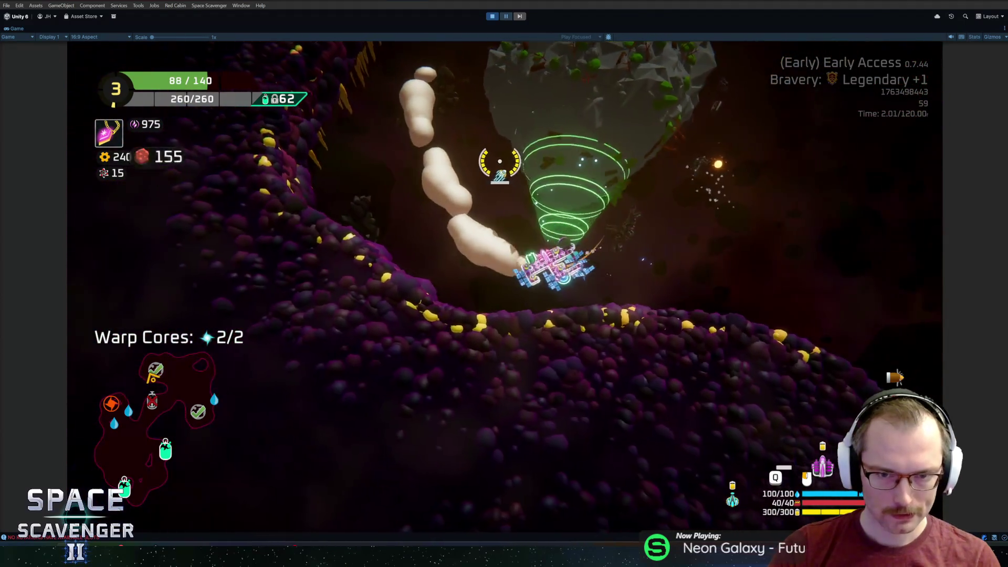
mouse_move(500, 161)
mouse_down()
mouse_move(524, 174)
mouse_move(578, 173)
mouse_move(659, 209)
mouse_move(604, 213)
mouse_move(679, 231)
mouse_move(658, 278)
mouse_move(593, 236)
mouse_up()
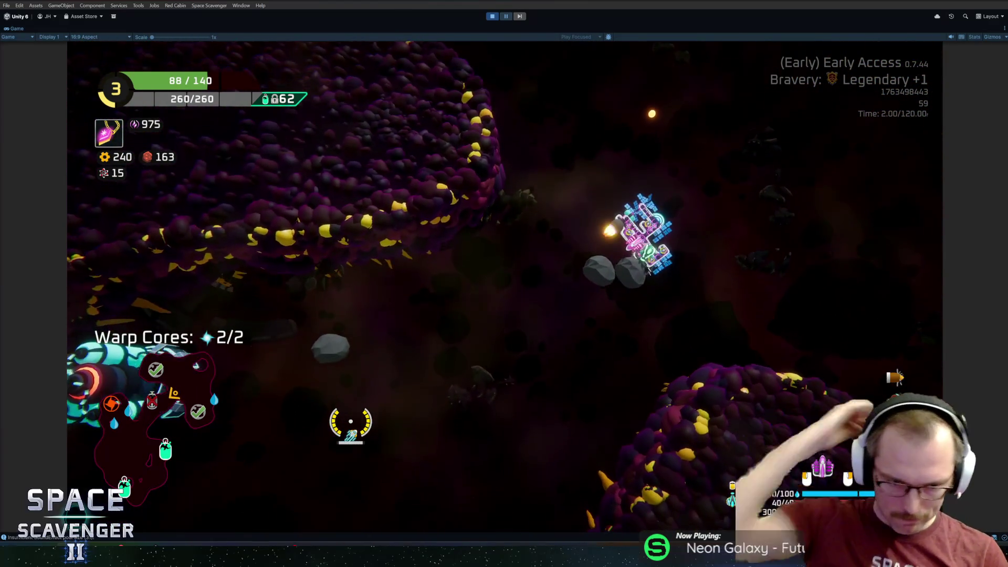
text(ship destroy)
key(Return)
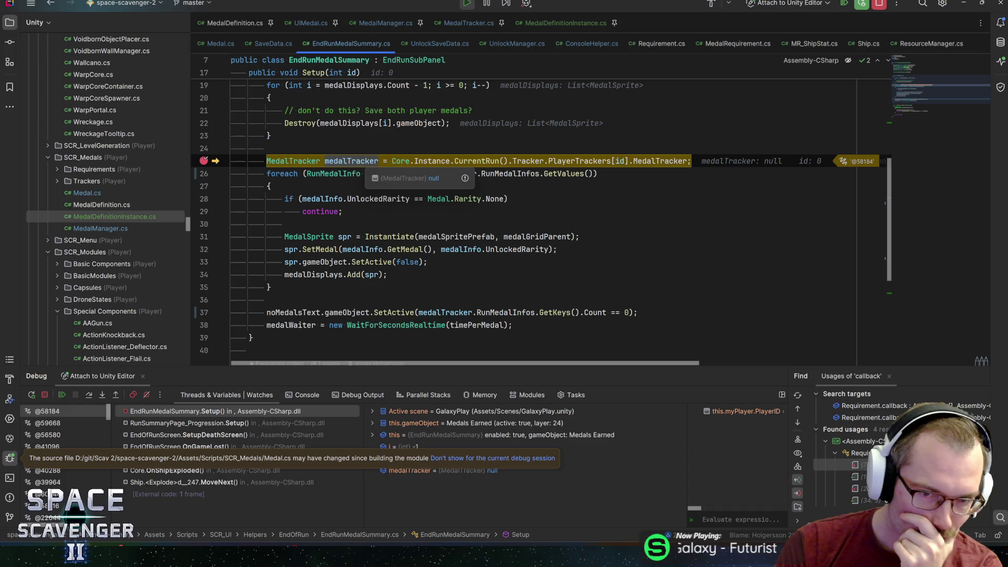
Step: Resume the game past the EndRunMedalSummary.Setup breakpoint to reach the Summary screen
key(alt+Tab)
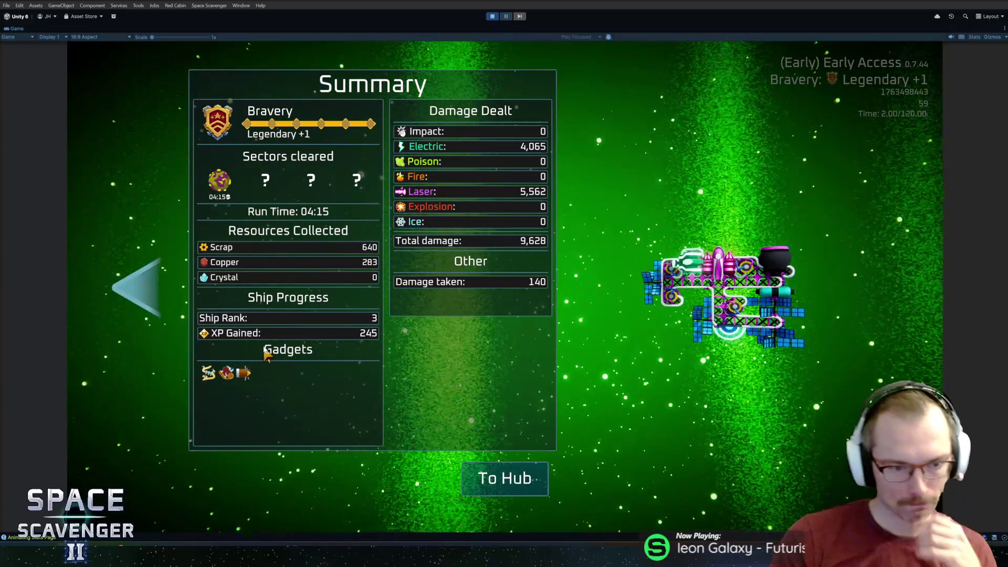
click(151, 304)
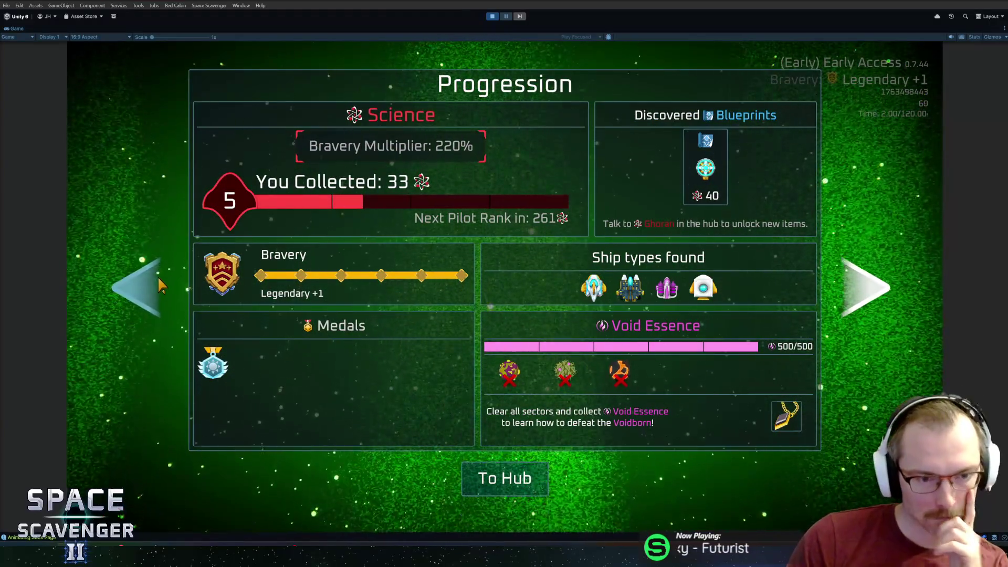
click(160, 278)
click(847, 283)
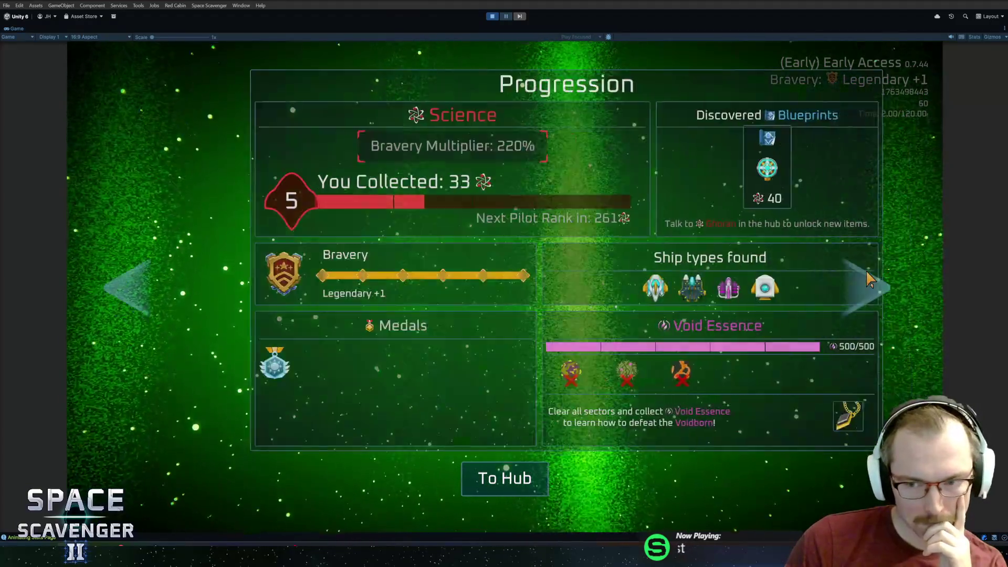
click(845, 281)
click(140, 285)
click(141, 285)
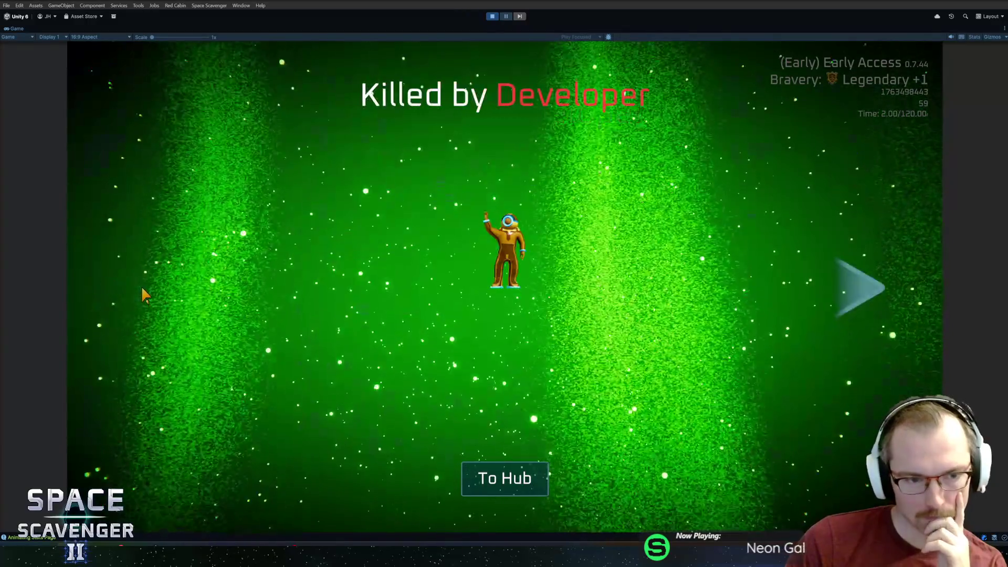
click(866, 294)
click(866, 294)
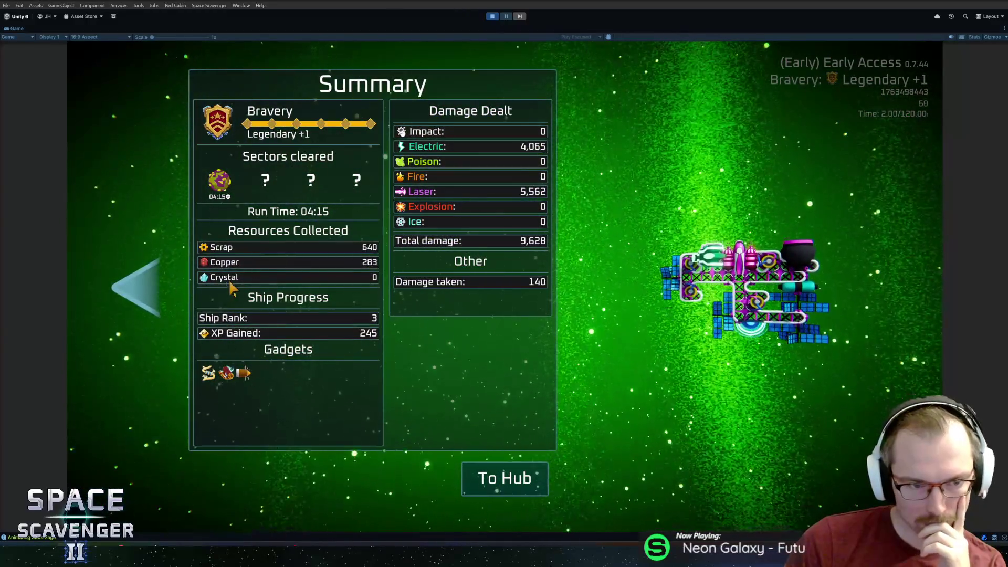
click(146, 285)
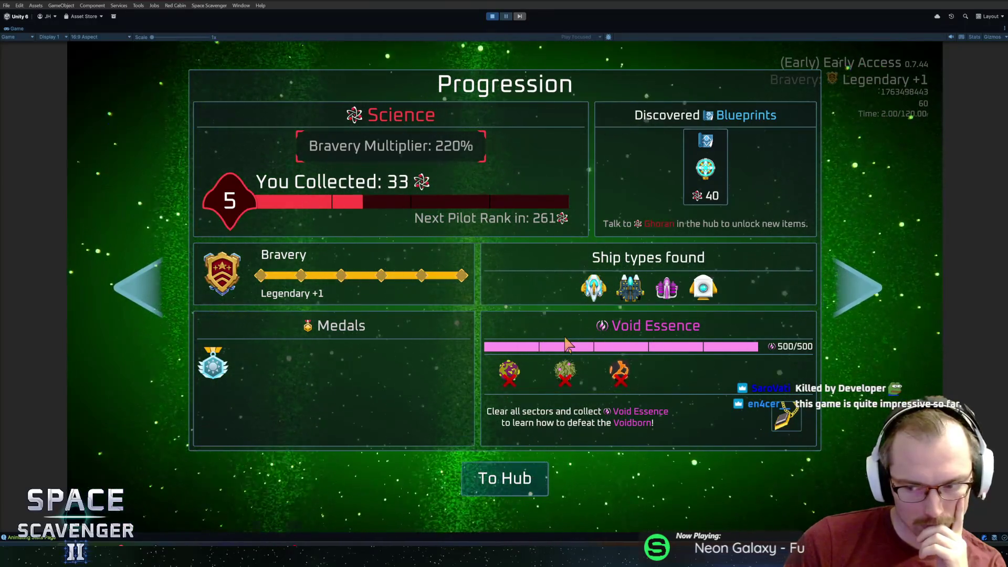
click(852, 315)
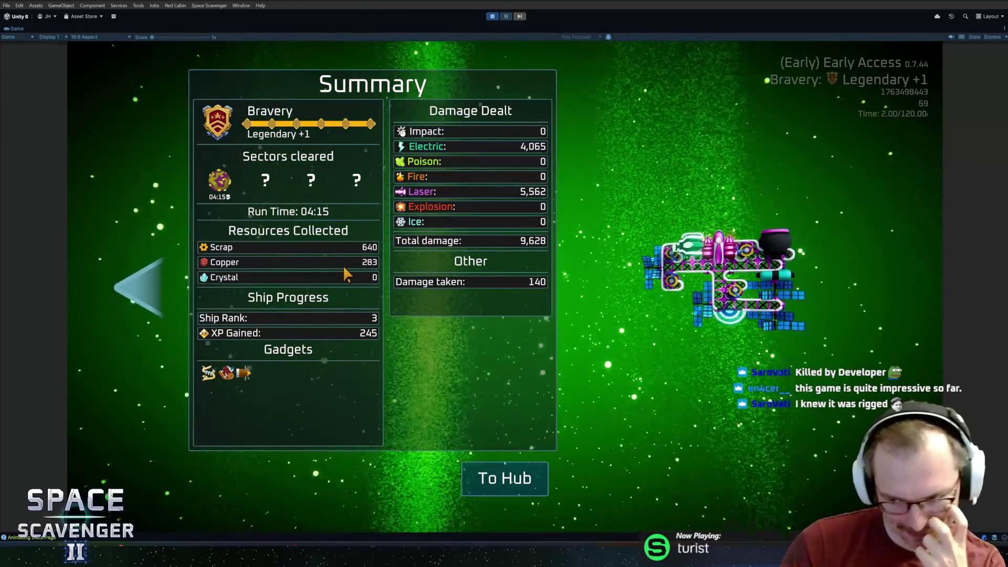
click(158, 289)
click(159, 289)
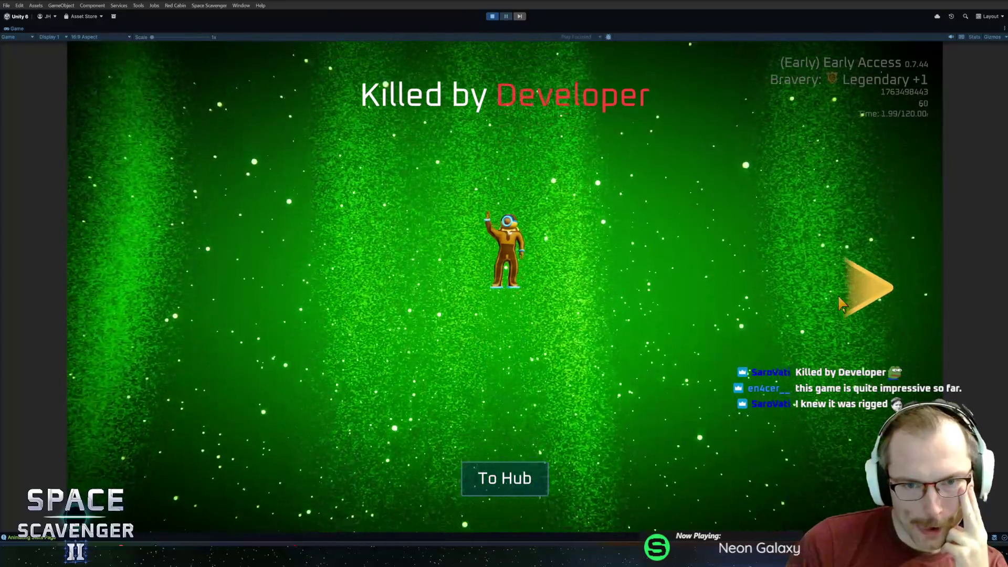
click(840, 304)
click(151, 271)
click(836, 298)
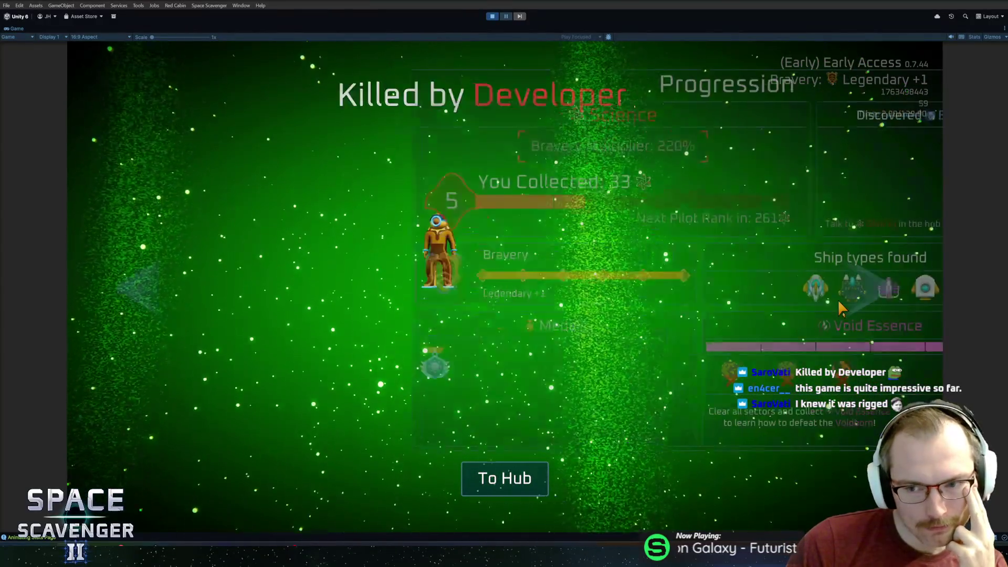
click(836, 298)
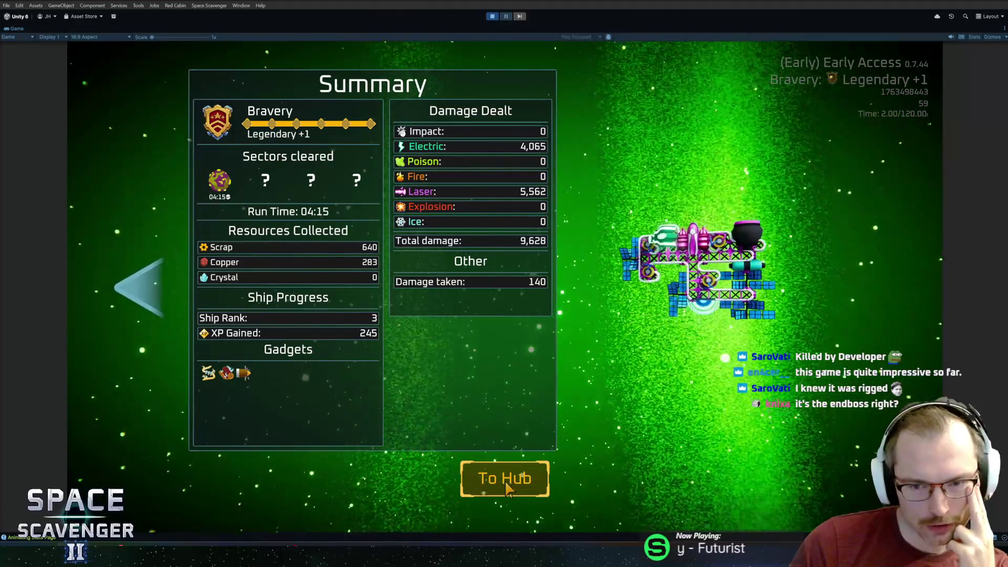
click(508, 489)
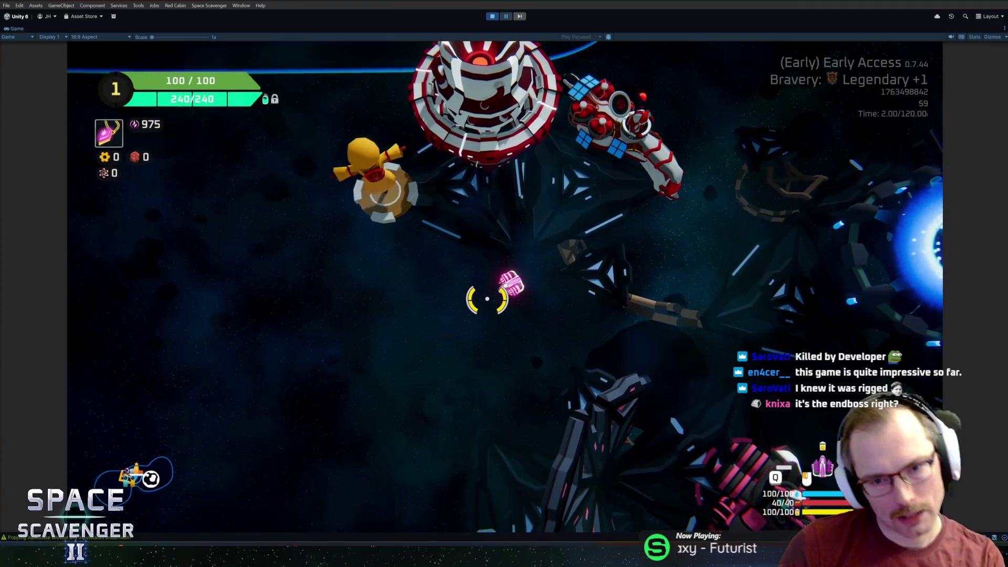
Step: Fly into the hub's customization ring, review the earned Medals list, and confirm with OK
key(w)
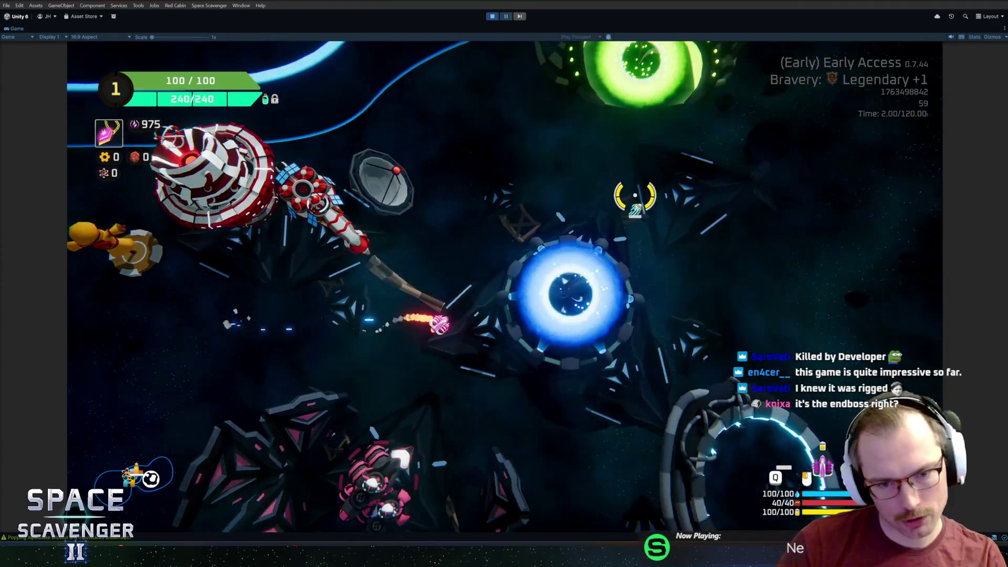
key(d)
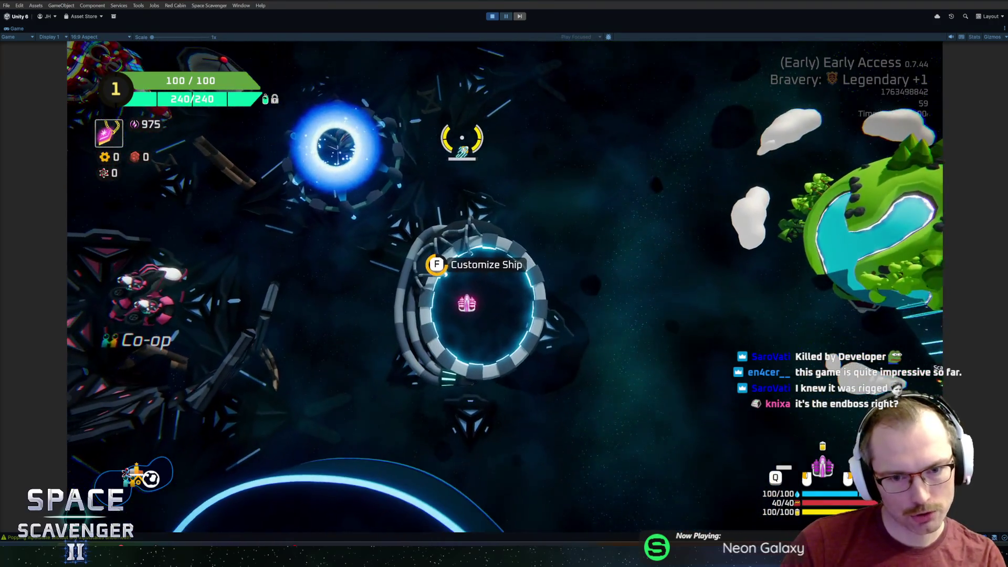
key(f)
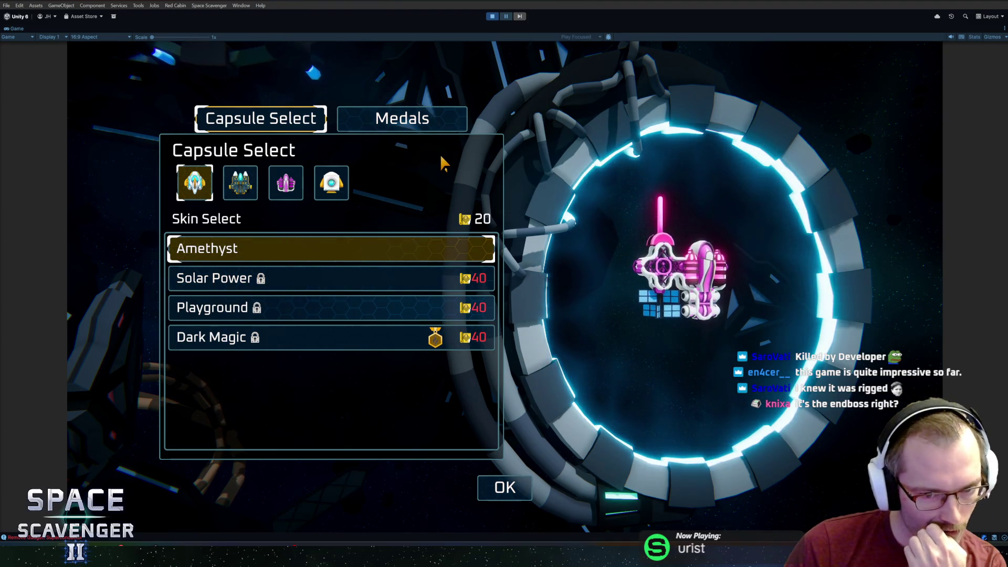
click(429, 130)
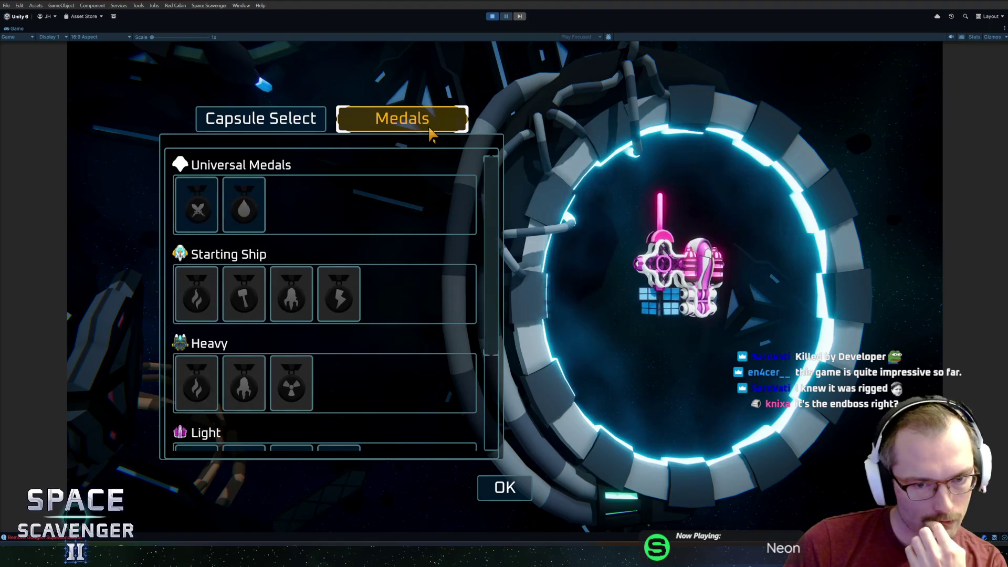
scroll(441, 250, down, 3)
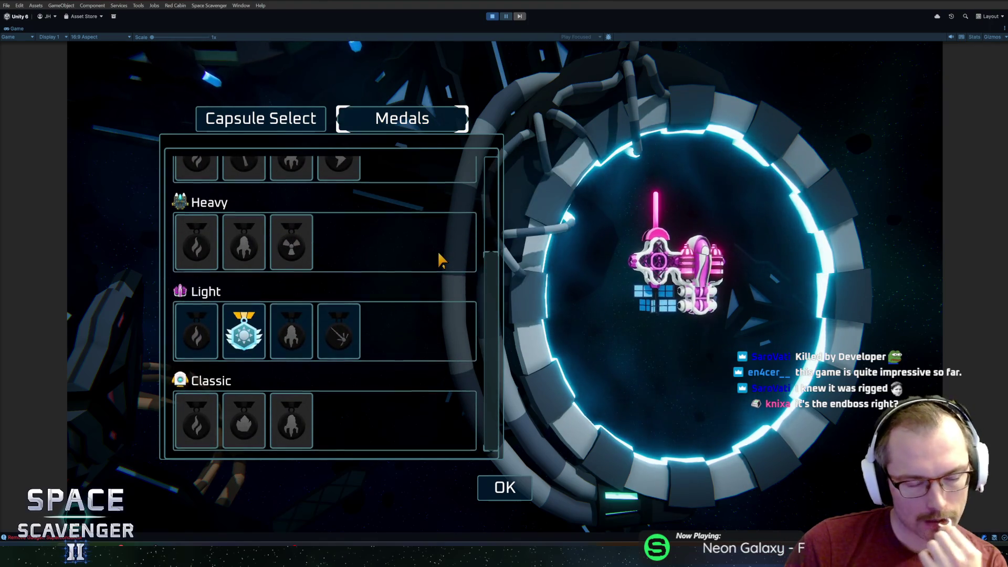
click(501, 487)
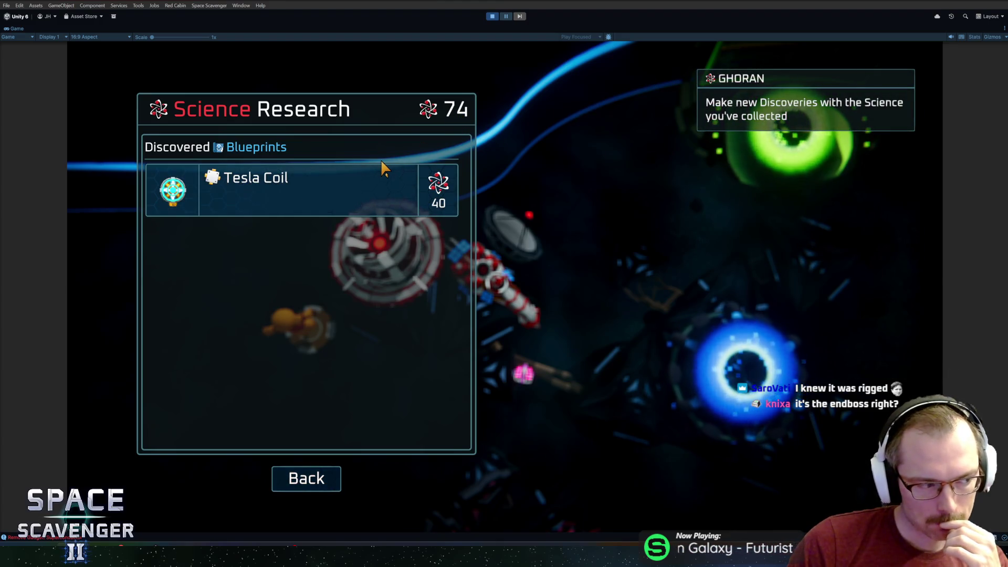
Step: Research the Tesla Coil blueprint for 40 science and close the Science Research panel
mouse_move(383, 185)
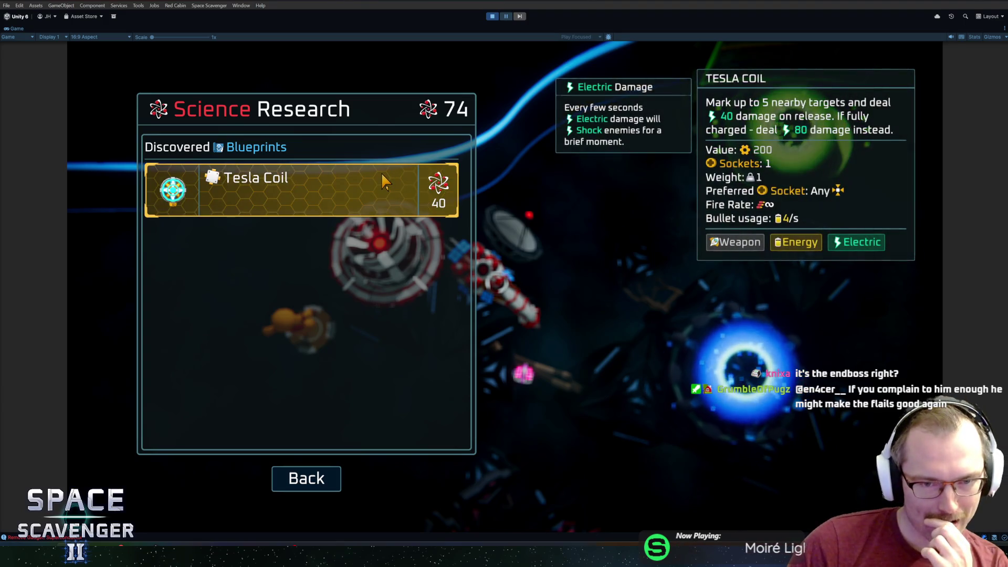
click(385, 179)
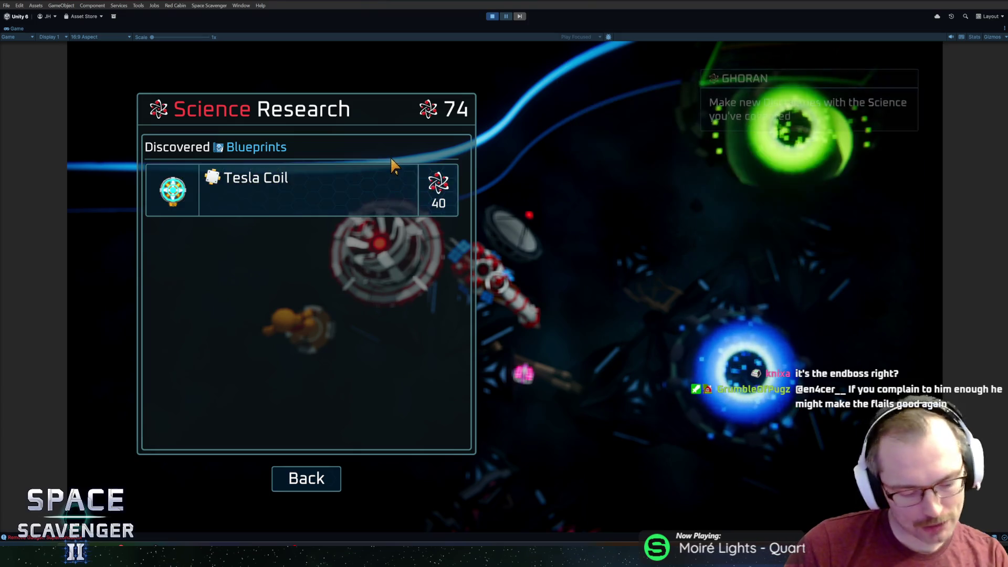
key(Escape)
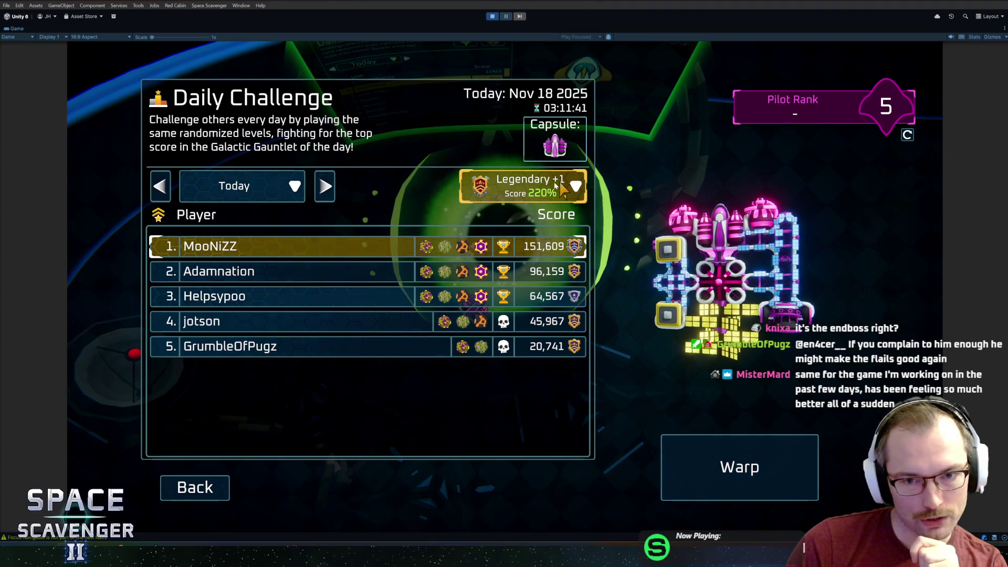
Step: Switch the Daily Challenge leaderboard from Yesterday to Today, topped by 151,609
click(325, 186)
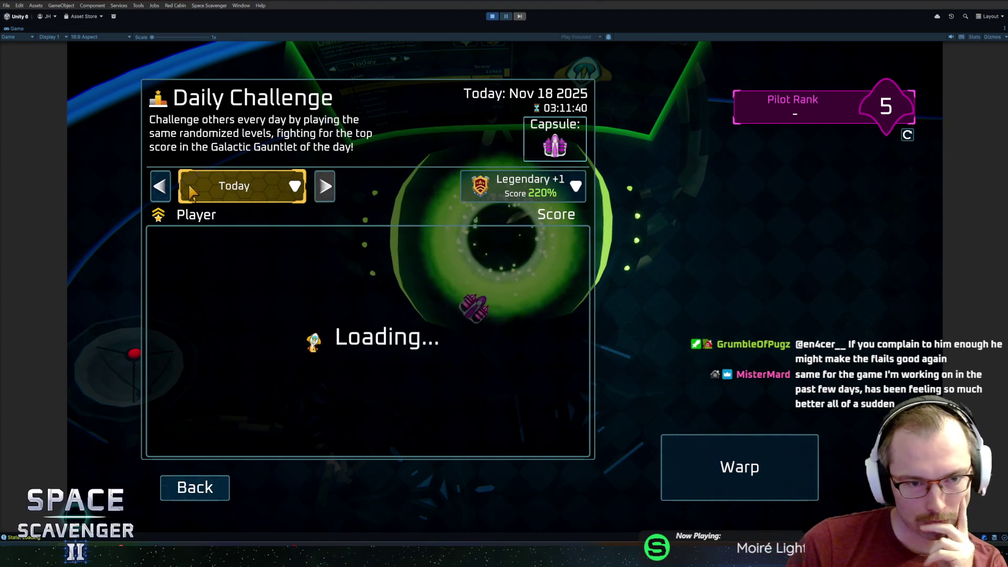
click(167, 191)
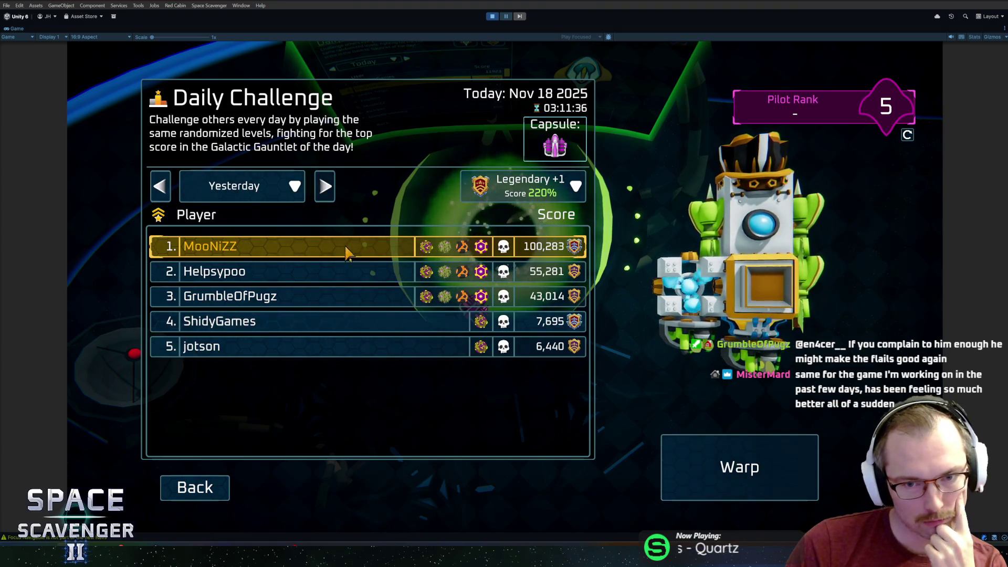
click(324, 186)
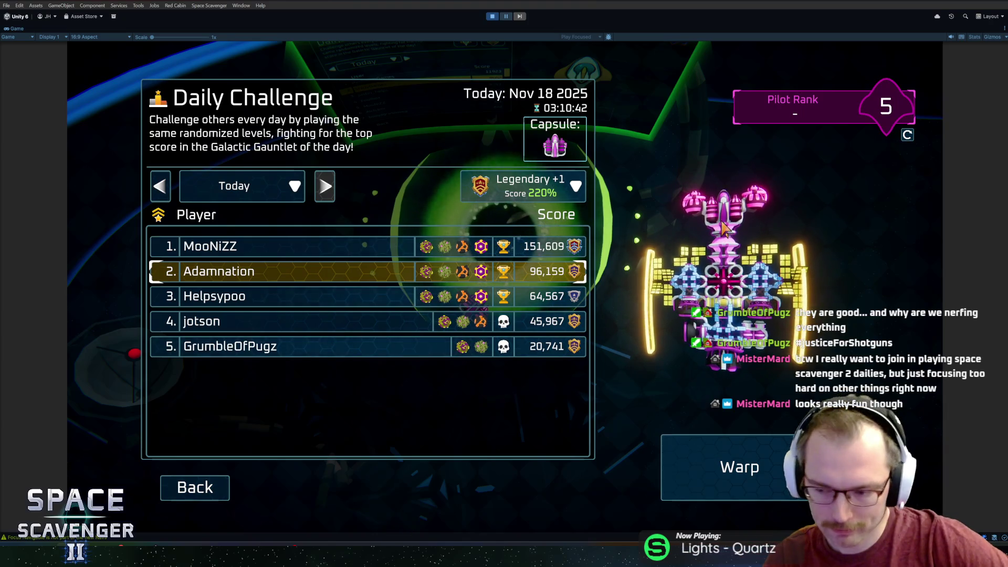
Step: Preview the ships of the top three leaderboard entries
click(307, 273)
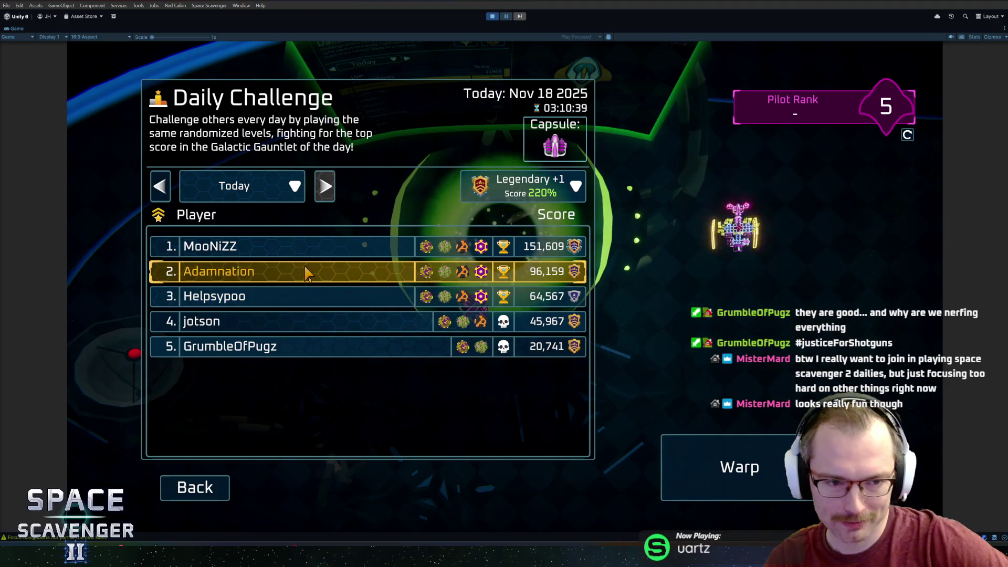
click(288, 305)
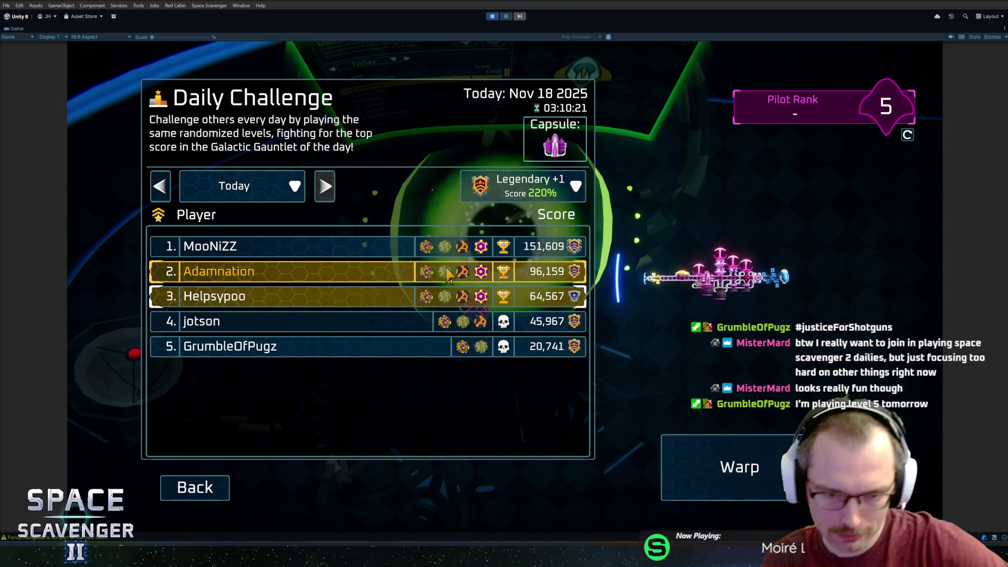
click(436, 256)
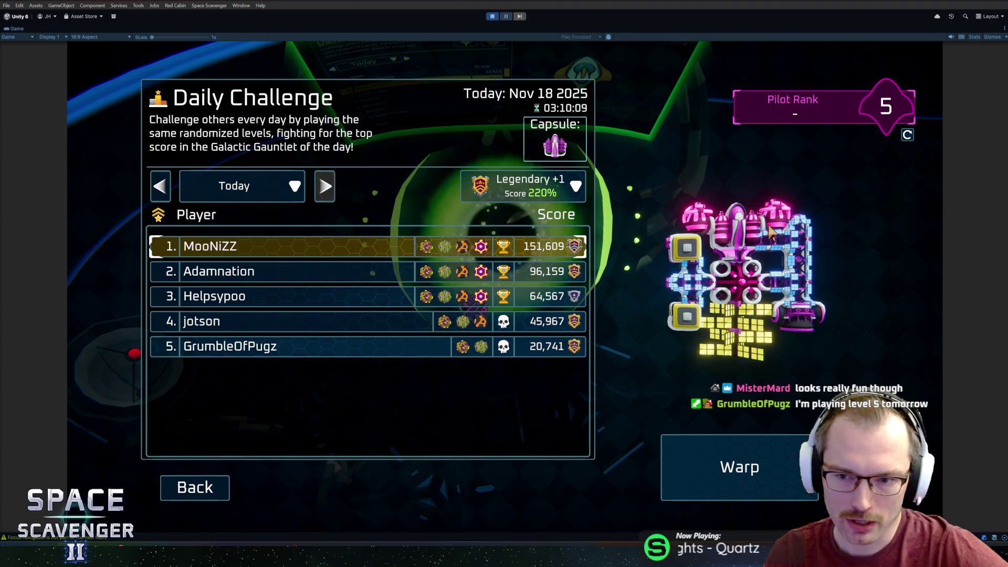
click(482, 277)
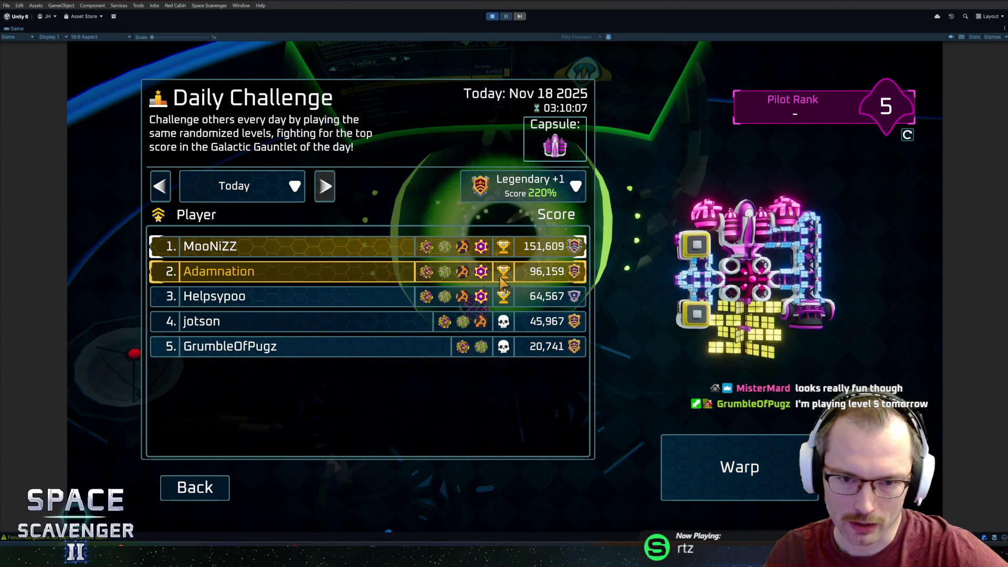
click(405, 295)
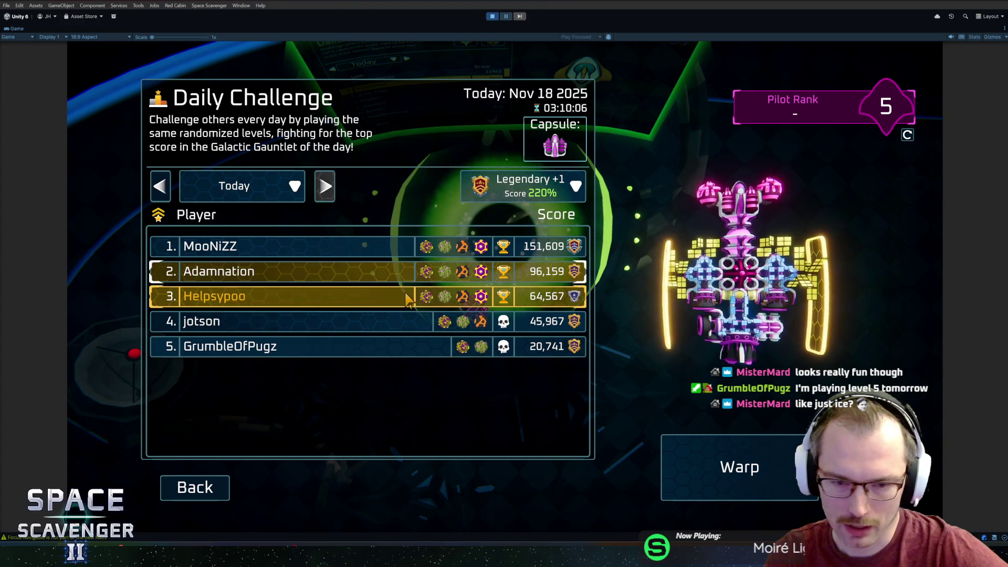
click(402, 270)
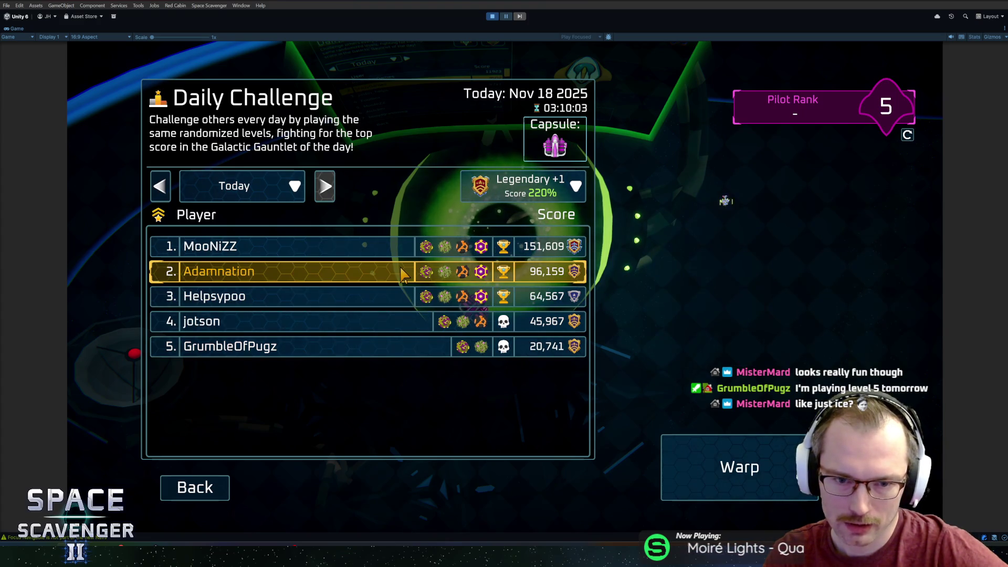
click(405, 235)
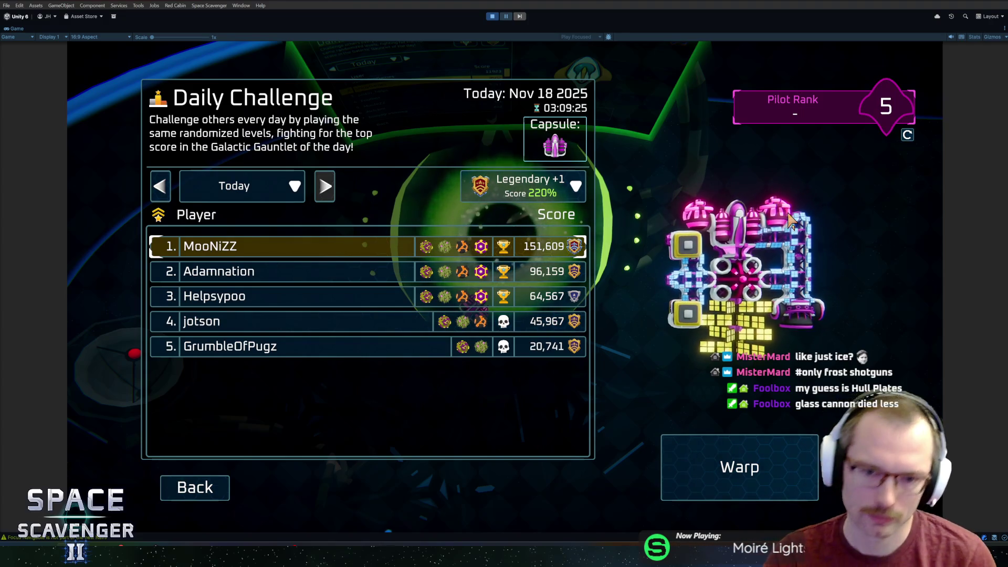
Step: Flip between the first- and second-place entries' ships
click(439, 281)
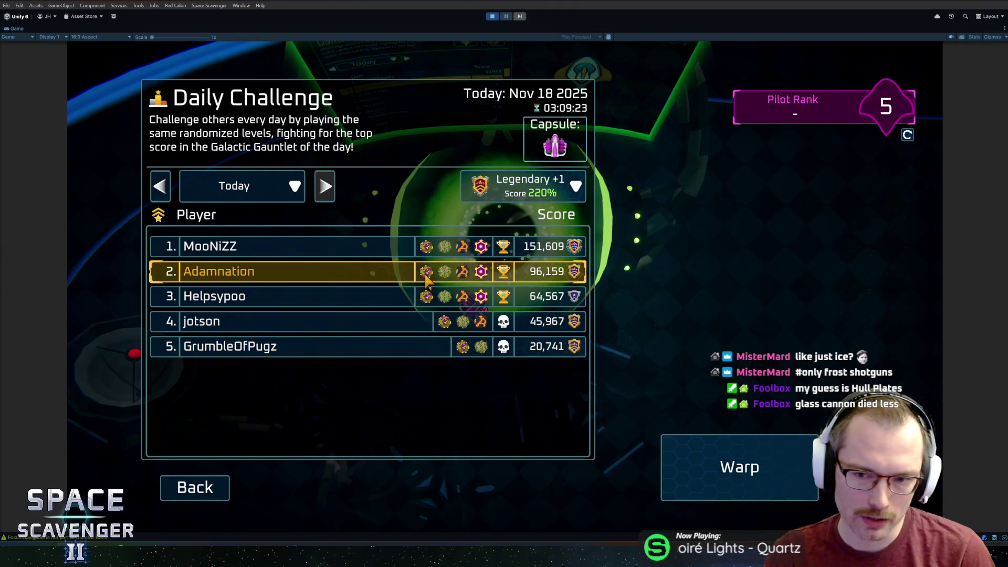
click(452, 248)
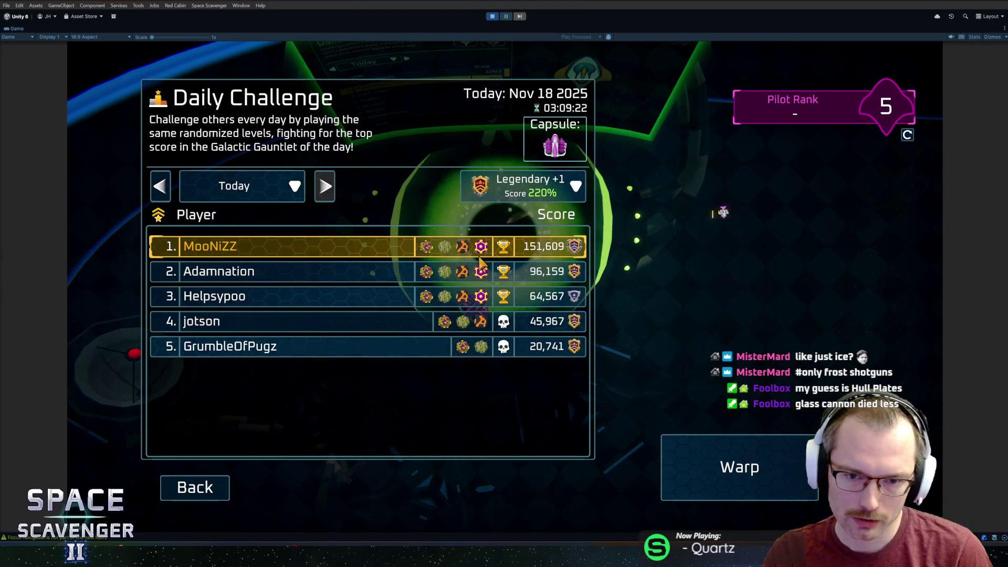
click(461, 275)
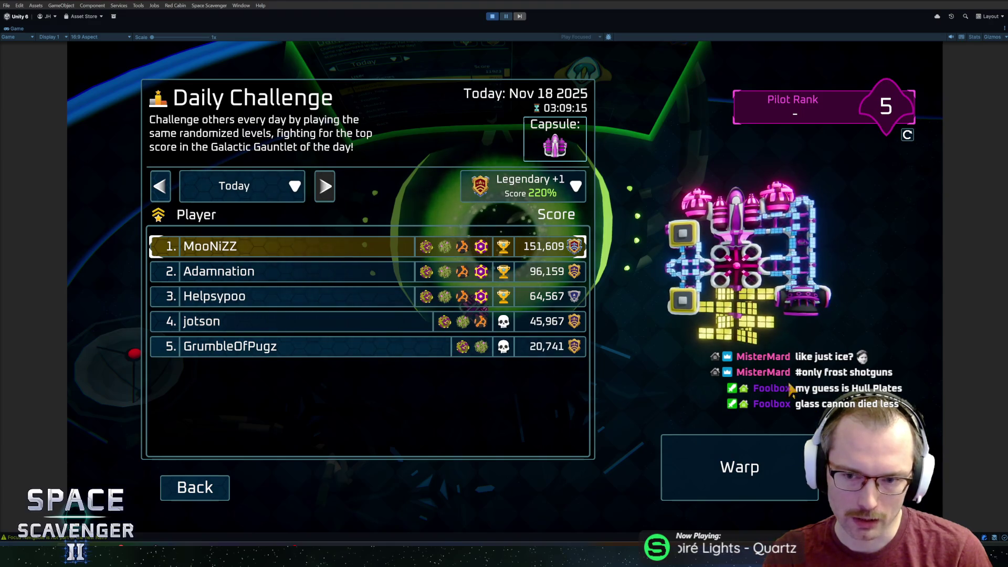
click(383, 272)
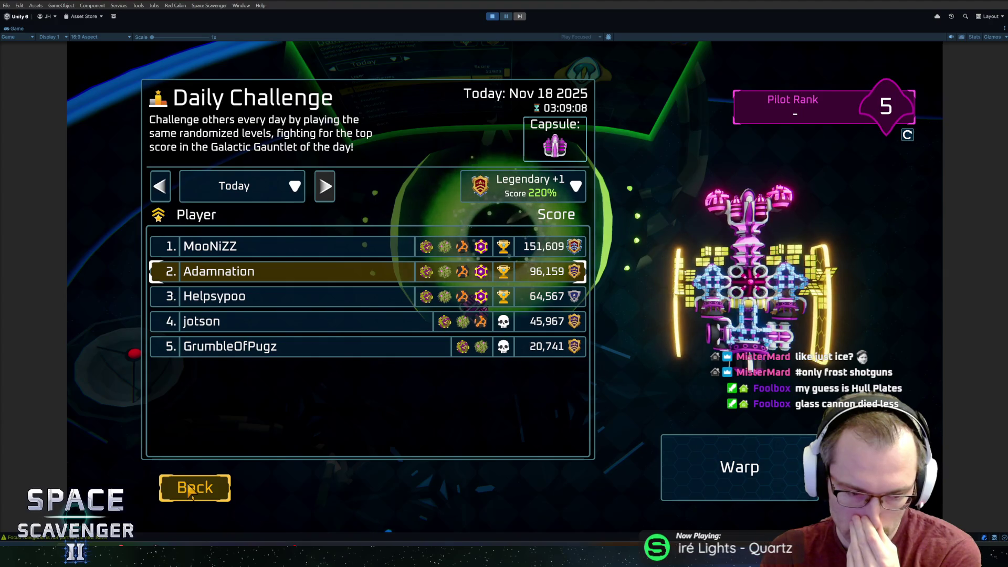
Step: Close the leaderboard, fly to the Gauntlet portal and stop play mode
click(192, 491)
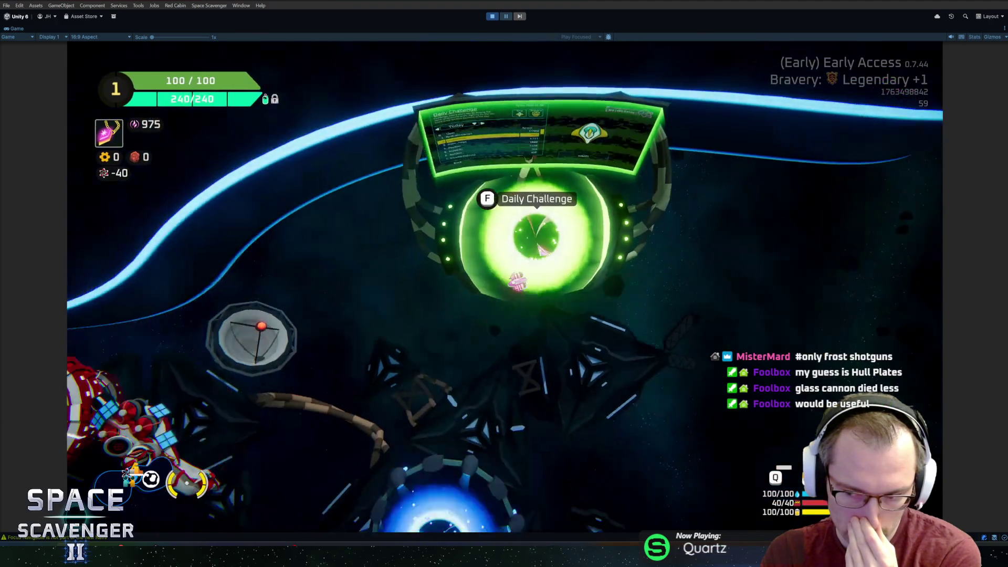
key(s)
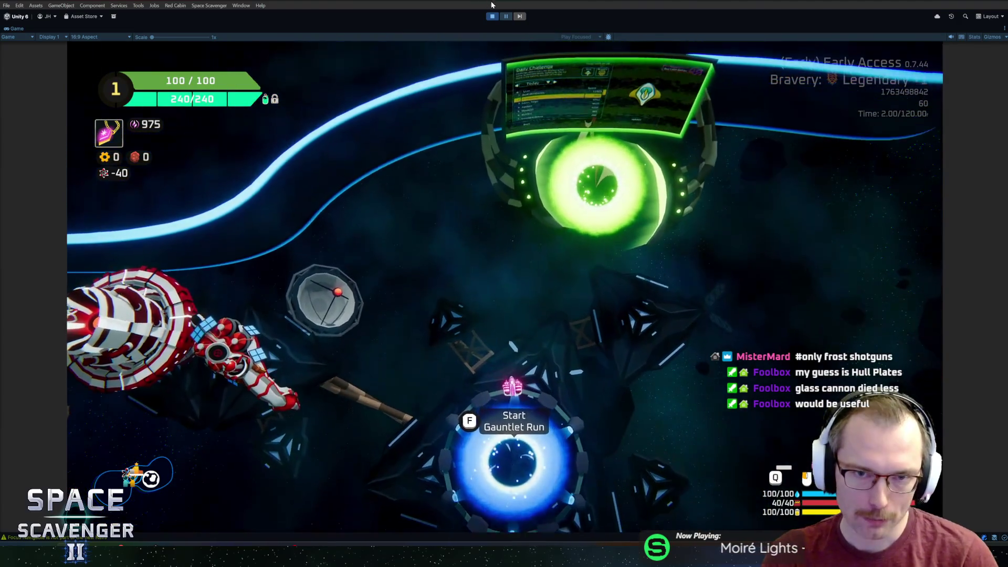
click(499, 16)
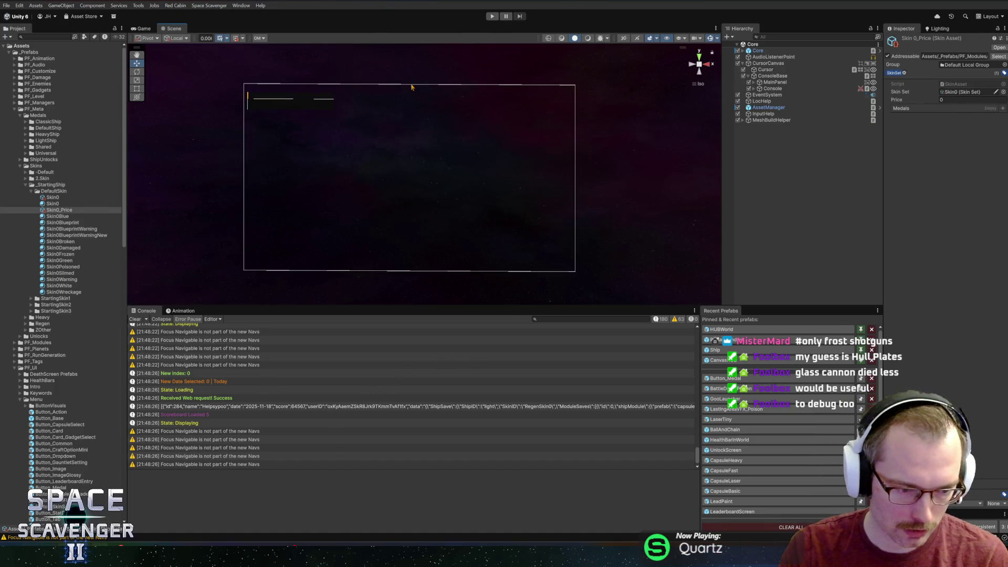
Step: Commit all 26 changed files to master in GitHub Desktop as 'Medal refactor'
key(alt+Tab)
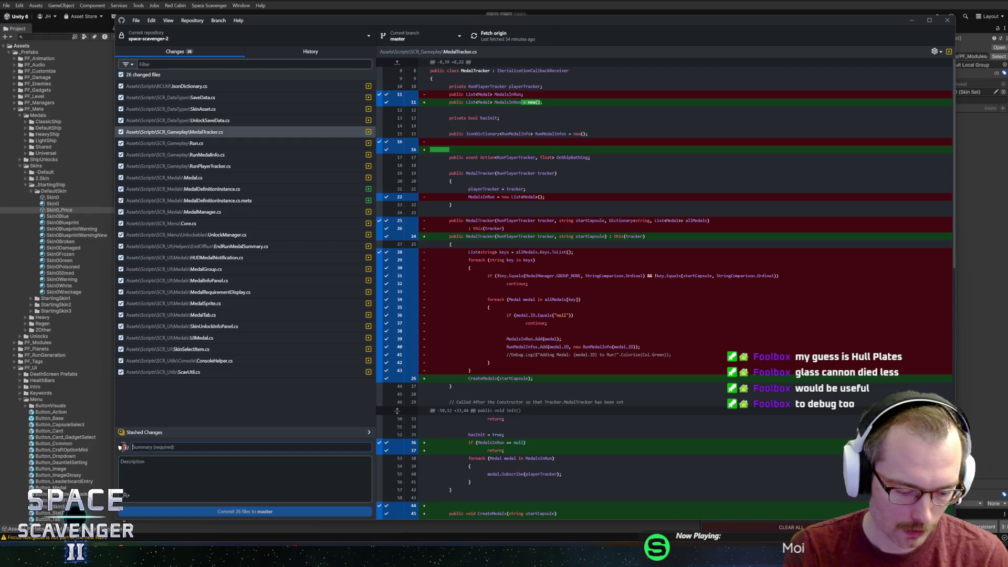
text(Medal)
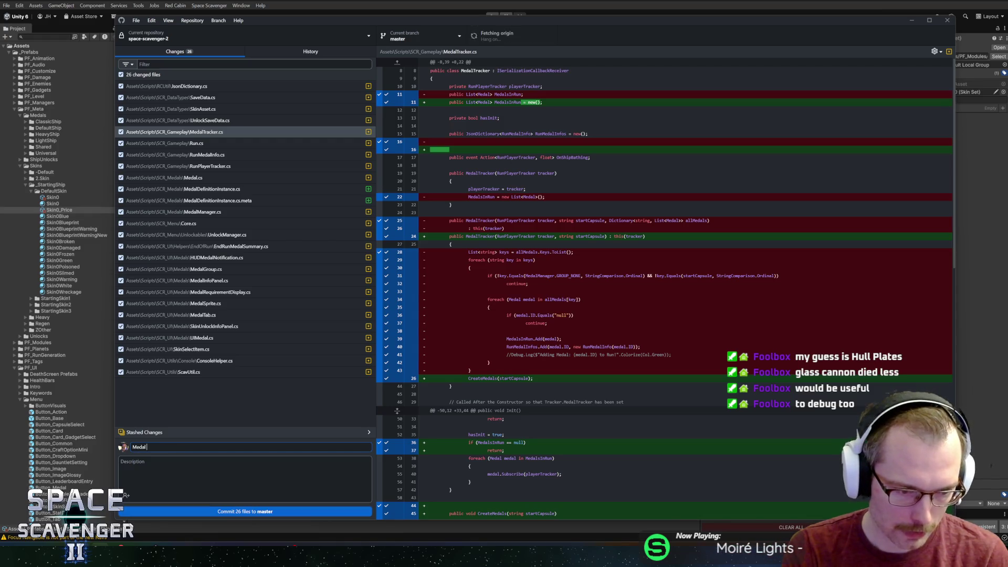
text(or)
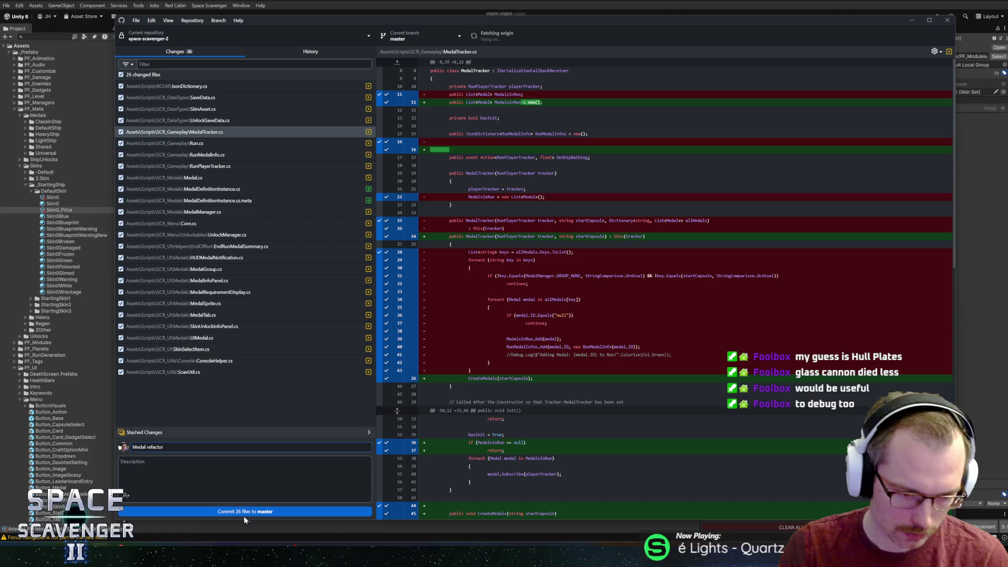
click(244, 512)
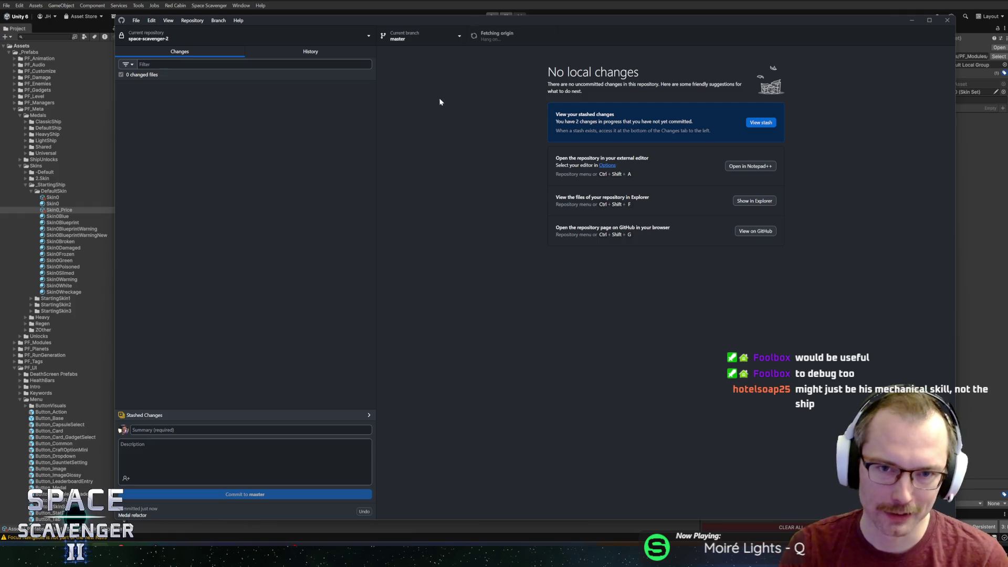
Step: Nudge the GitHub Desktop window slightly down and return to Unity
key(alt+Tab)
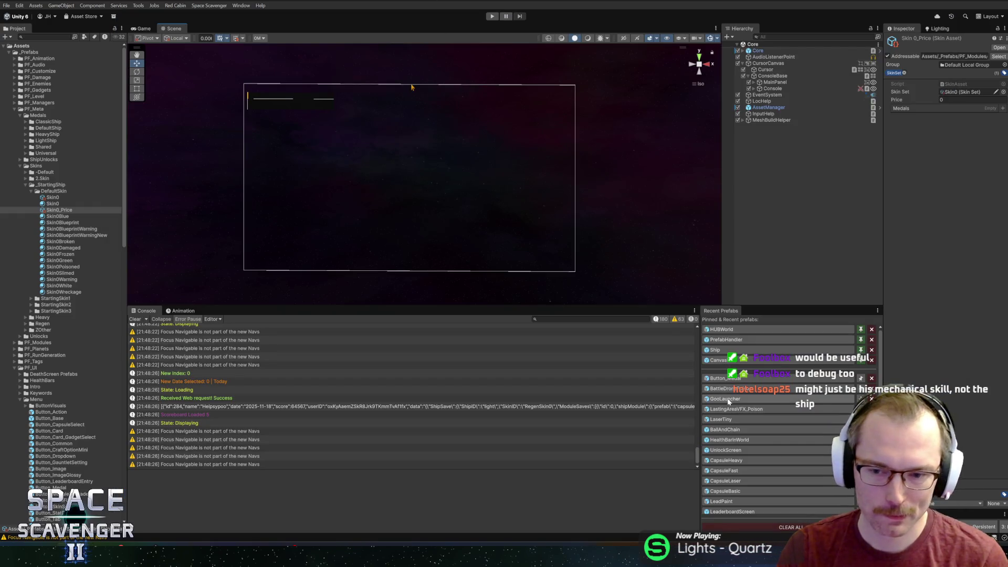
key(alt+Tab)
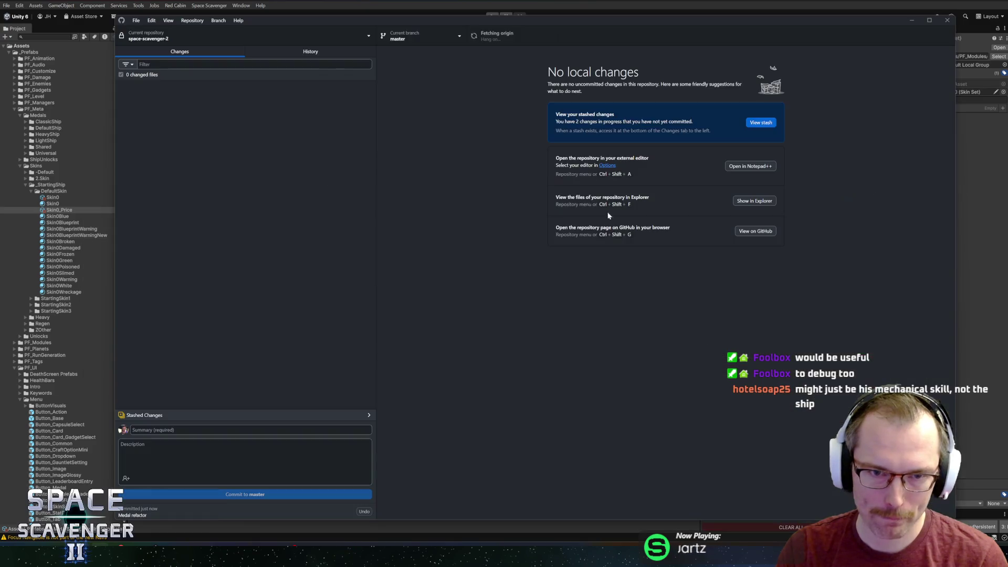
click(485, 42)
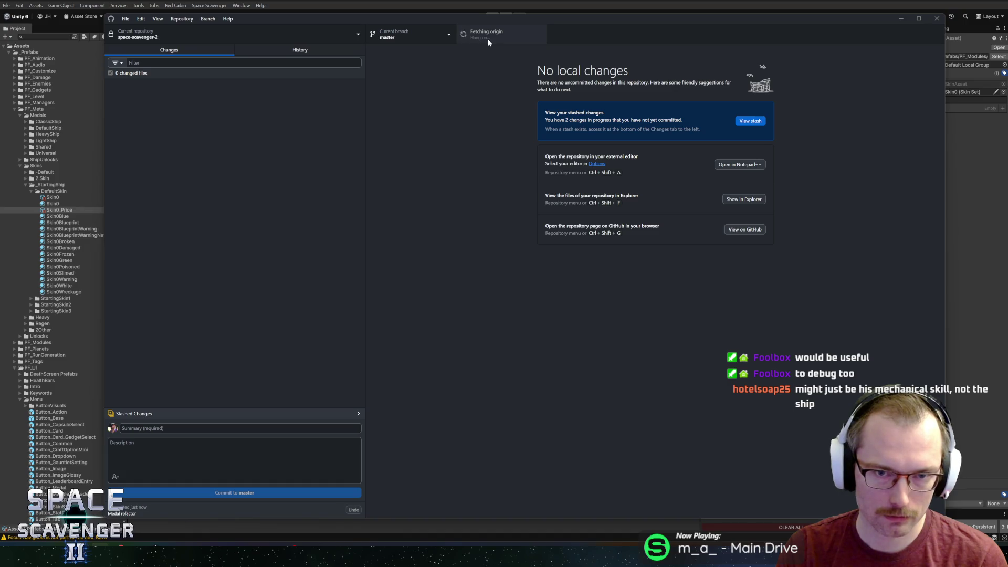
drag(317, 15, 322, 22)
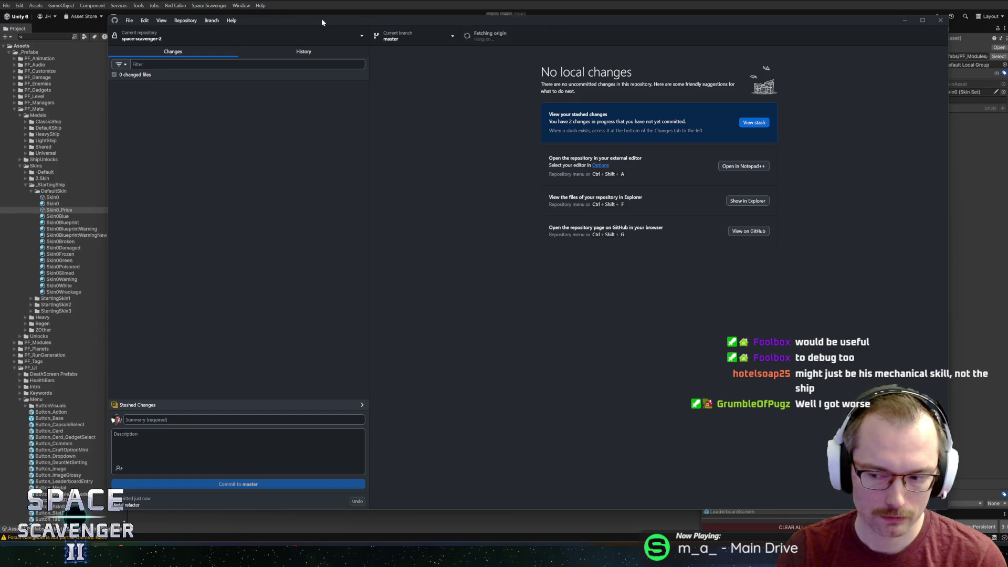
key(alt+Tab)
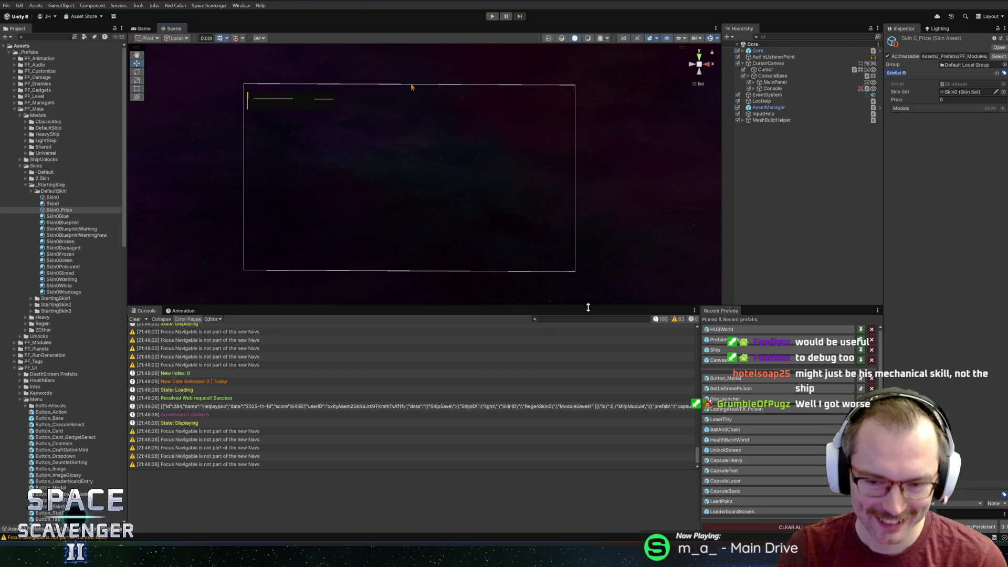
Step: Lower the Scene/Console splitter and reframe the canvas in the Scene view
scroll(416, 244, down, 2)
scroll(427, 231, up, 3)
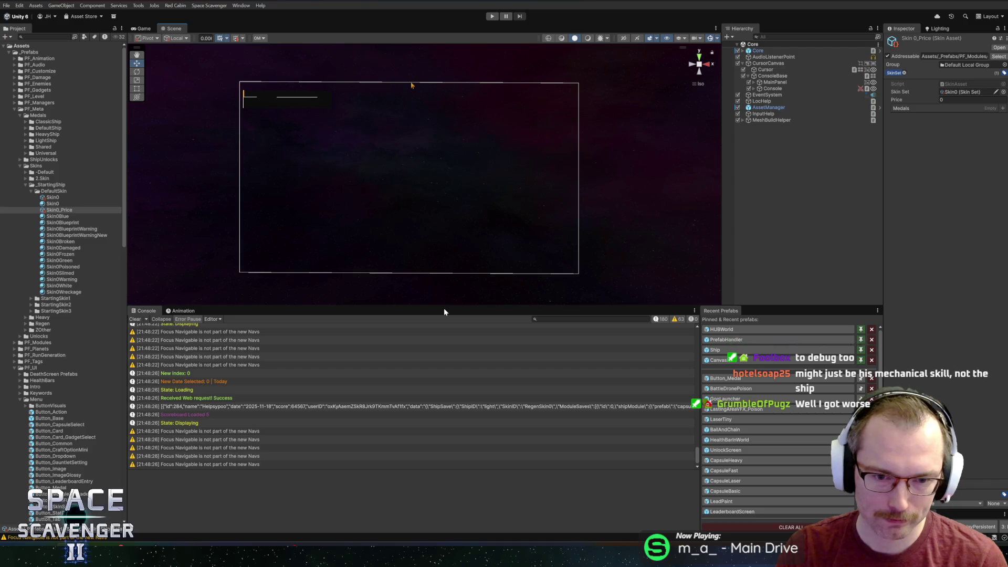
mouse_move(442, 310)
mouse_down()
mouse_move(441, 351)
mouse_move(440, 339)
mouse_up()
mouse_move(468, 212)
mouse_down()
mouse_move(434, 239)
mouse_move(447, 228)
mouse_up()
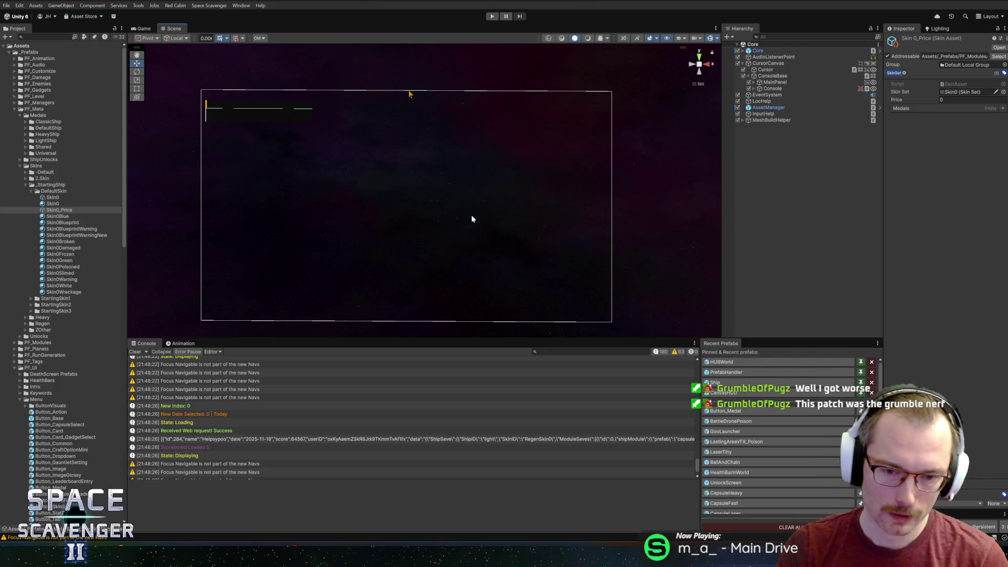
Step: Lower the splitter further so the Scene view gains more height over the Console
scroll(427, 185, down, 1)
scroll(446, 175, up, 2)
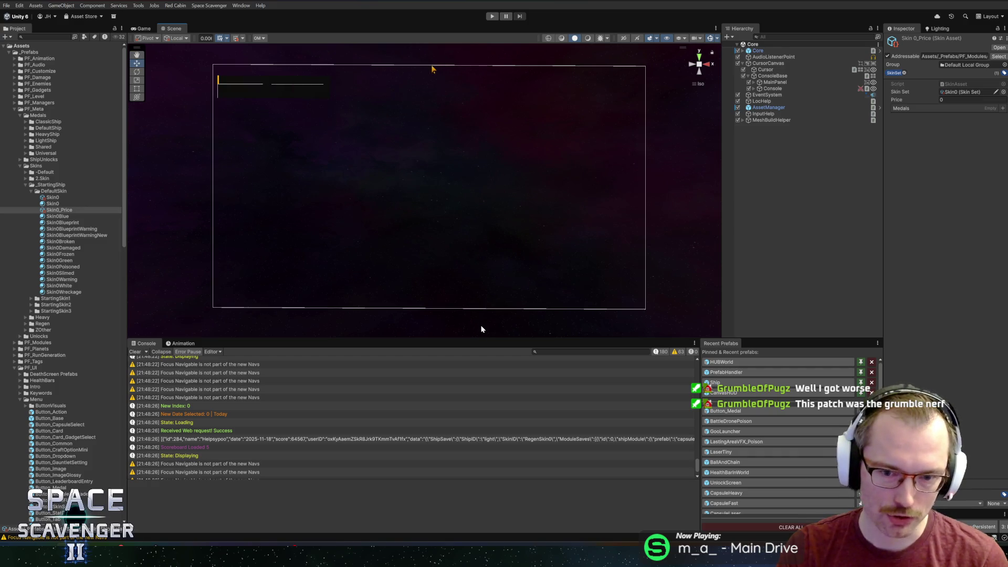
drag(475, 339, 475, 359)
scroll(452, 227, down, 1)
scroll(453, 206, up, 1)
scroll(453, 206, down, 1)
scroll(448, 218, up, 1)
drag(470, 360, 472, 367)
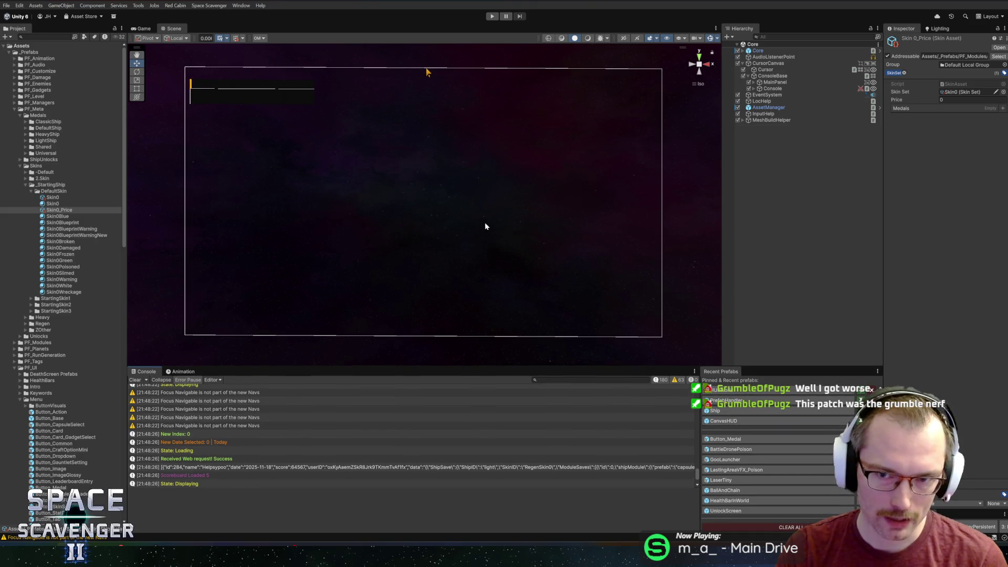
key(alt+Tab)
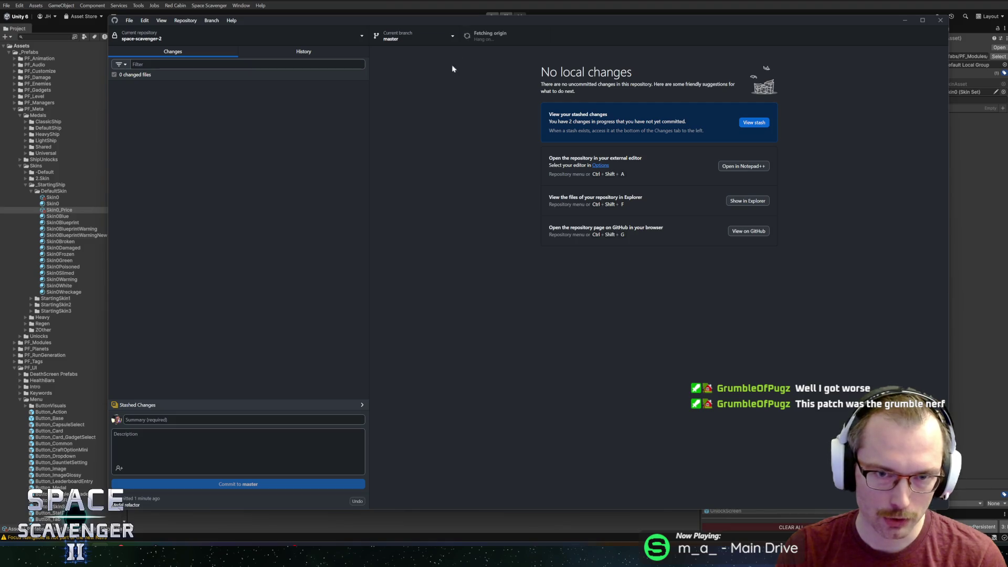
key(alt+Tab)
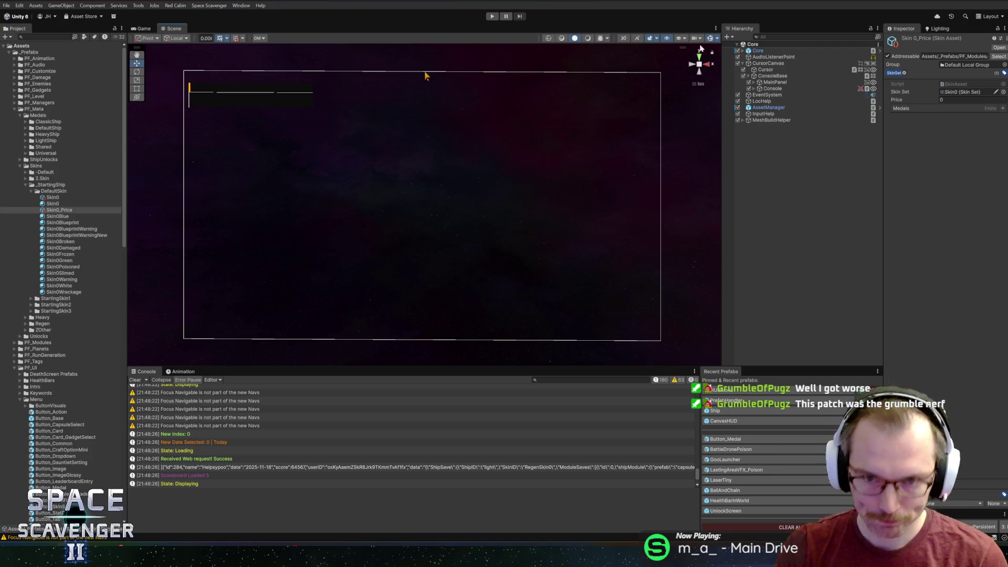
Step: Open the Scoreboard prefab and select its Darken object in the Hierarchy
key(ctrl+k)
text(scoreb)
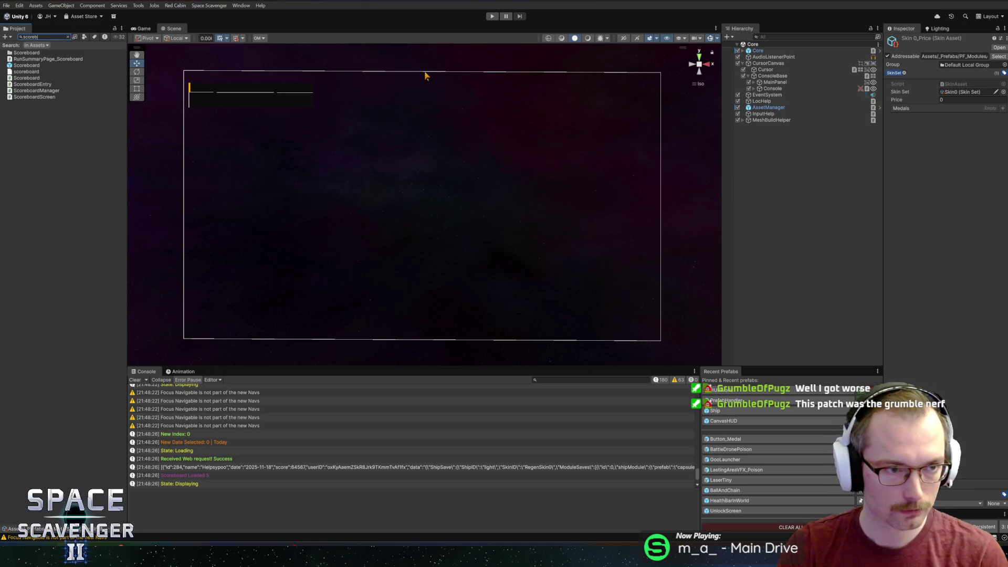
double_click(33, 67)
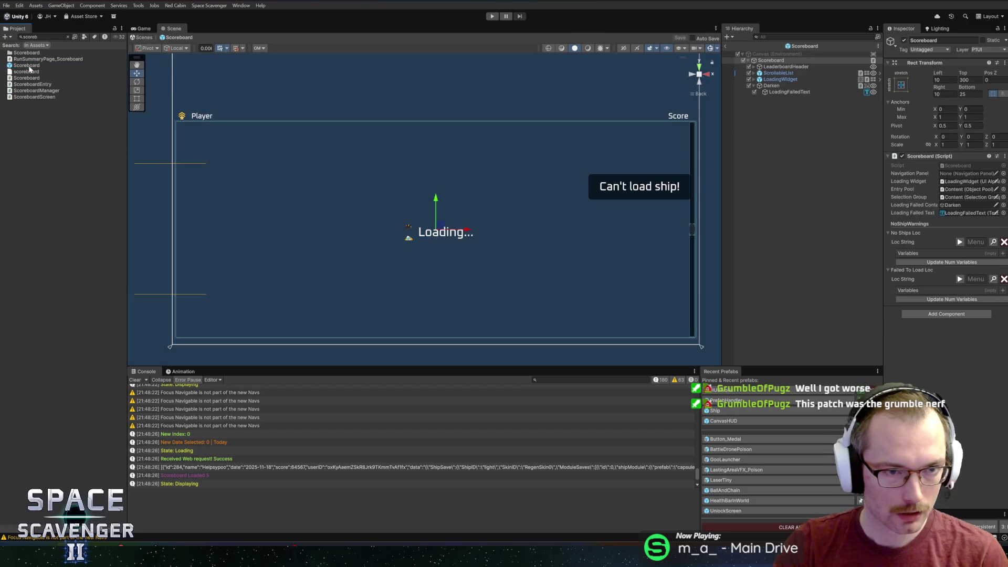
scroll(438, 184, down, 5)
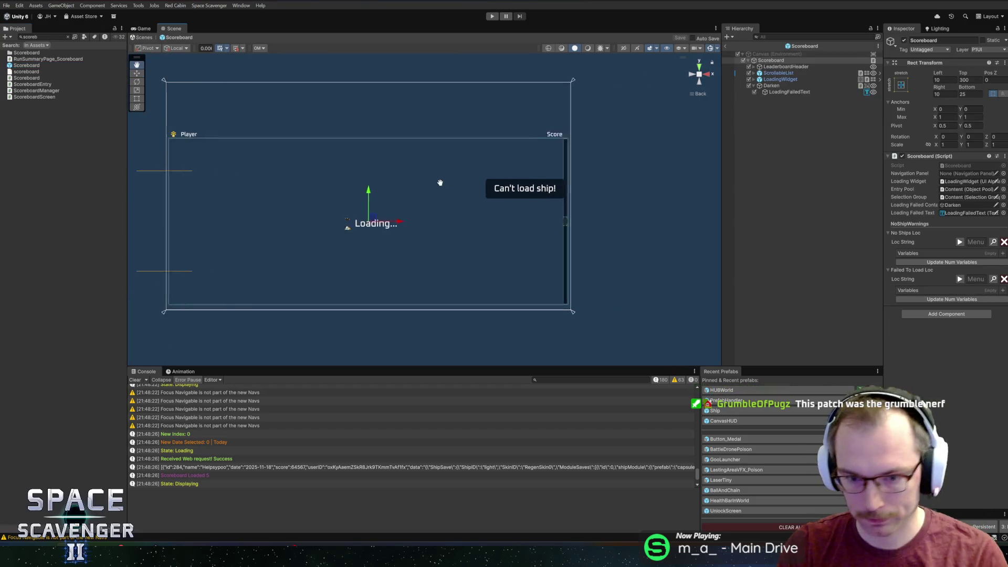
click(783, 73)
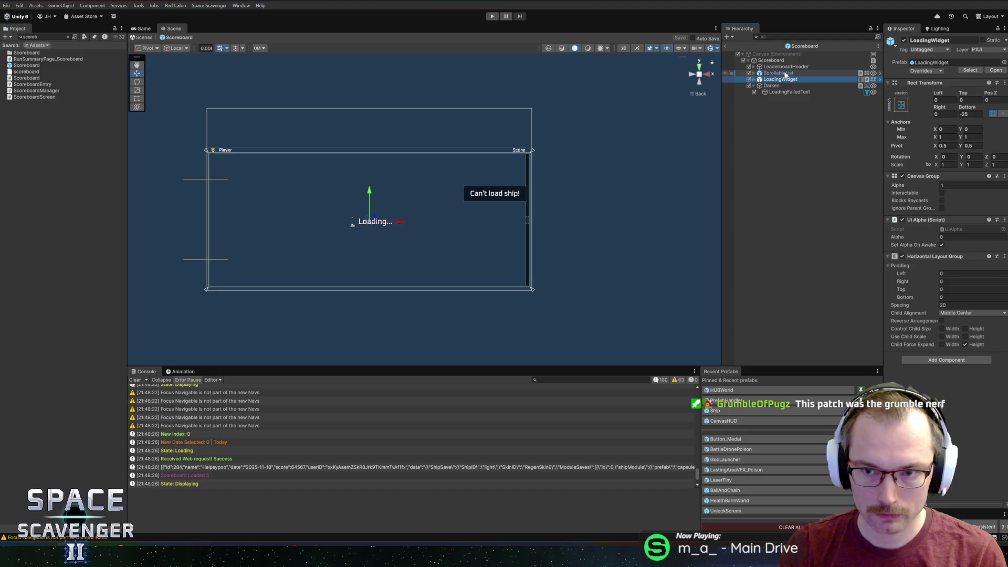
click(780, 79)
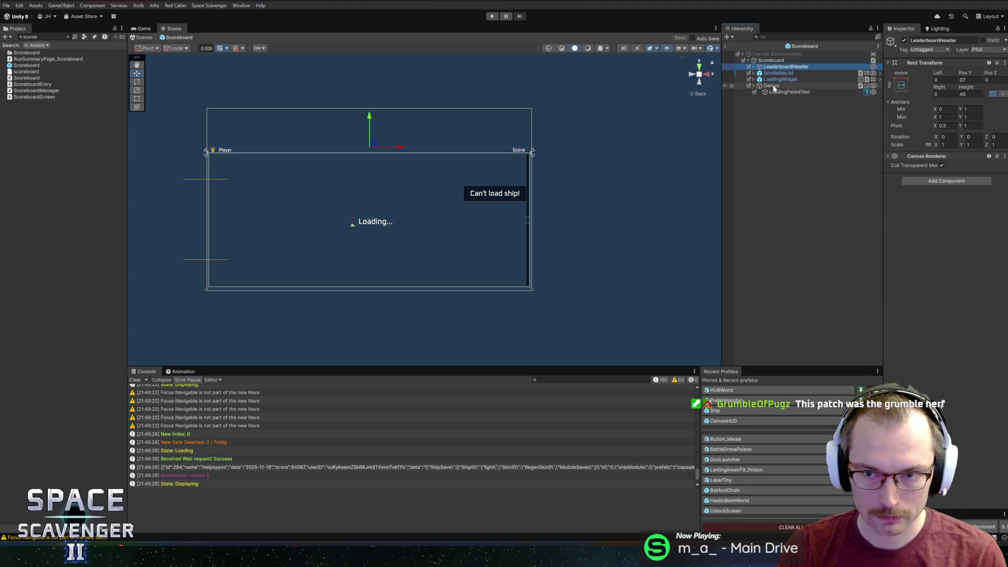
click(759, 85)
click(752, 85)
scroll(576, 165, up, 3)
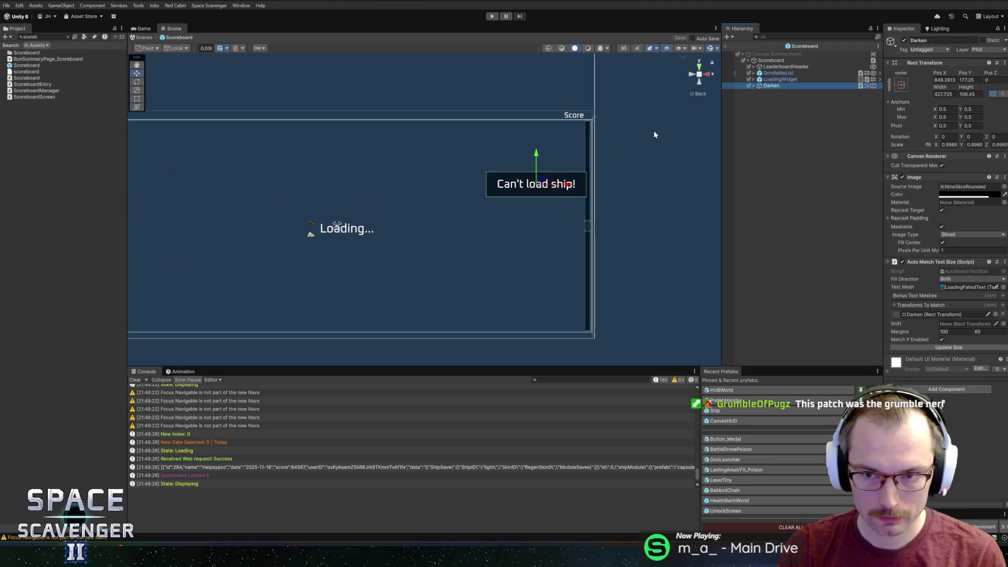
Step: Duplicate Darken and rename the copy to GadgetList, keeping its LoadingFailedText child
key(ctrl+d)
click(783, 92)
text(GadgetList)
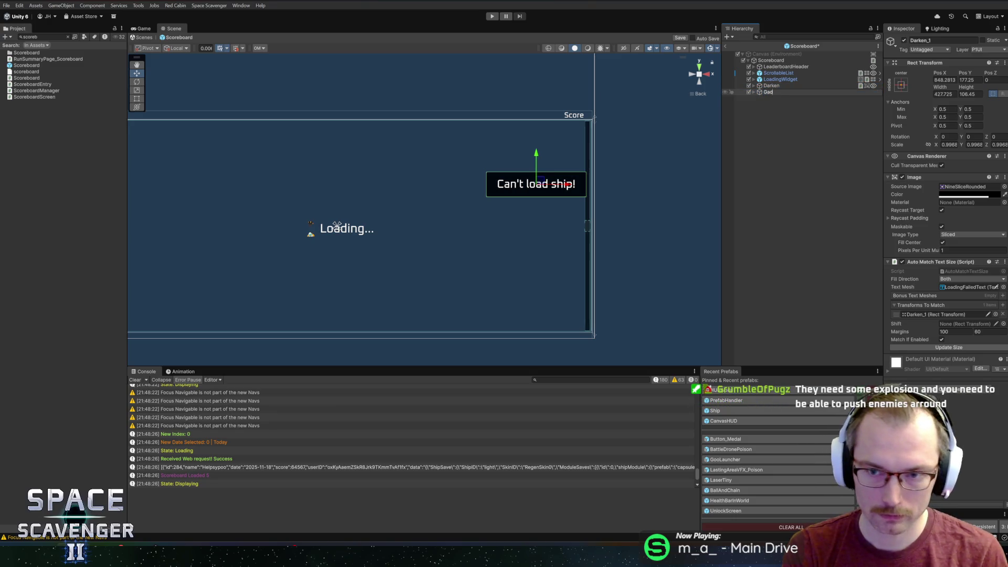
key(Return)
key(Right)
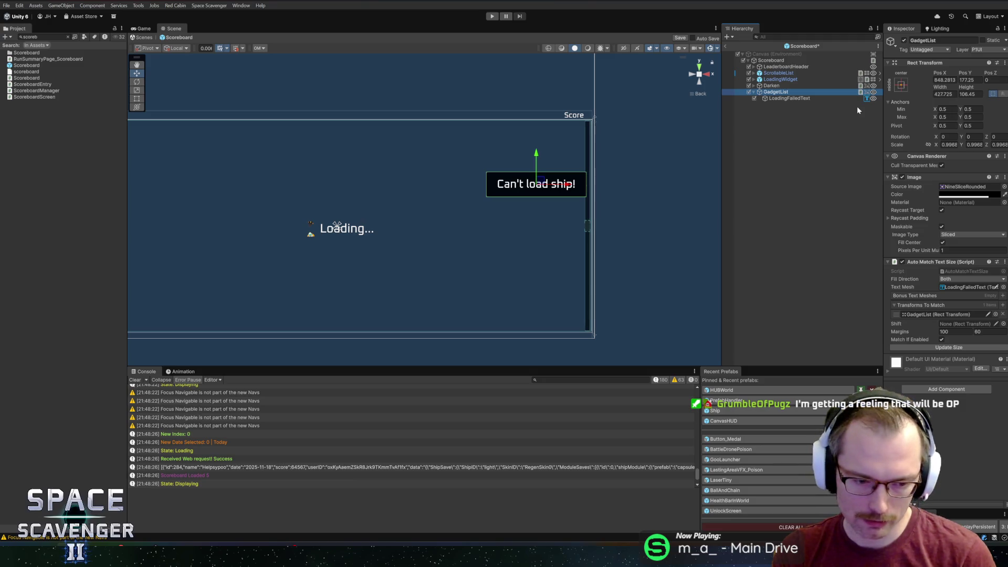
Step: Move GadgetList down to Pos Y -161 beneath the original box and save the prefab
click(536, 154)
drag(536, 154, 538, 231)
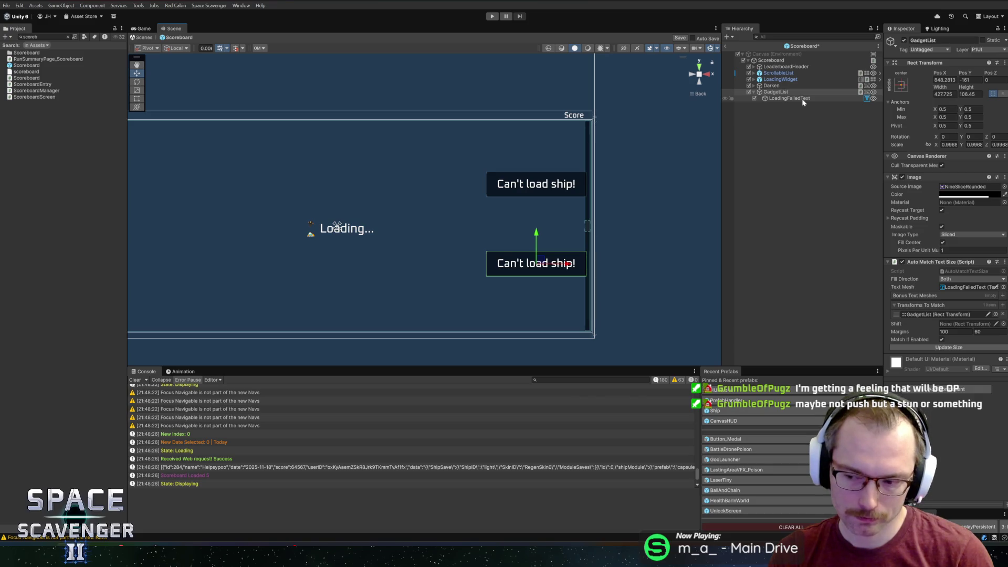
key(ctrl+s)
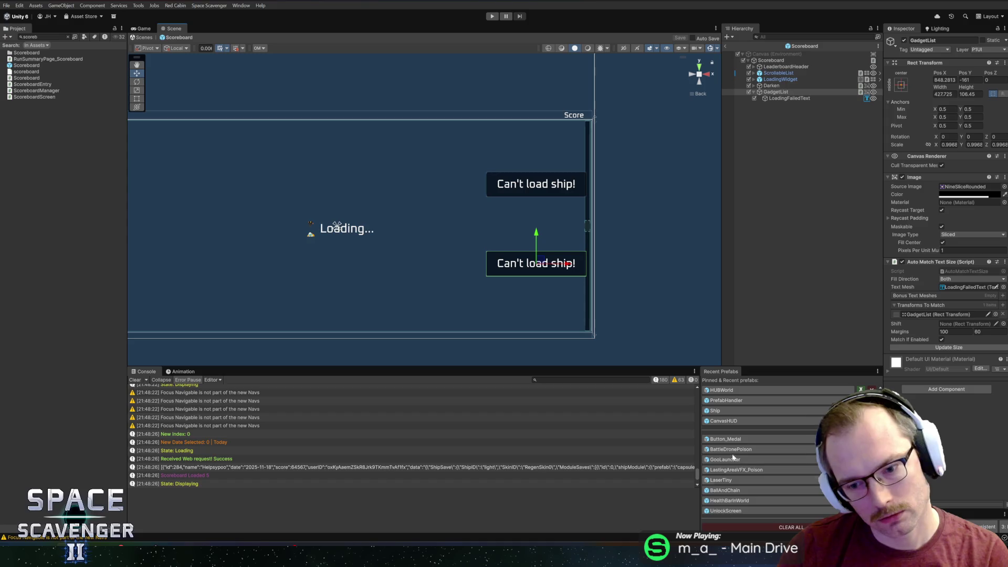
Step: Find 'endof' in the Project and open the EndOfRunScreen prefab
click(42, 37)
text(endof)
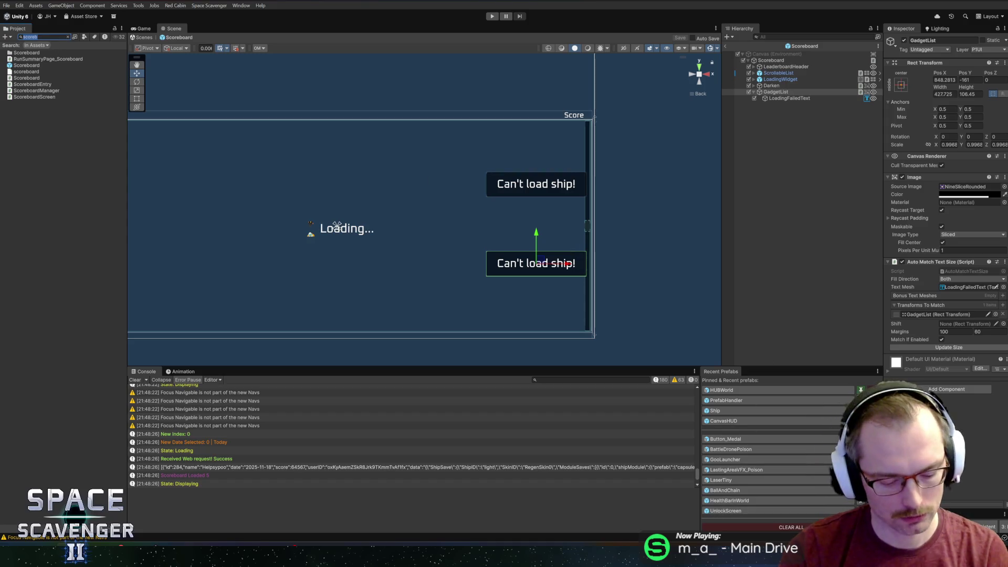
double_click(33, 65)
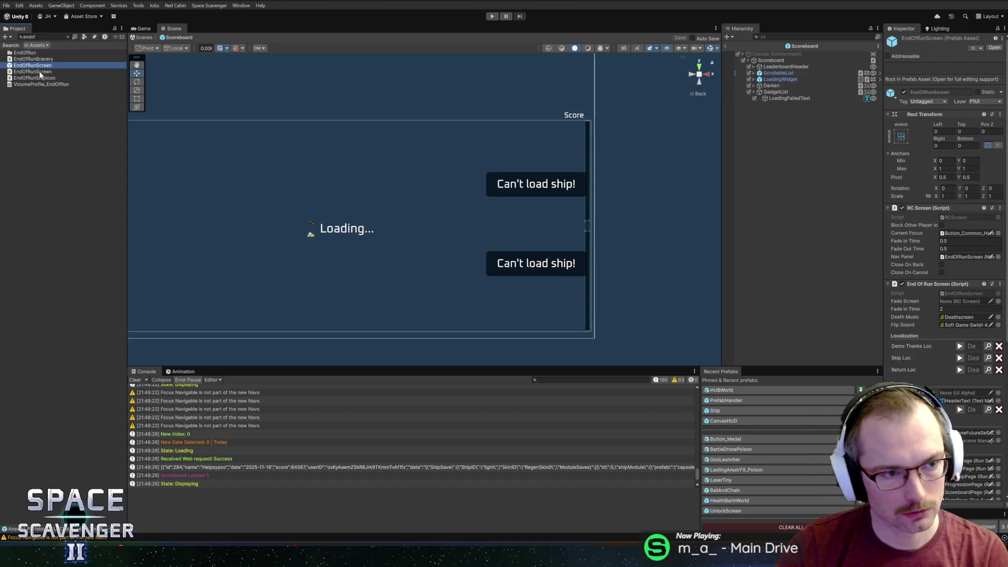
drag(493, 143, 391, 157)
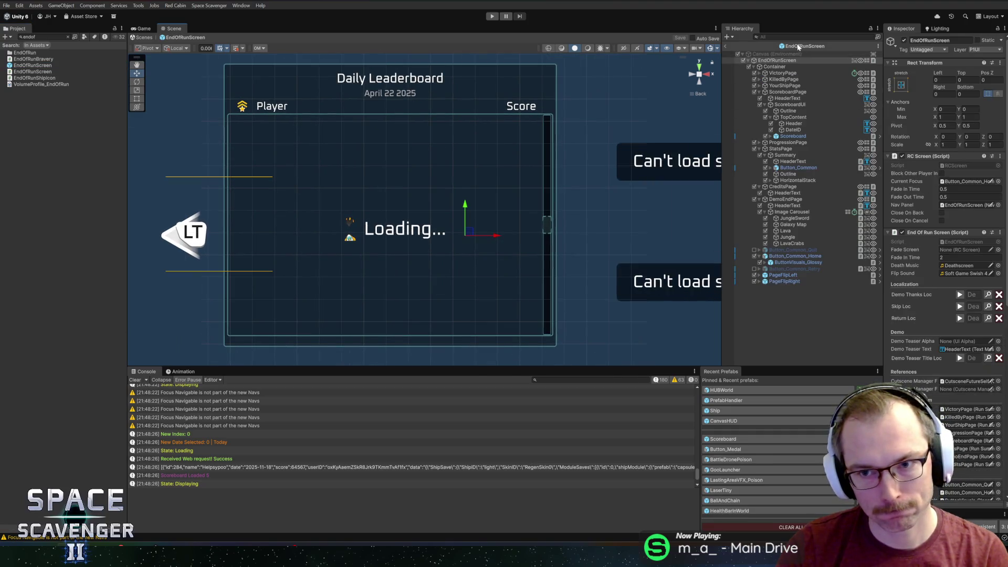
Step: Filter the Hierarchy for 'gadget' and inspect the GadgetList and Darken objects
click(814, 37)
text(gadget)
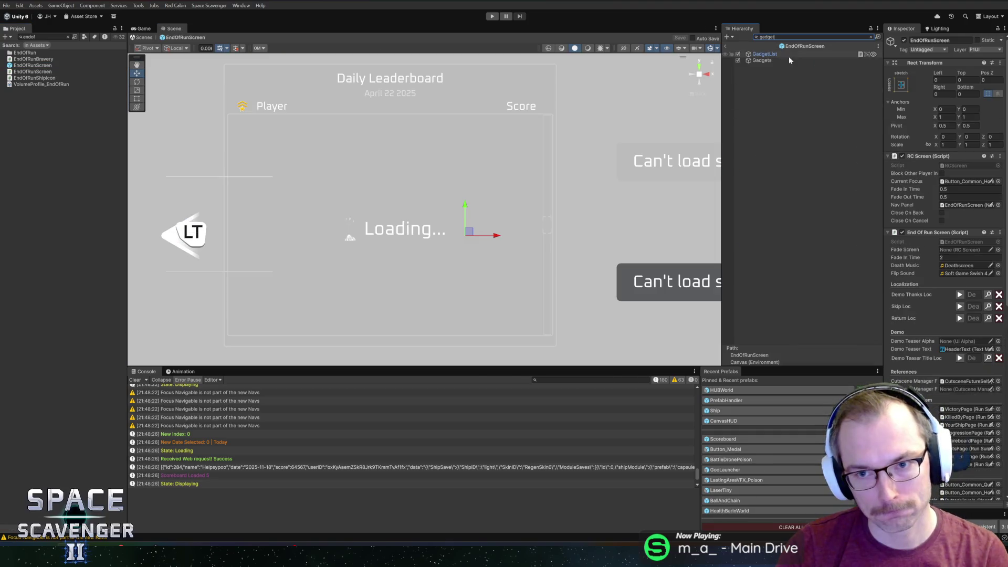
click(781, 55)
double_click(781, 55)
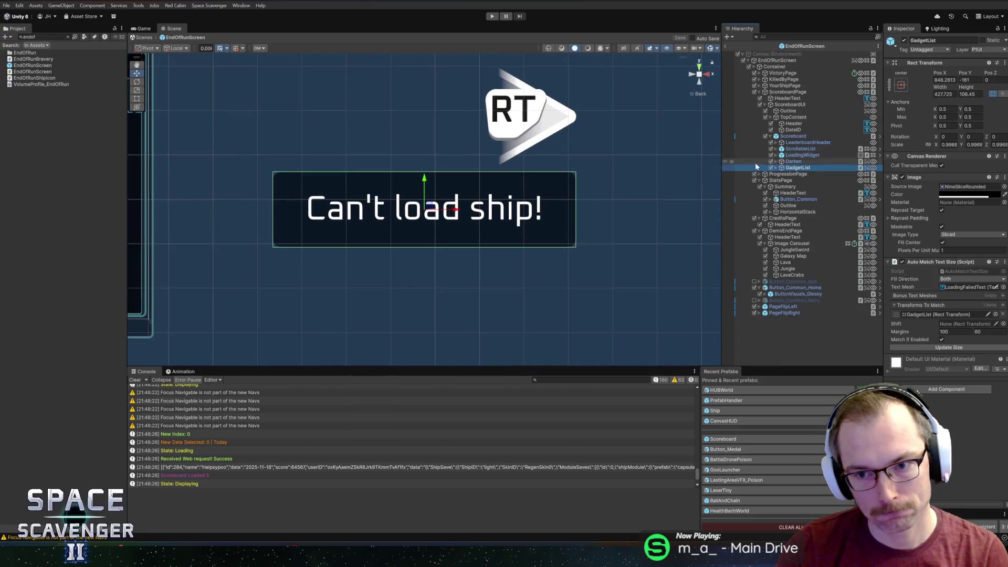
click(793, 162)
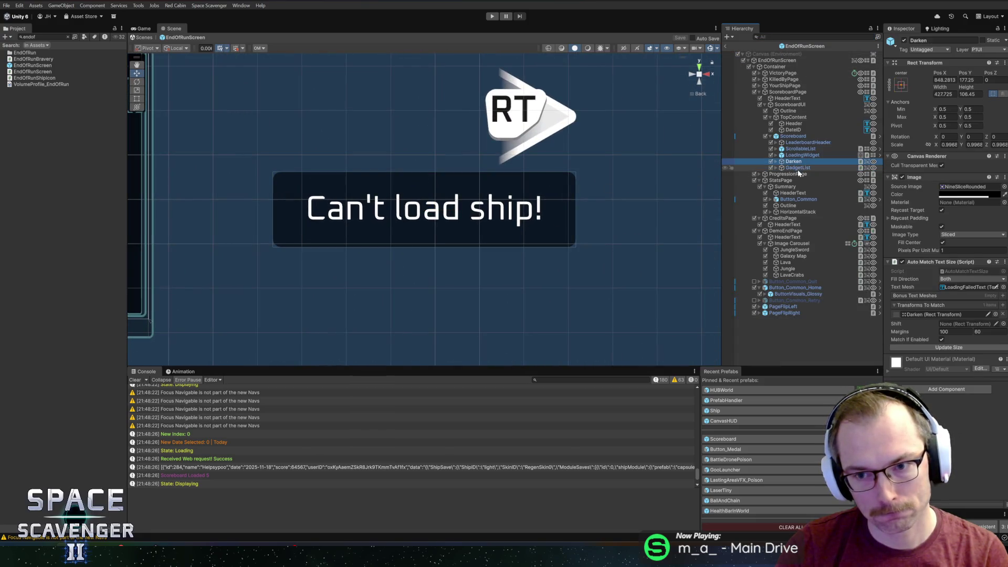
Step: Expand Gadgets > Grid and select the first DeathScreenIcon to view its components
click(797, 37)
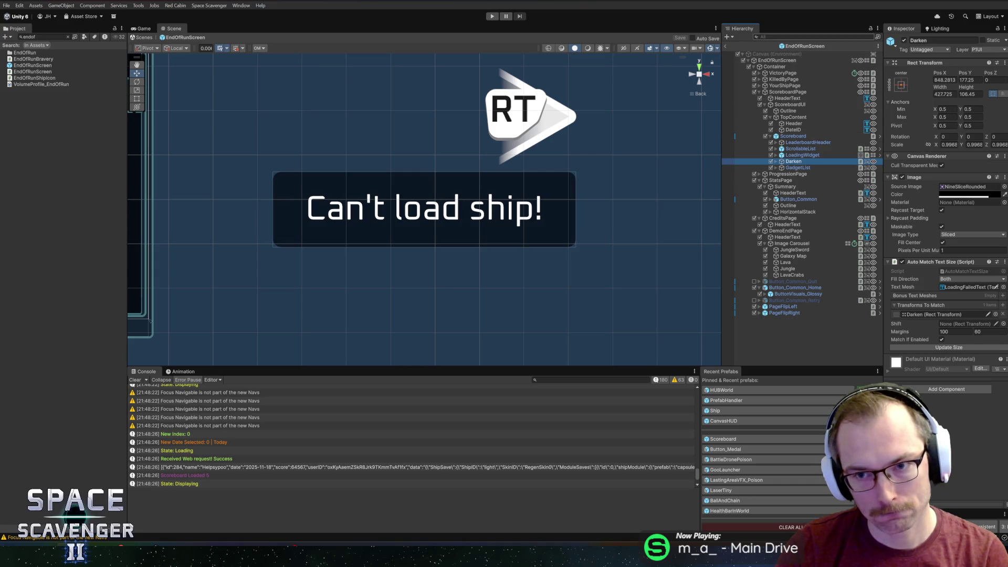
text(gadget)
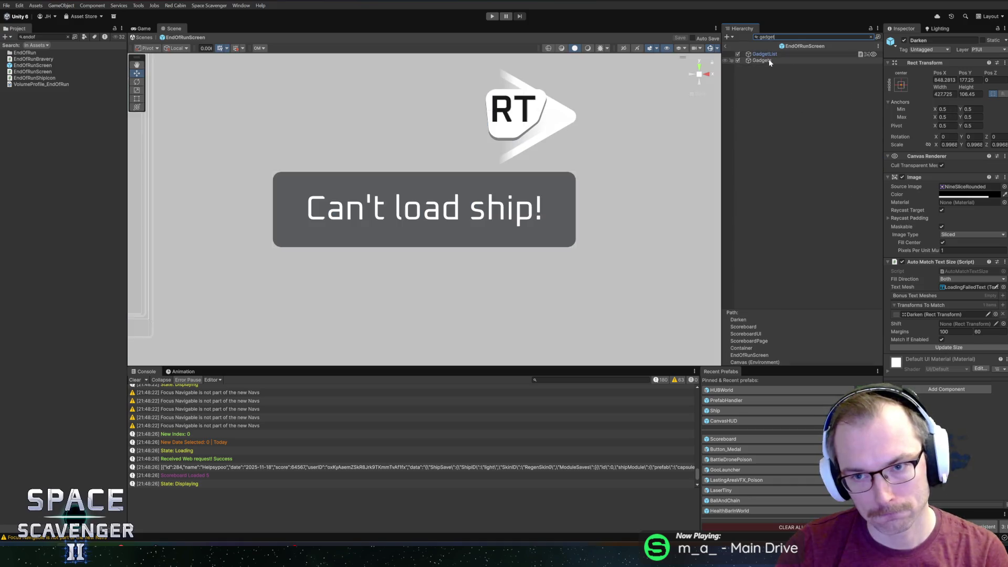
double_click(802, 58)
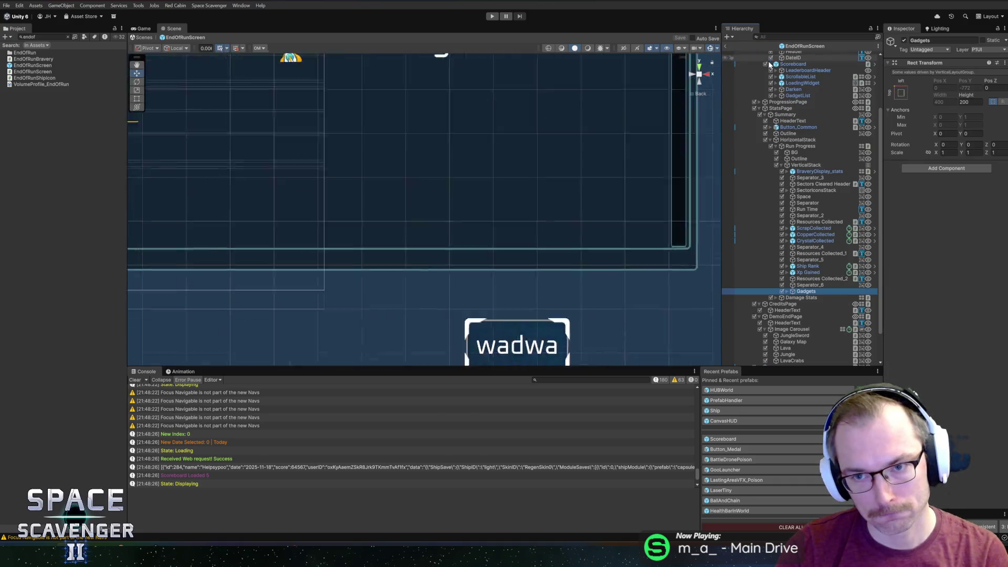
click(786, 291)
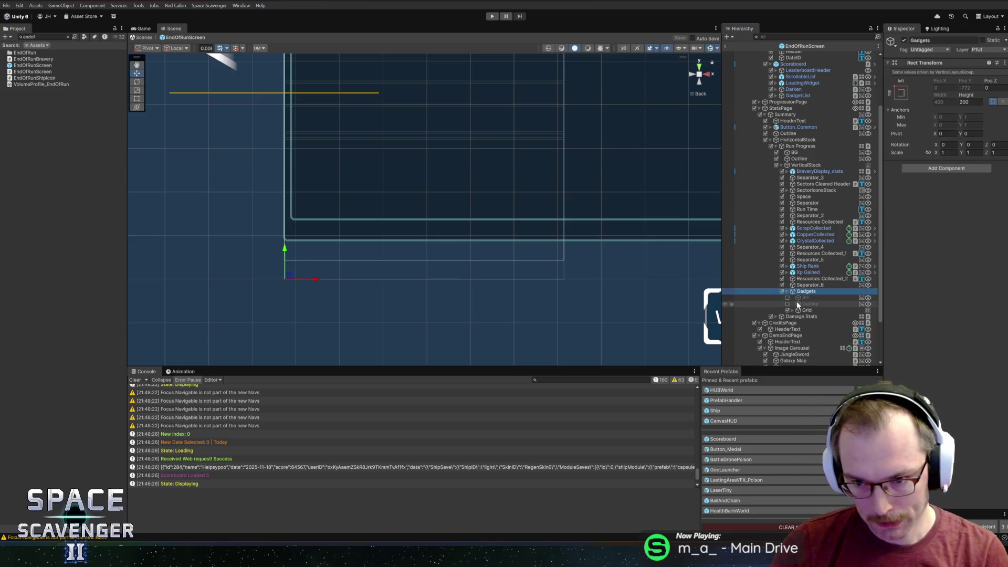
click(797, 311)
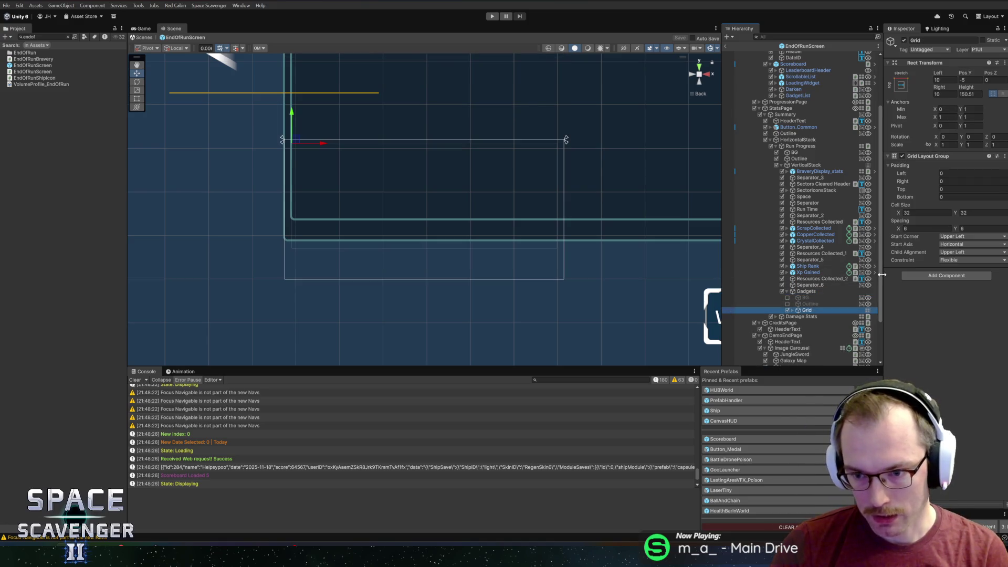
click(761, 311)
click(735, 317)
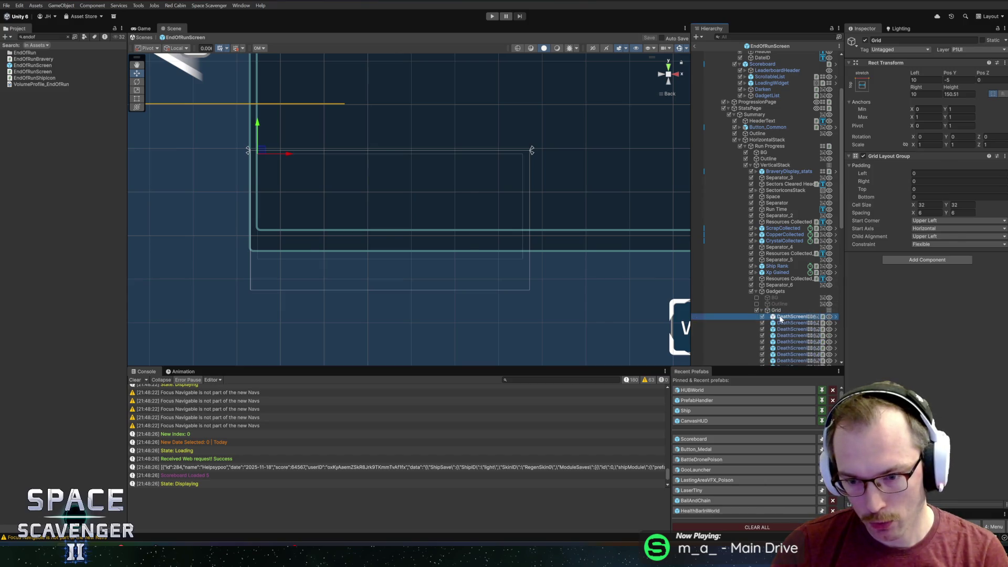
mouse_move(690, 283)
mouse_down()
mouse_move(619, 283)
mouse_move(668, 284)
mouse_up()
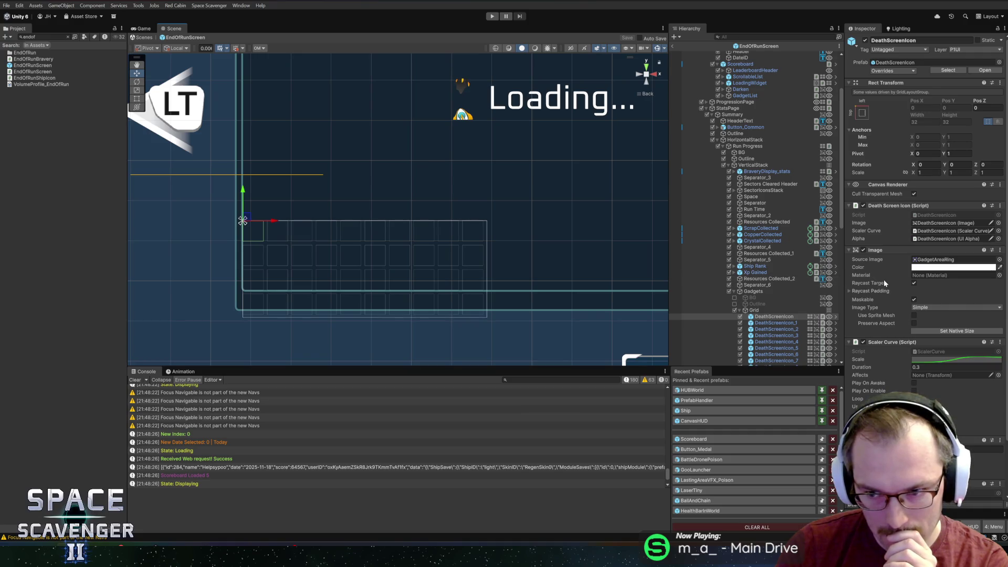
scroll(884, 281, down, 3)
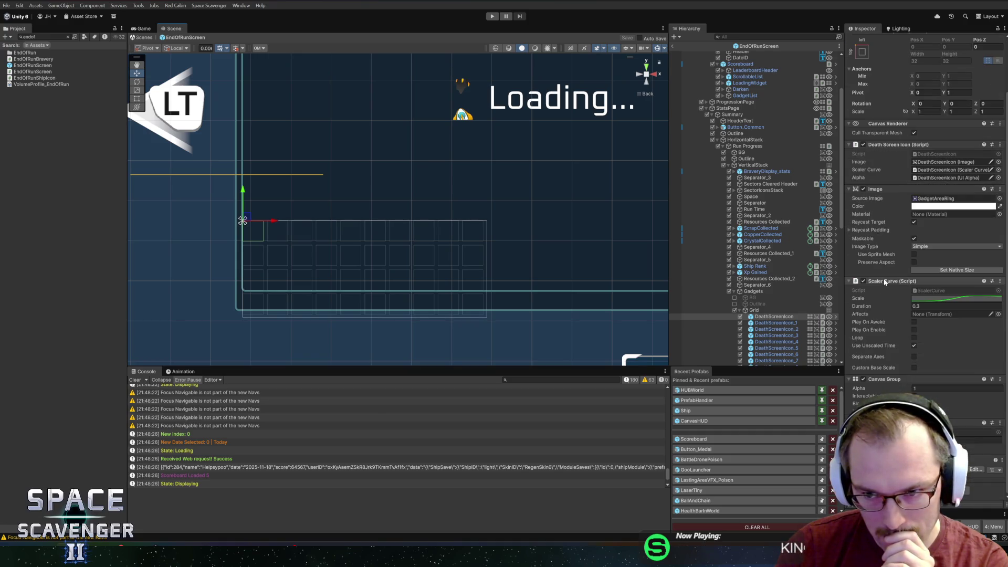
Step: Open the DeathScreenIcon script in Rider and list the class's usages
right_click(890, 148)
click(914, 242)
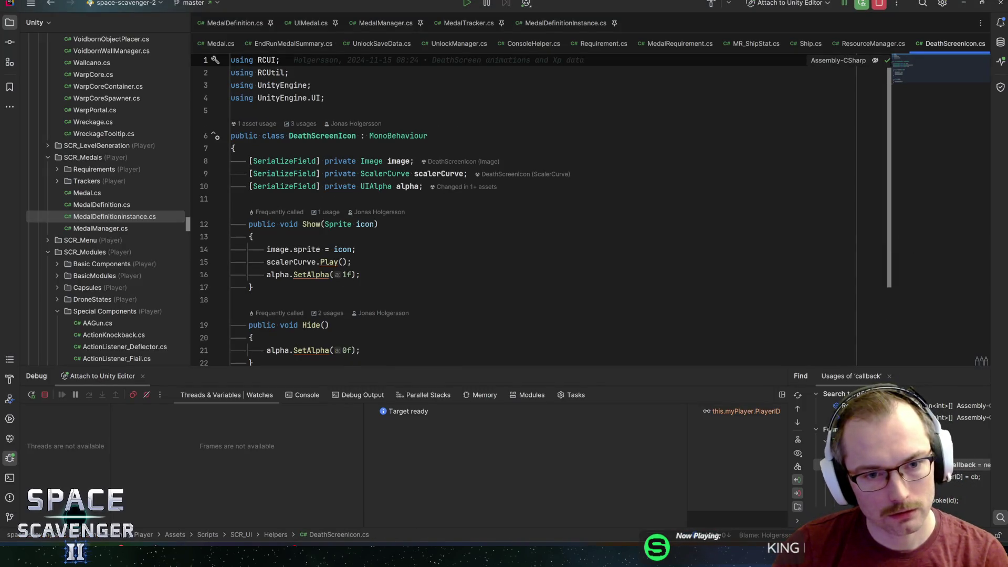
click(399, 161)
click(440, 174)
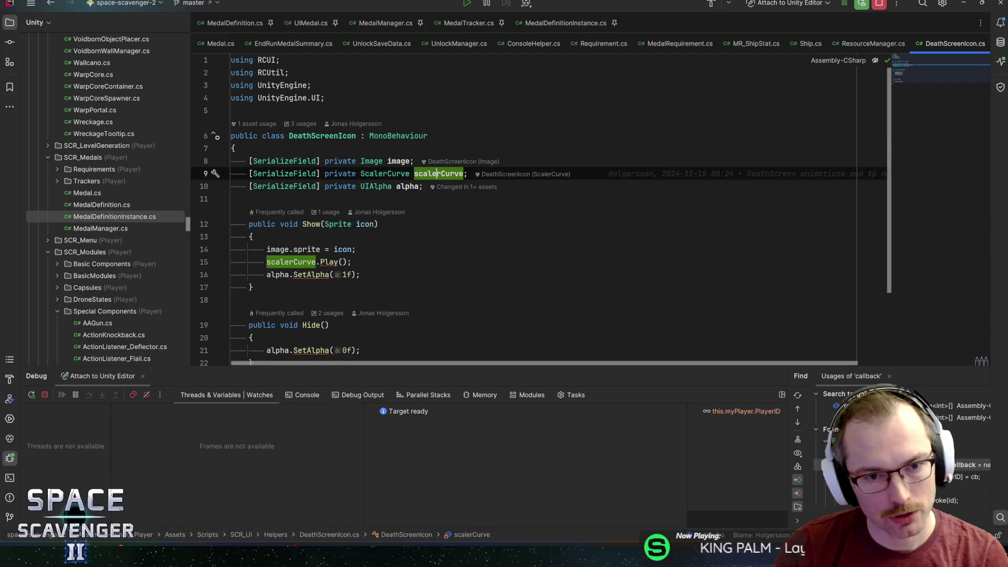
click(321, 135)
key(alt+F7)
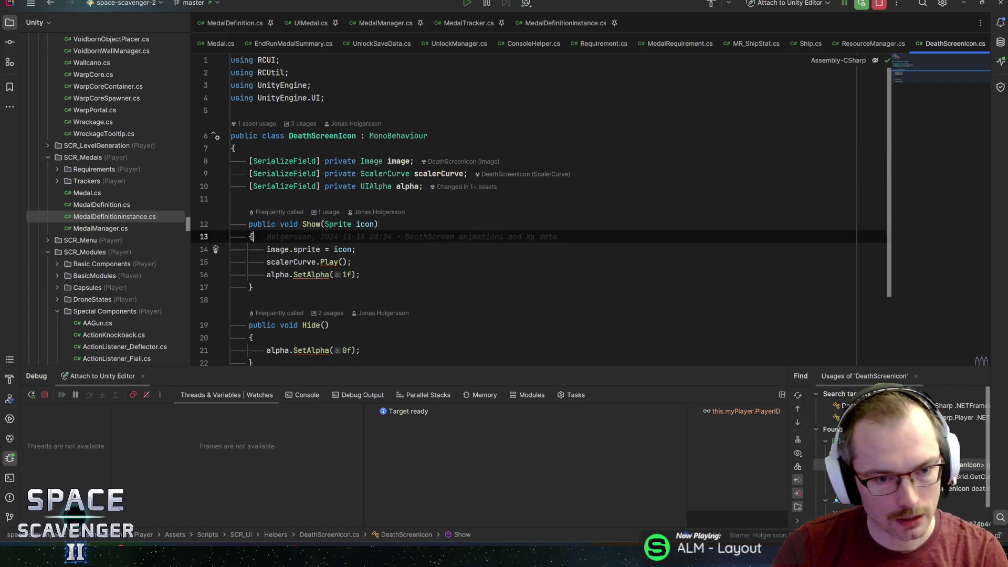
Step: Jump to the Show call and inspect the GetAllGadgets call on line 171
click(311, 223)
key(ctrl+b)
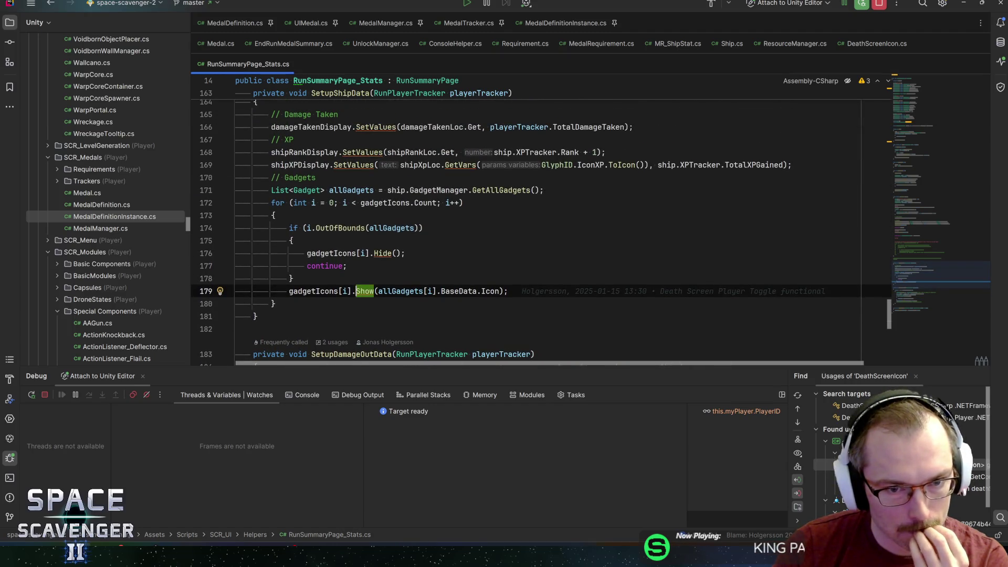
click(436, 190)
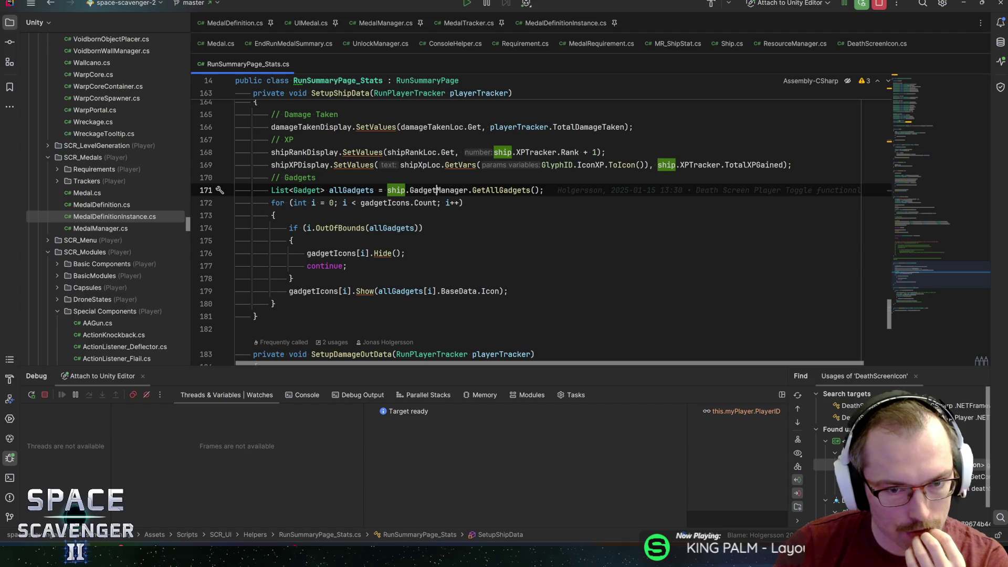
click(495, 190)
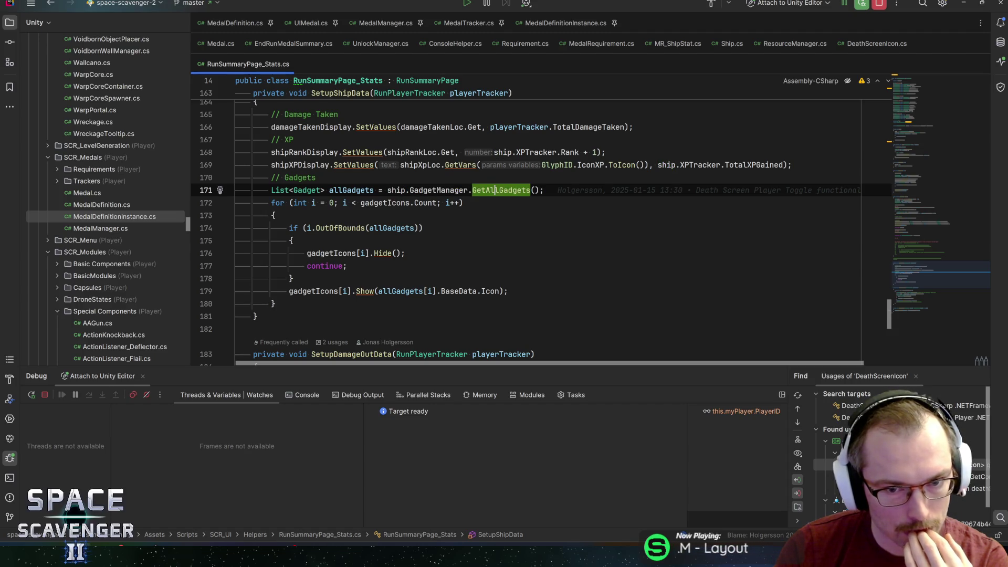
click(436, 227)
click(486, 228)
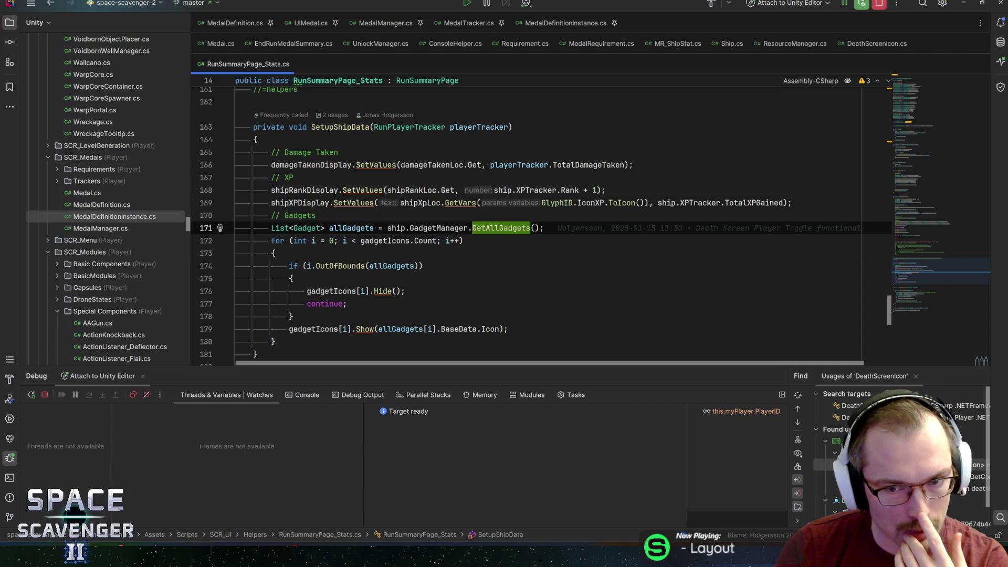
Step: Review the allGadgets loop through line 179, then search classes for Scoreboard
click(544, 228)
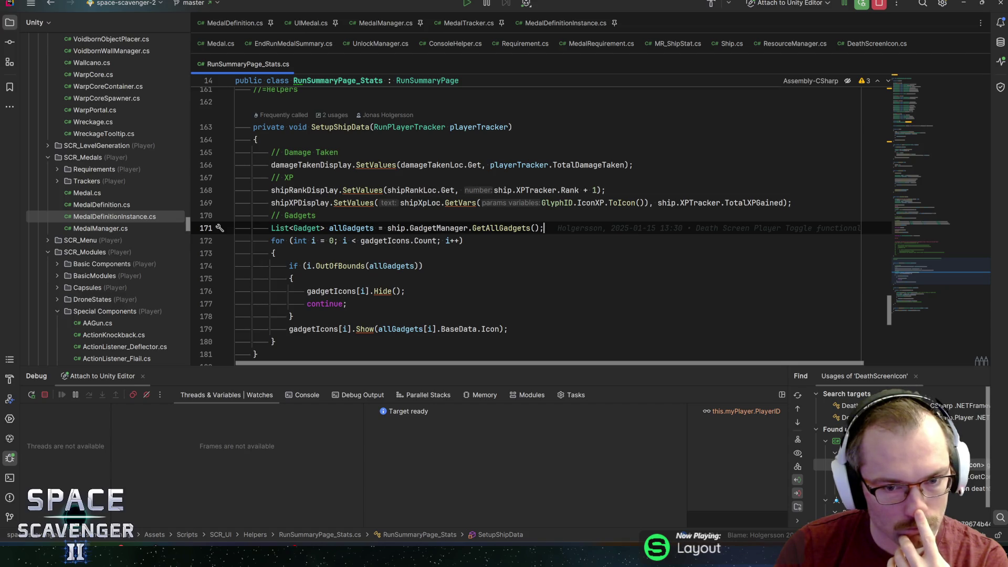
click(356, 228)
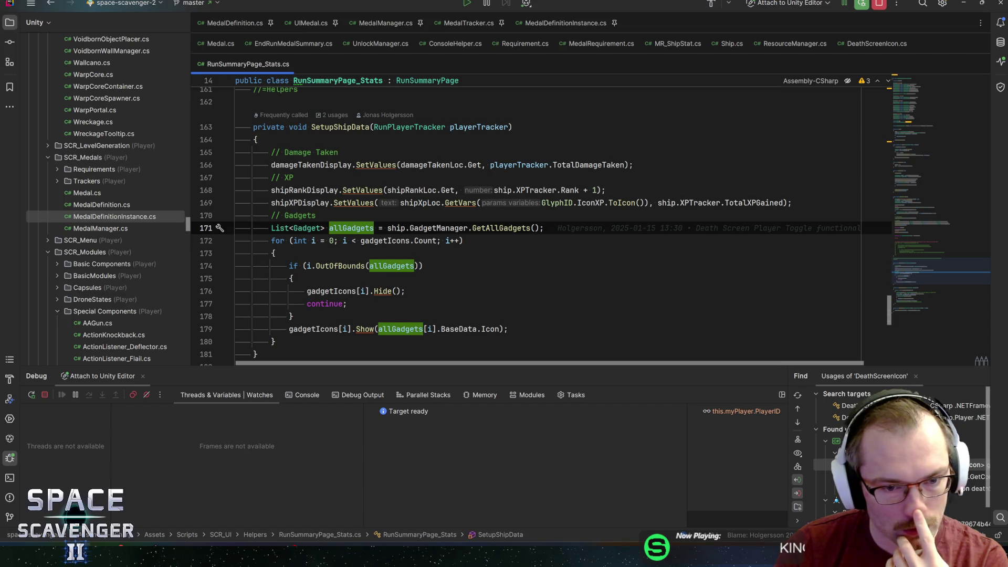
click(483, 329)
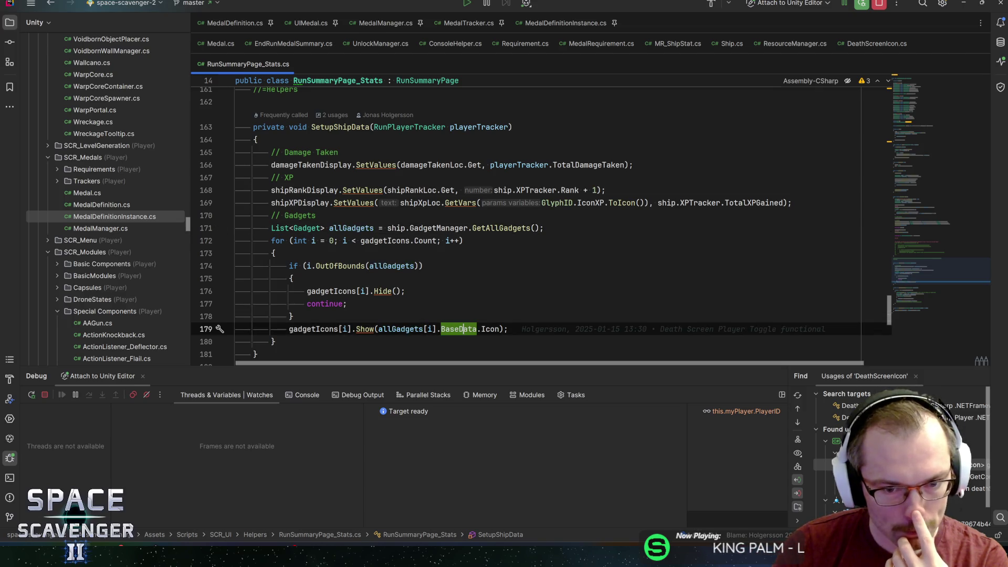
click(507, 329)
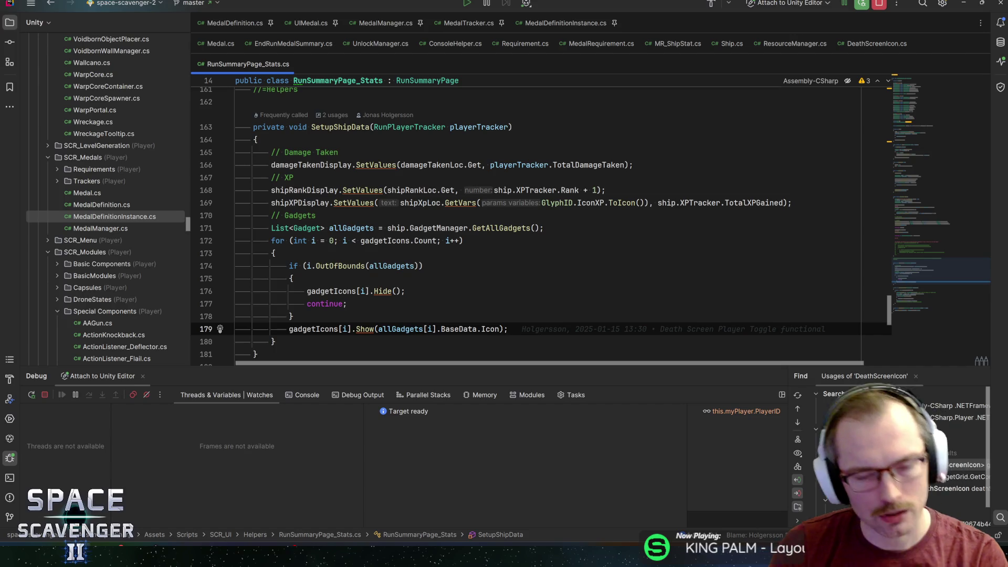
key(Home)
key(shift+Down)
mouse_move(289, 328)
mouse_down()
mouse_move(145, 231)
mouse_move(147, 216)
mouse_up()
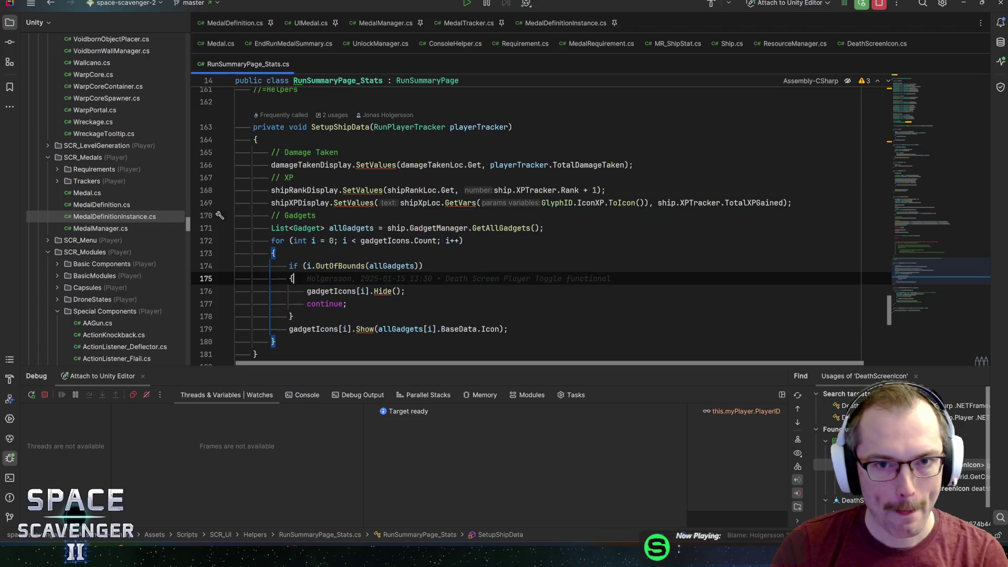
click(441, 278)
key(ctrl+n)
Step: Open Scoreboard.cs and add '[SerializeField] private GameObject gadgetList;' after loadingFailedText
text(scoreboard)
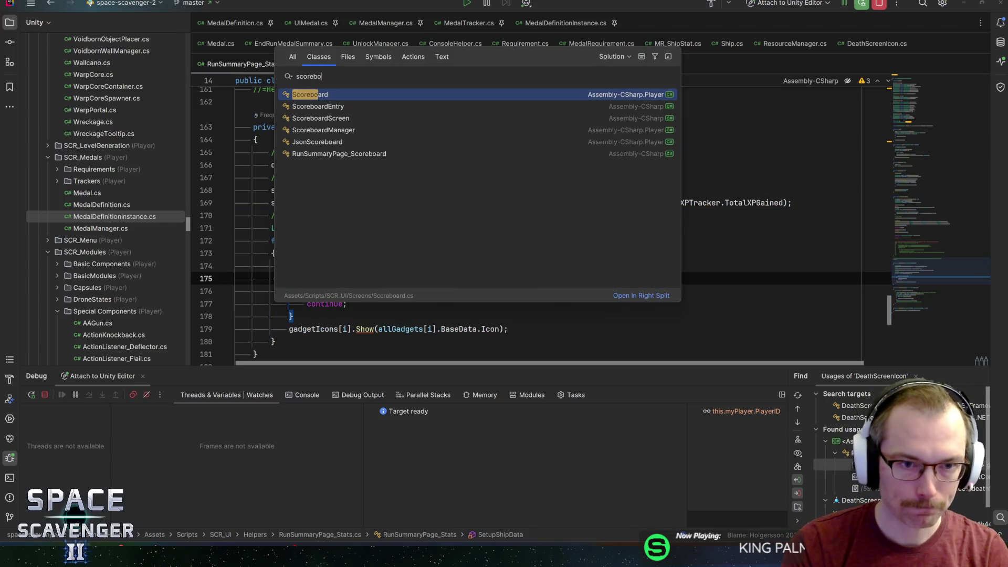
key(Return)
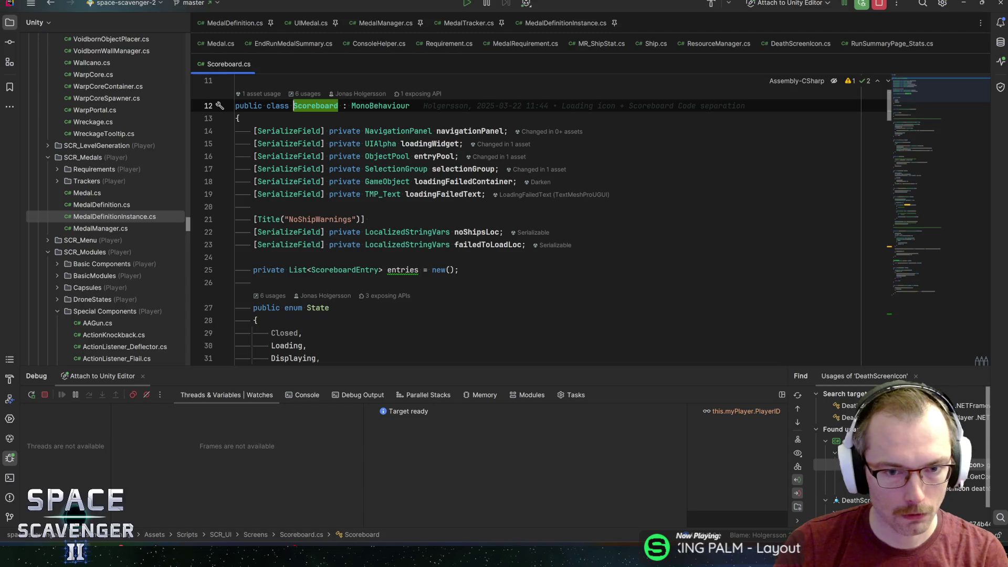
click(486, 194)
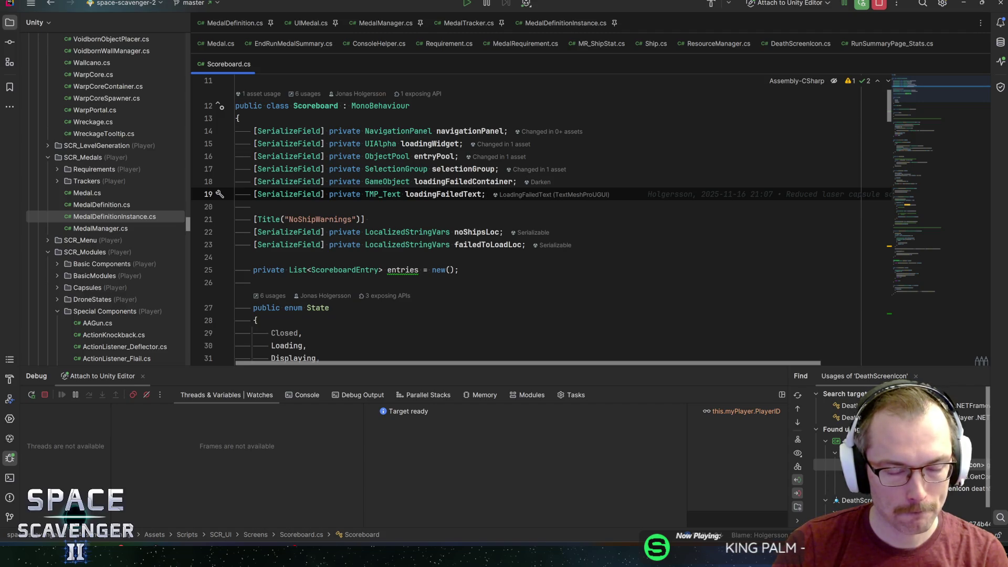
key(Return)
text(serial)
key(Return)
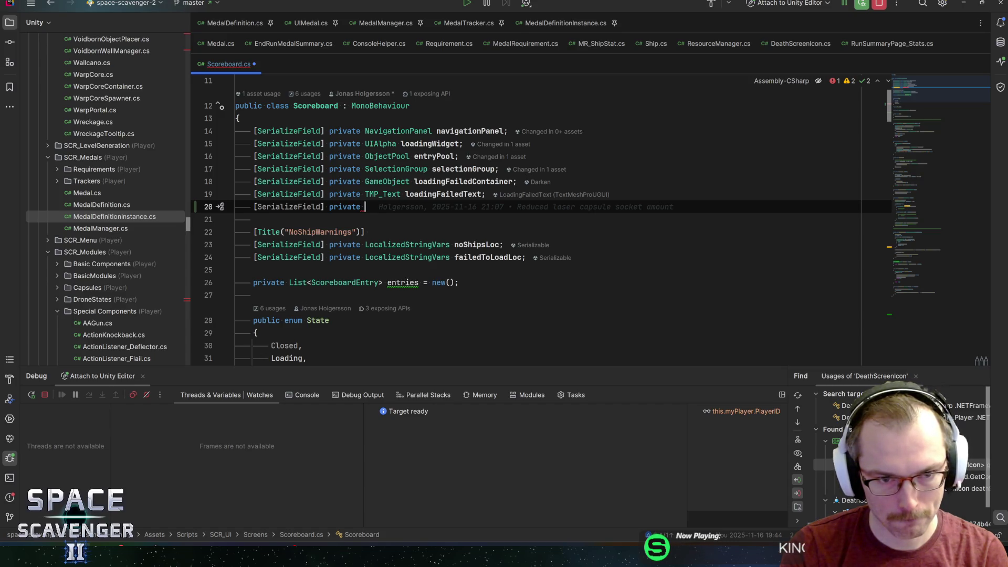
text(GameObjec)
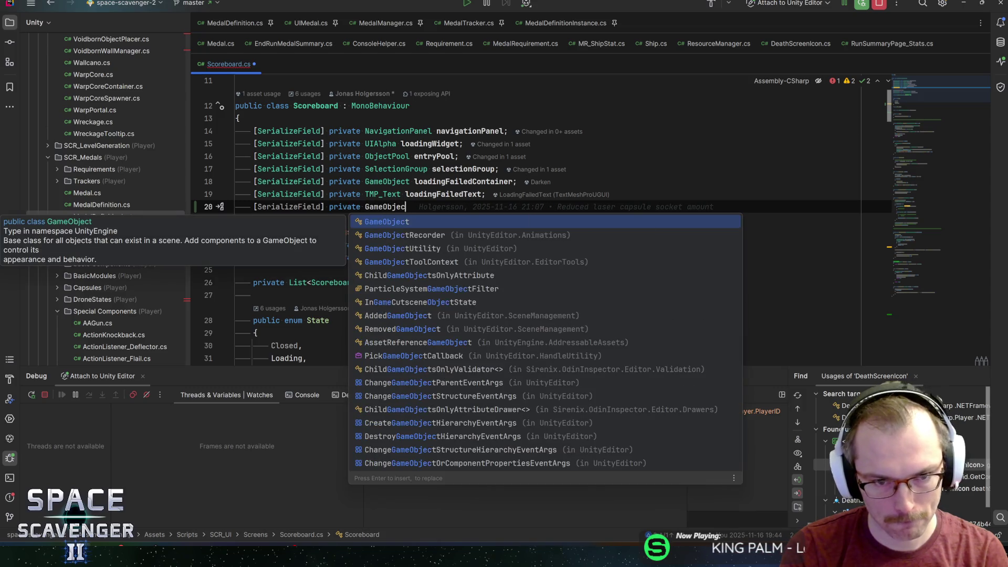
text(t gadgetList;)
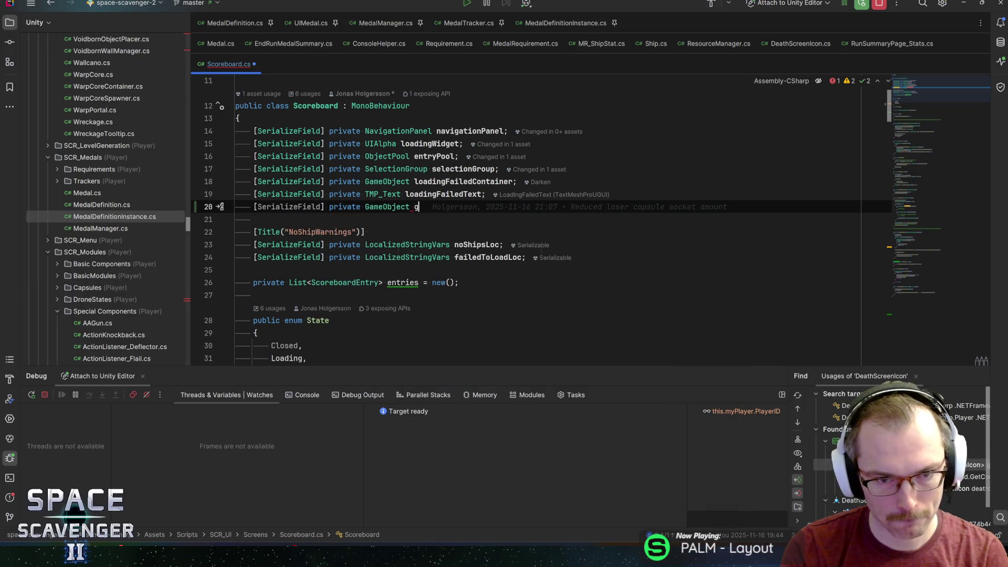
Step: Add 'private List<DeathScreenIcon> gadgetIcons = new();' below gadgetList and save the file
key(Return)
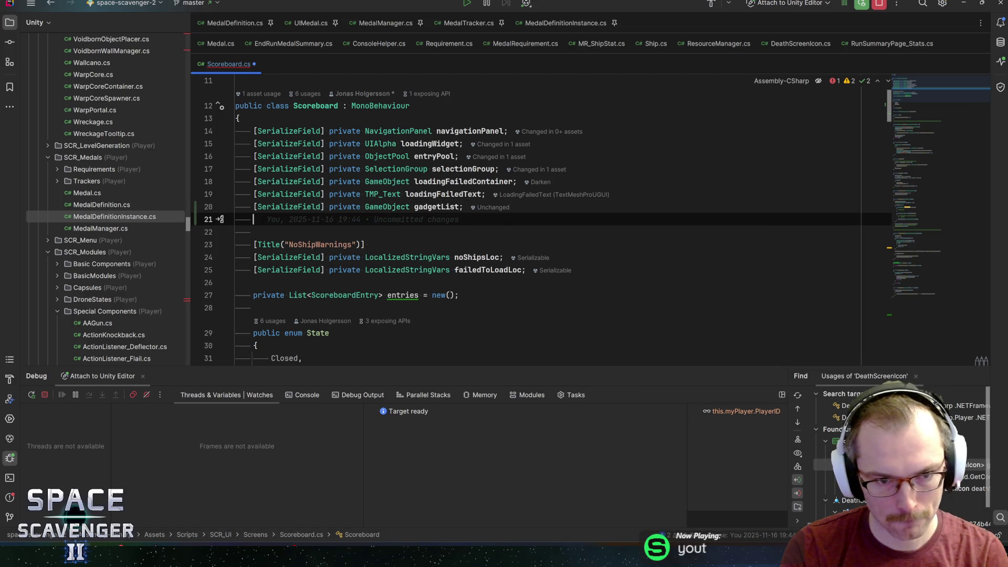
text(s)
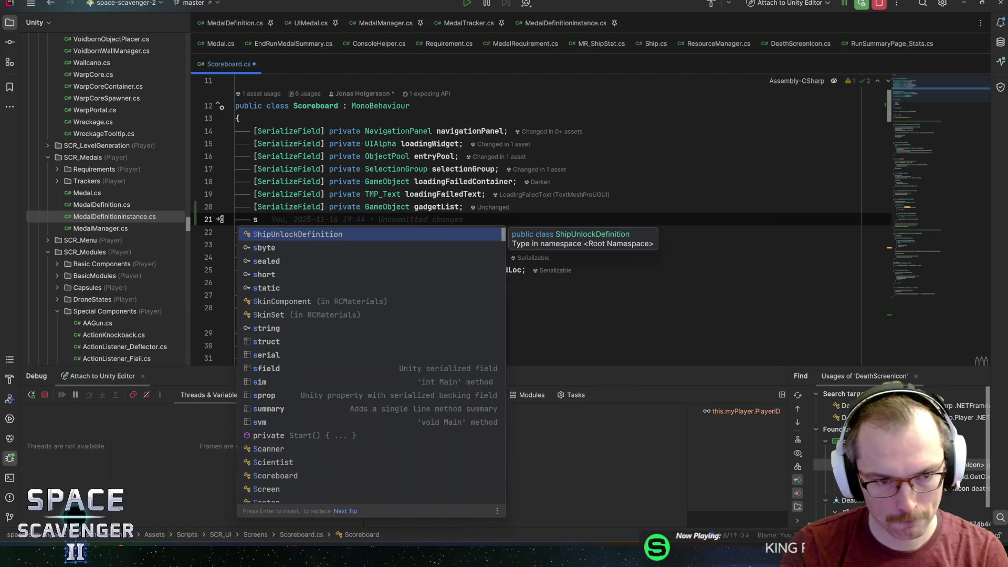
key(BackSpace)
text(private List)
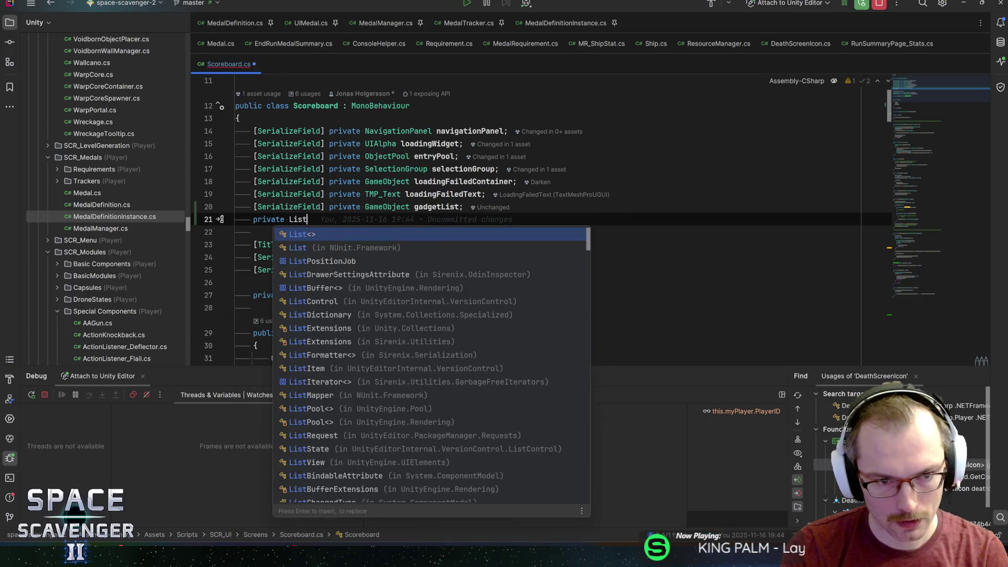
text(<Deathsc)
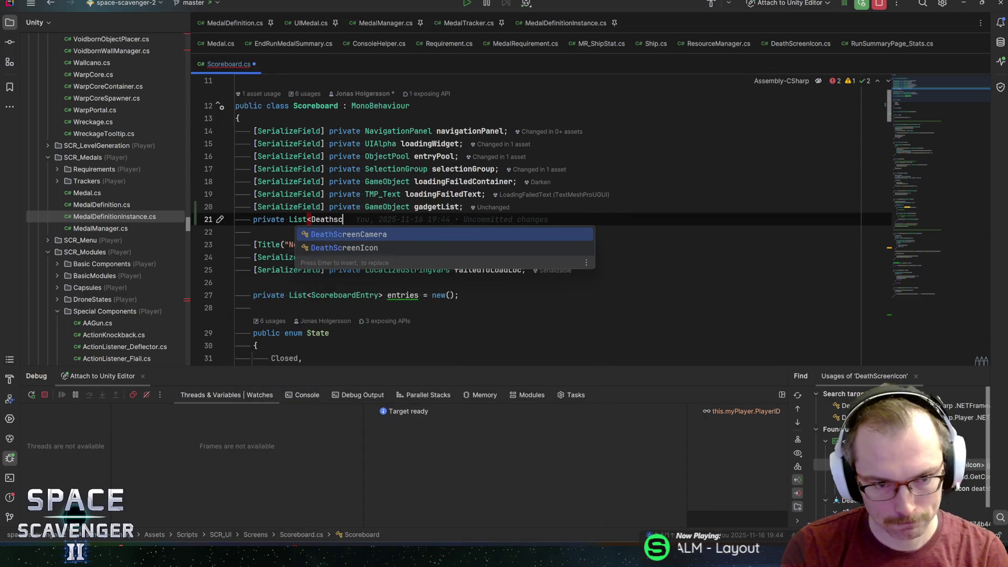
key(Down)
key(Return)
text(> )
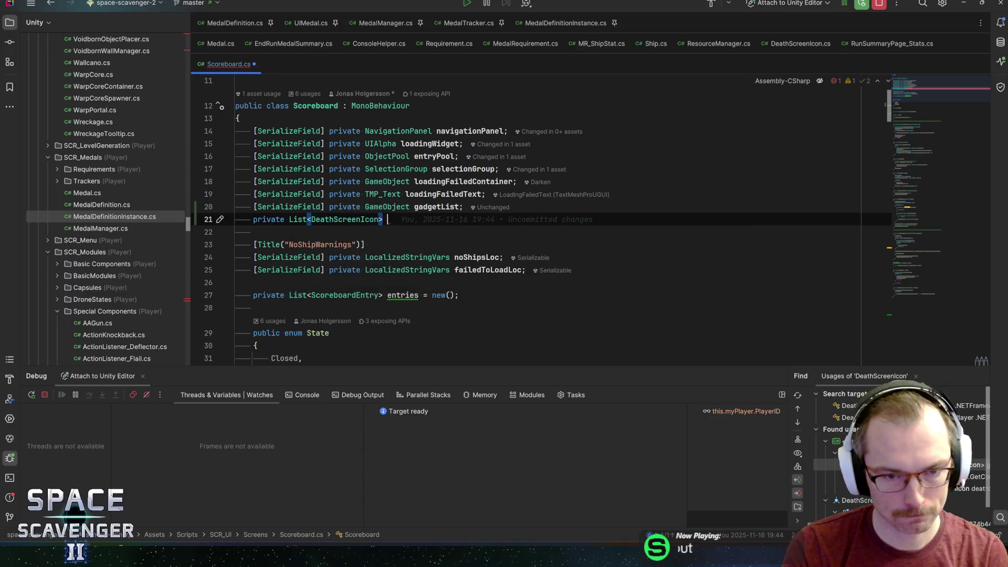
text(gadgetIcons;)
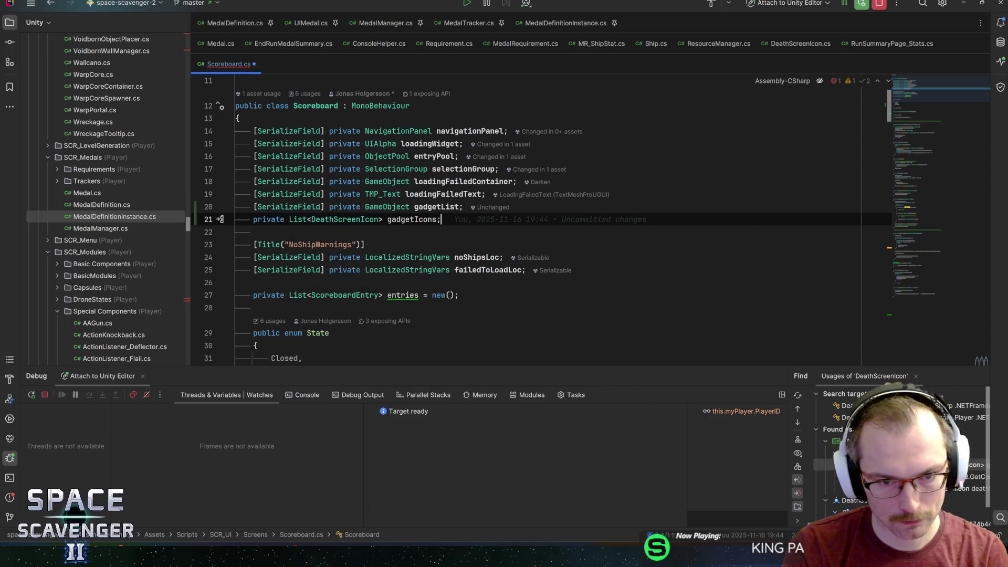
key(Left)
text(= new())
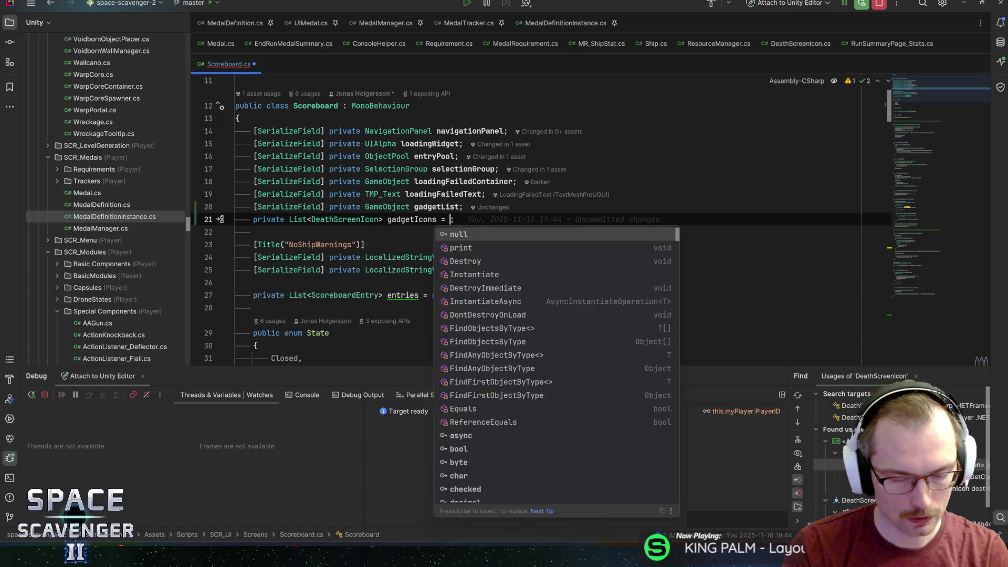
key(End)
key(ctrl+s)
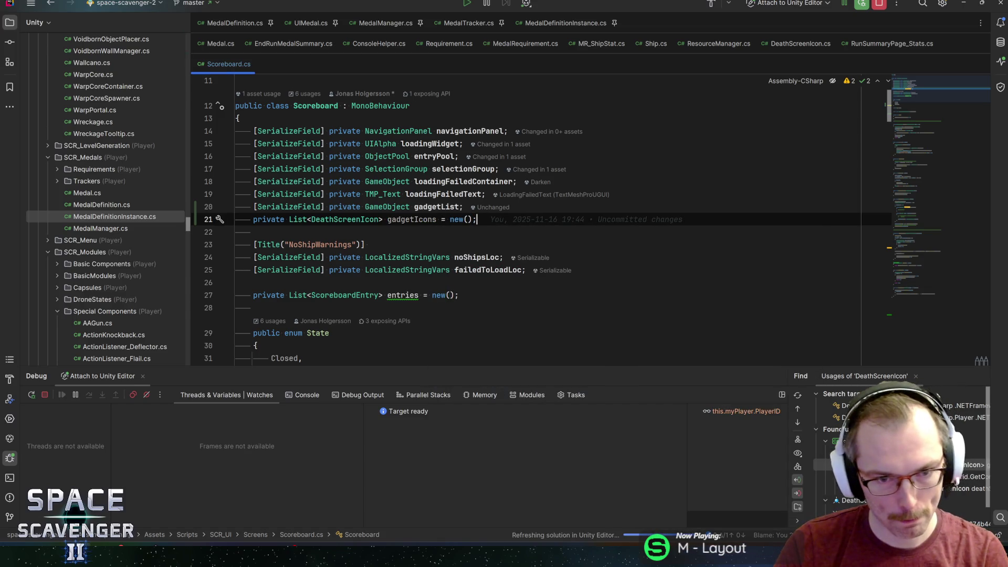
scroll(525, 220, down, 4)
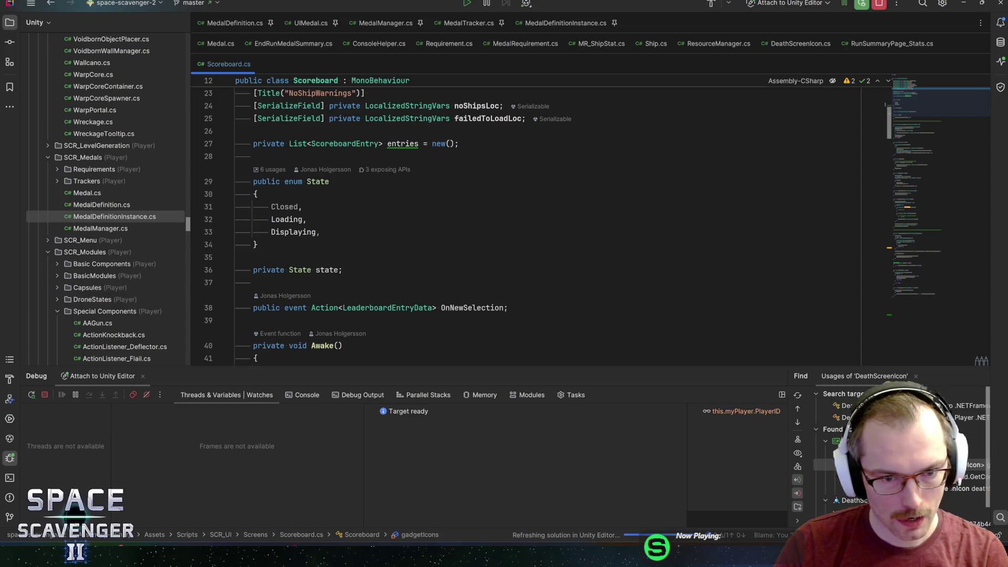
Step: Start a new line at the end of Awake that assigns the gadgetIcons field
scroll(525, 221, down, 5)
click(256, 194)
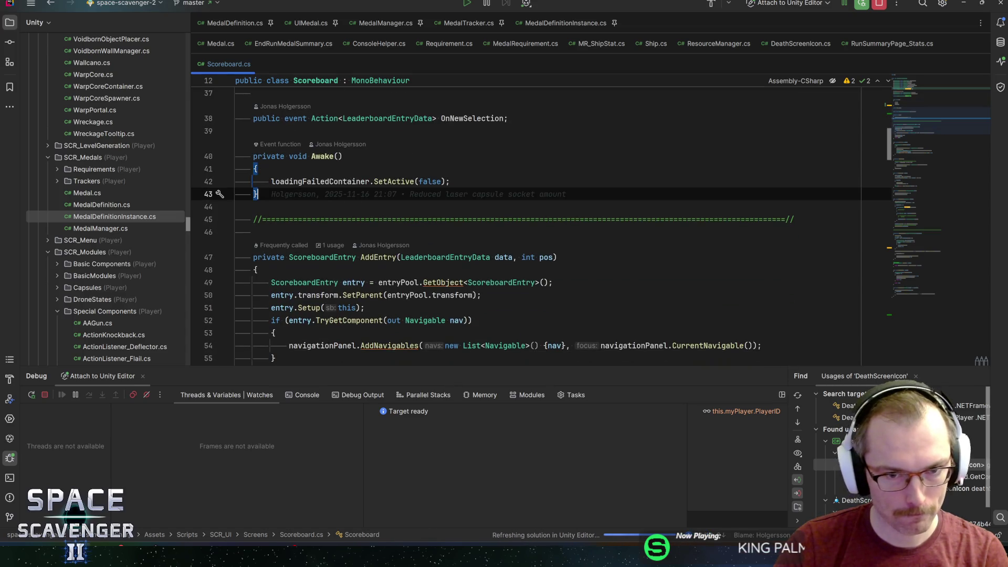
key(Return)
text(deathsc)
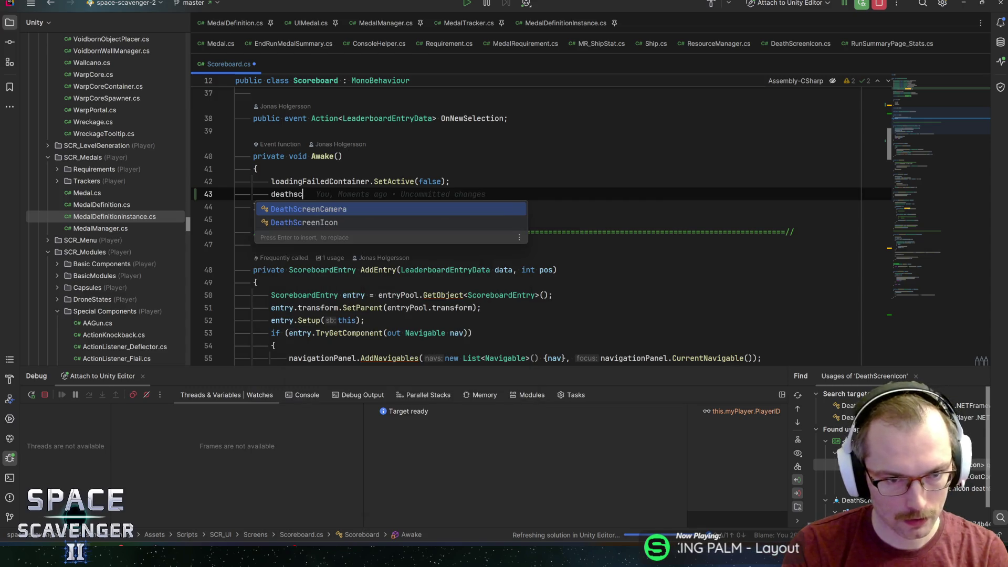
key(Down)
key(Return)
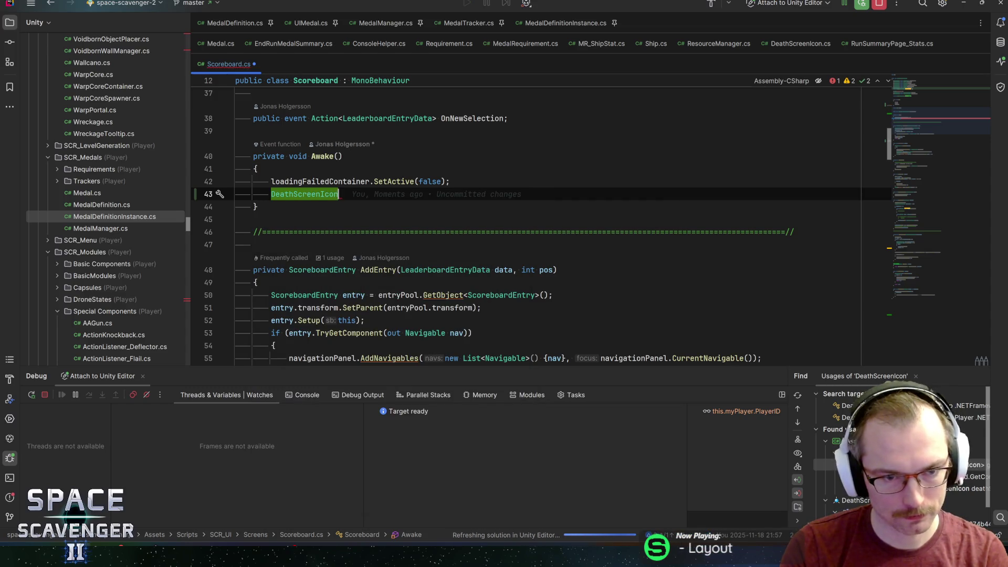
key(ctrl+BackSpace)
text(icons)
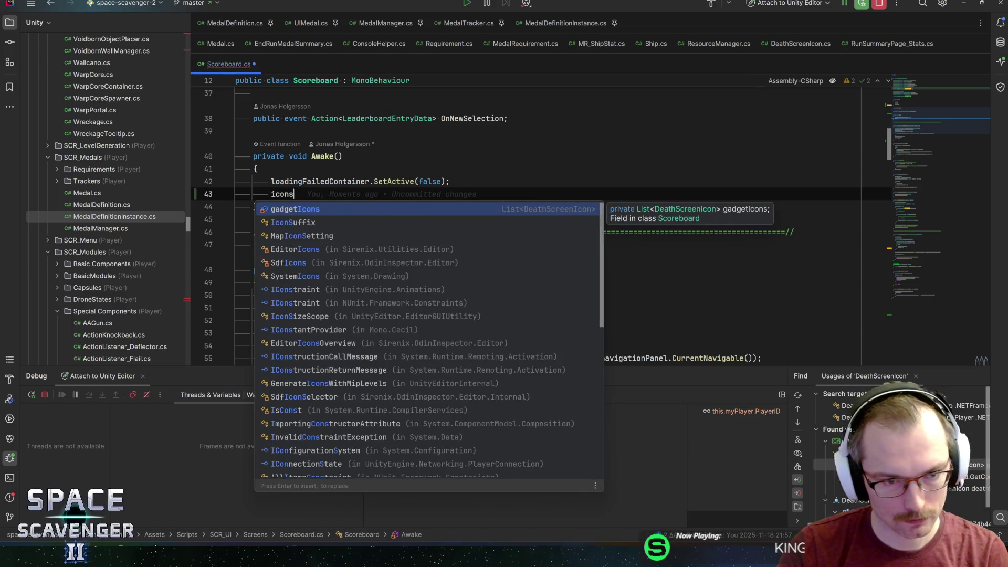
key(Return)
Step: Assign gadgetIcons from gadgetList.GetComponentsInChildren<DeathScreenIcon>()
text(= )
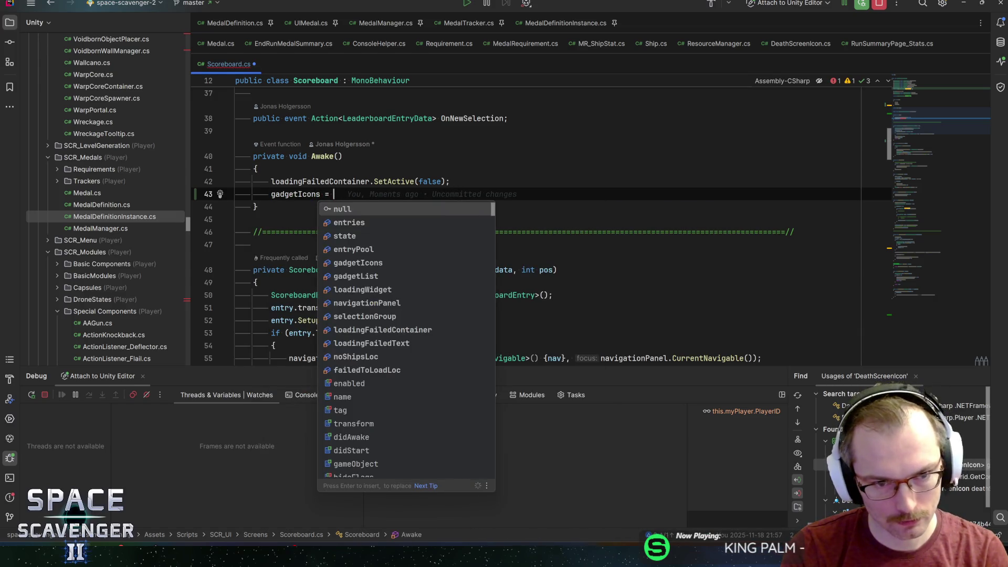
text(ne)
key(BackSpace)
key(BackSpace)
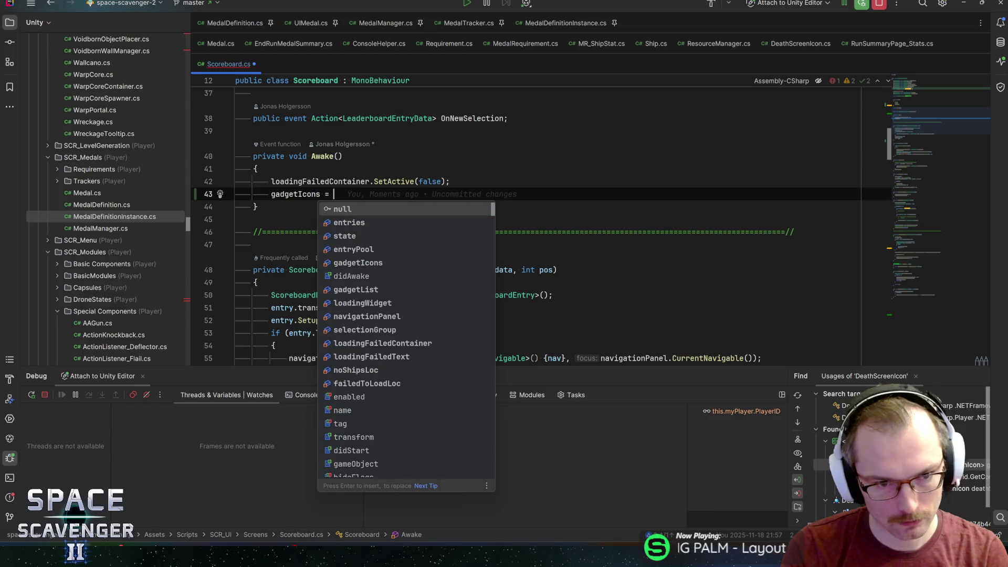
text(gad)
key(Down)
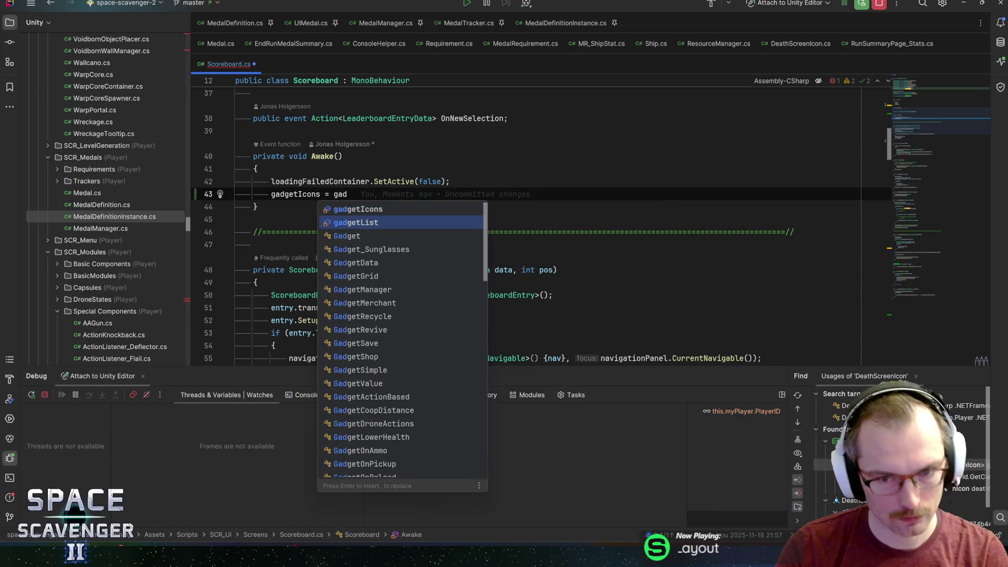
key(Return)
text(.Getcomp)
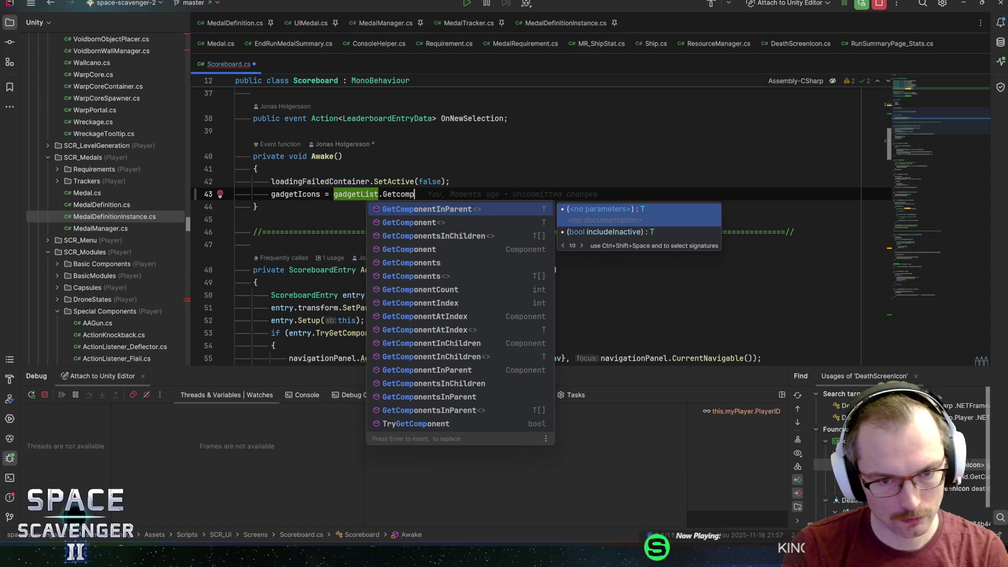
key(Down)
key(Down)
key(Return)
text(De)
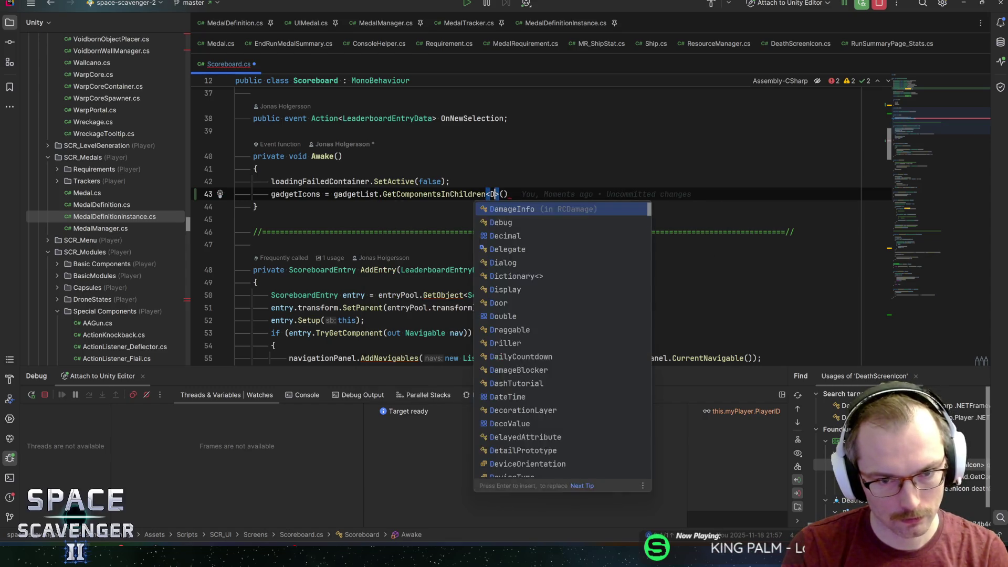
text(a)
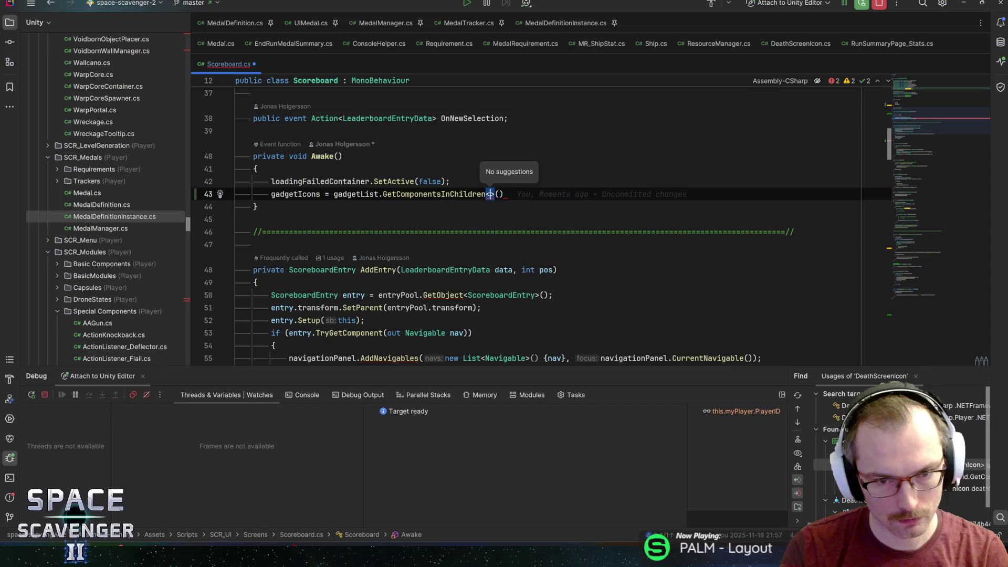
key(ctrl+space)
text(thScr)
key(Down)
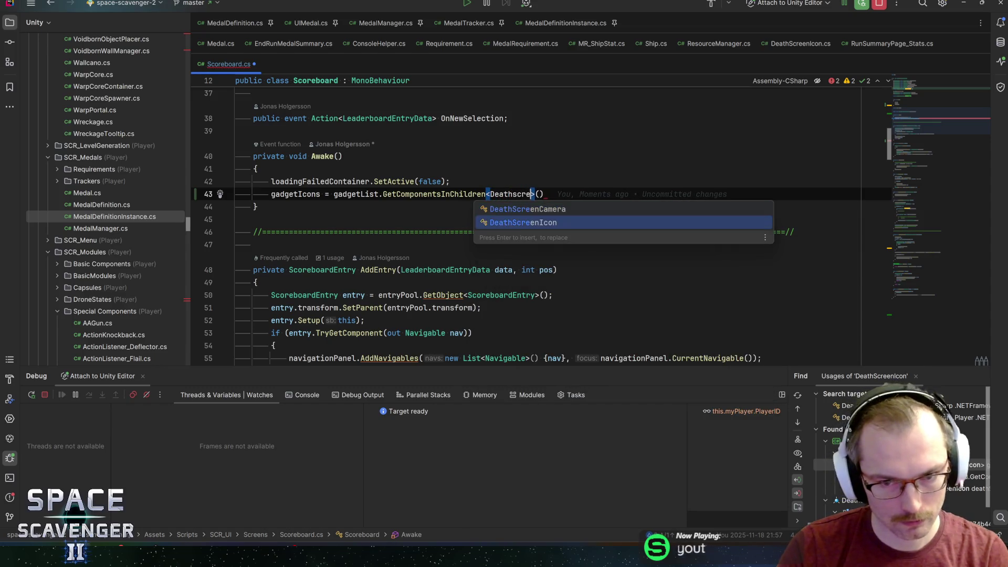
key(Return)
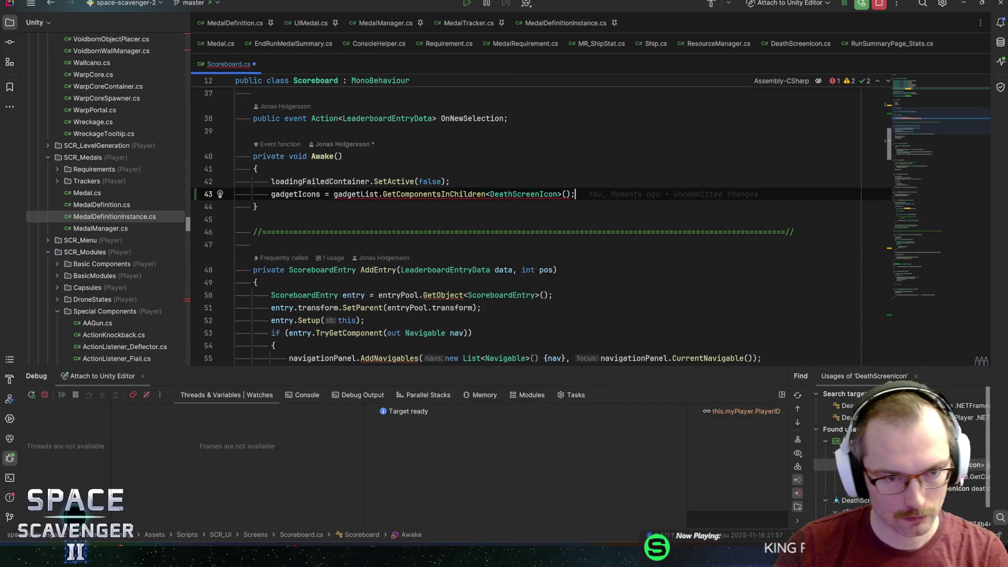
Step: Drop the .ToList() call so the assignment stays a plain array
scroll(419, 210, up, 5)
scroll(525, 221, up, 2)
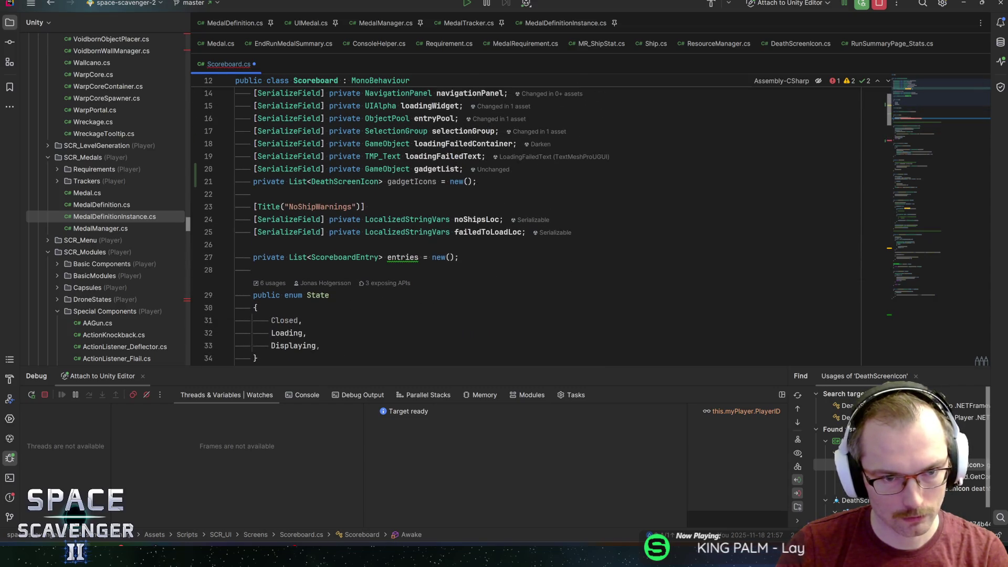
scroll(525, 220, down, 6)
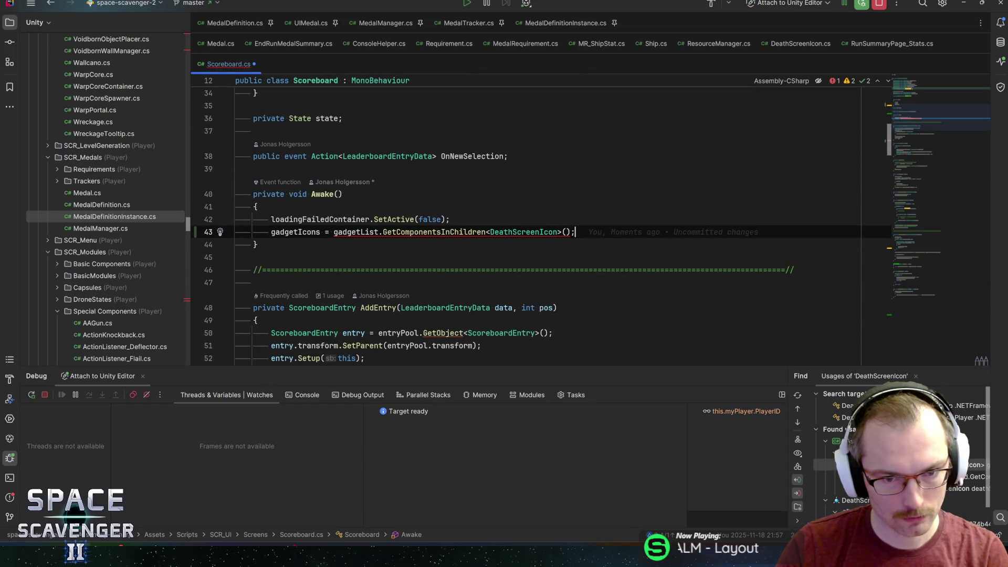
text(.ToLi)
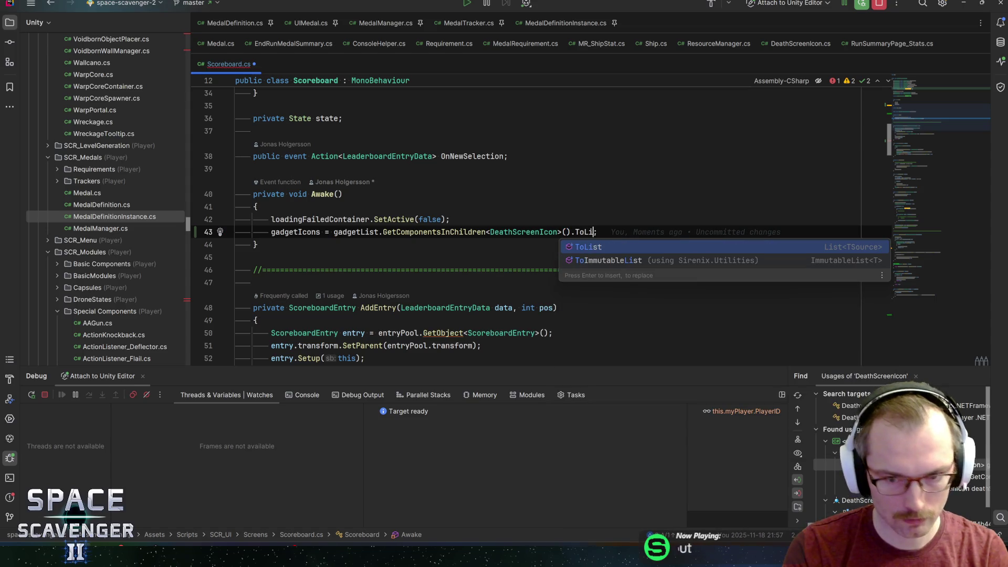
key(Return)
key(BackSpace)
key(BackSpace)
key(BackSpace)
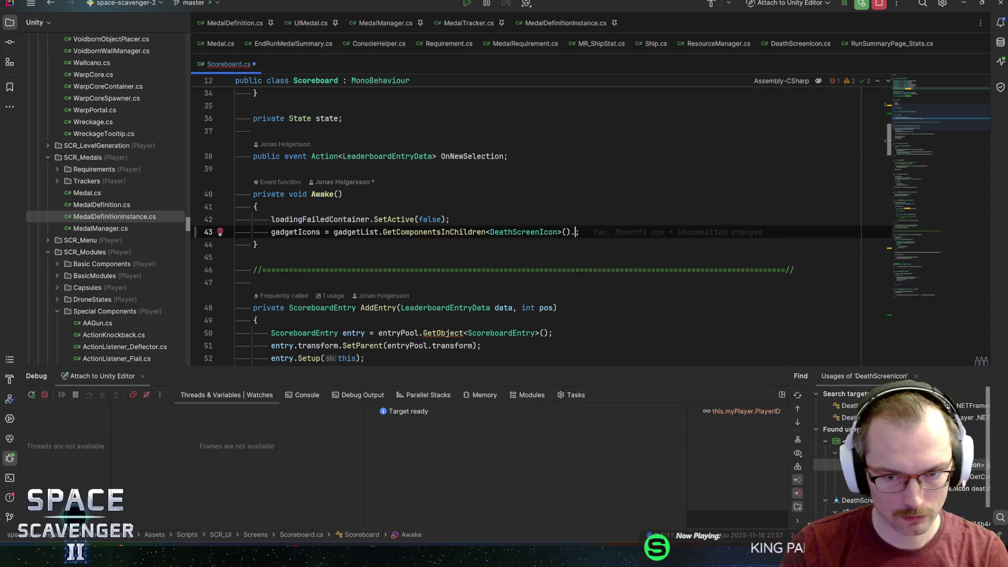
Step: Redeclare gadgetIcons as DeathScreenIcon[] and remove its '= new()' initializer
key(Home)
key(ctrl+b)
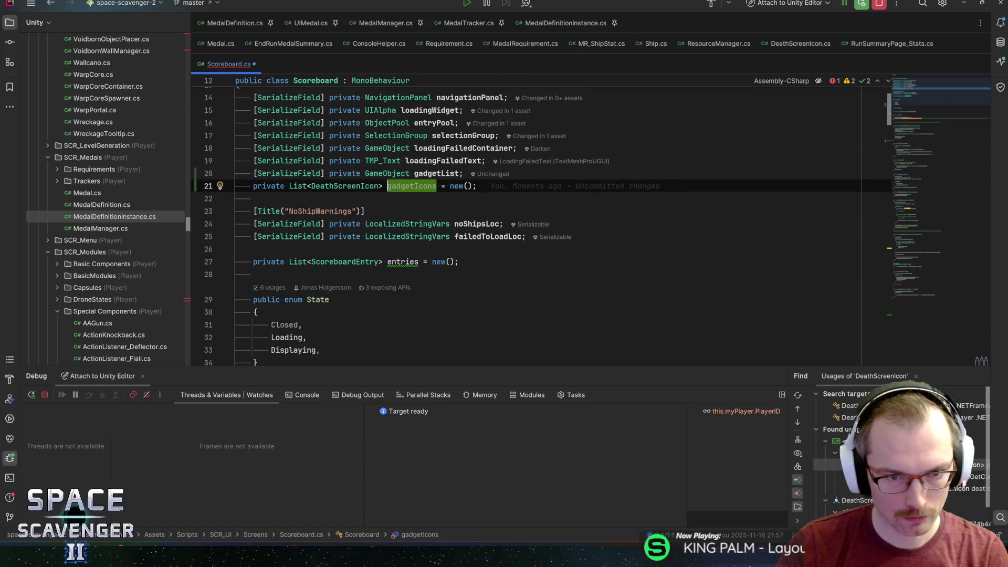
key(BackSpace)
text([)
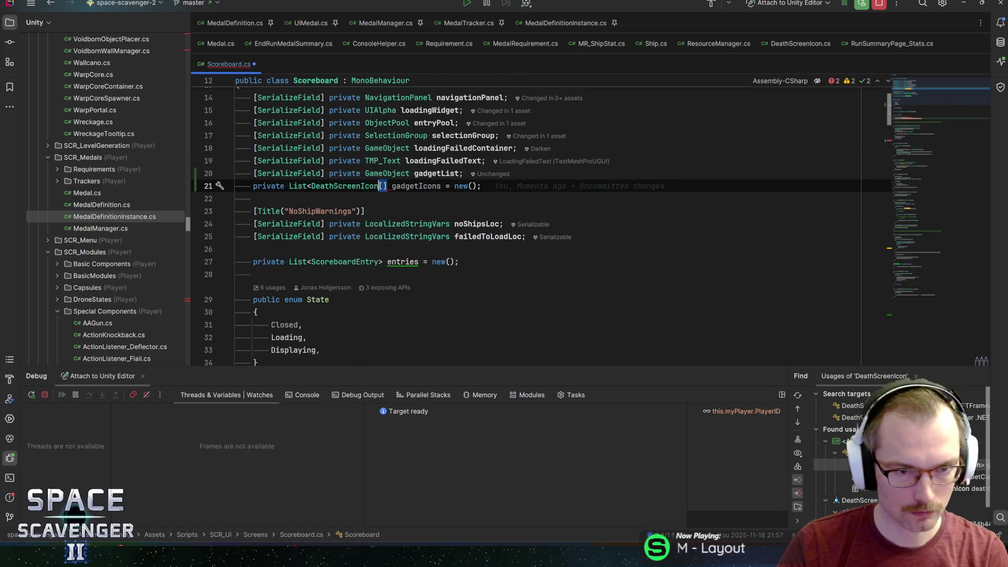
key(BackSpace)
key(BackSpace)
key(BackSpace)
key(End)
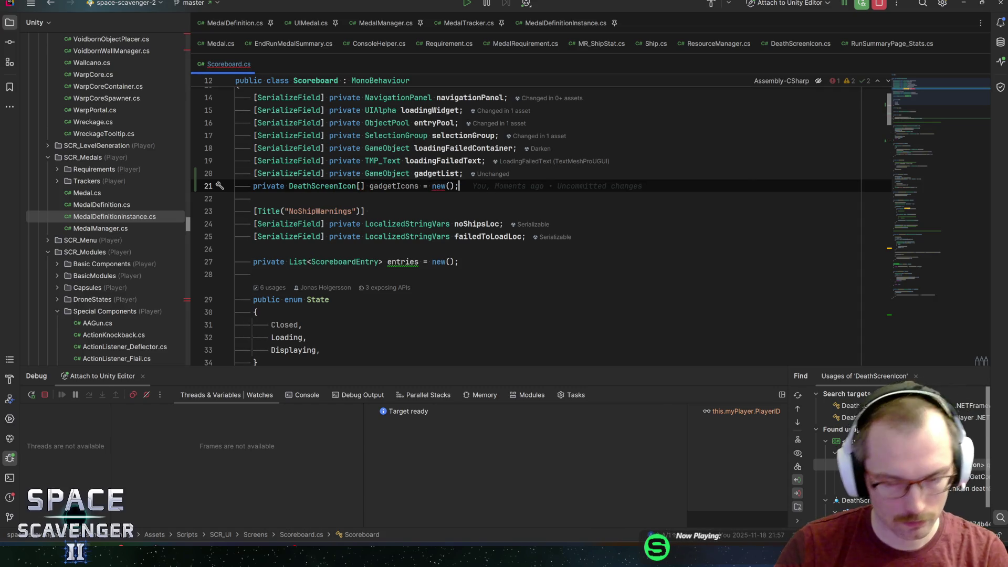
click(433, 186)
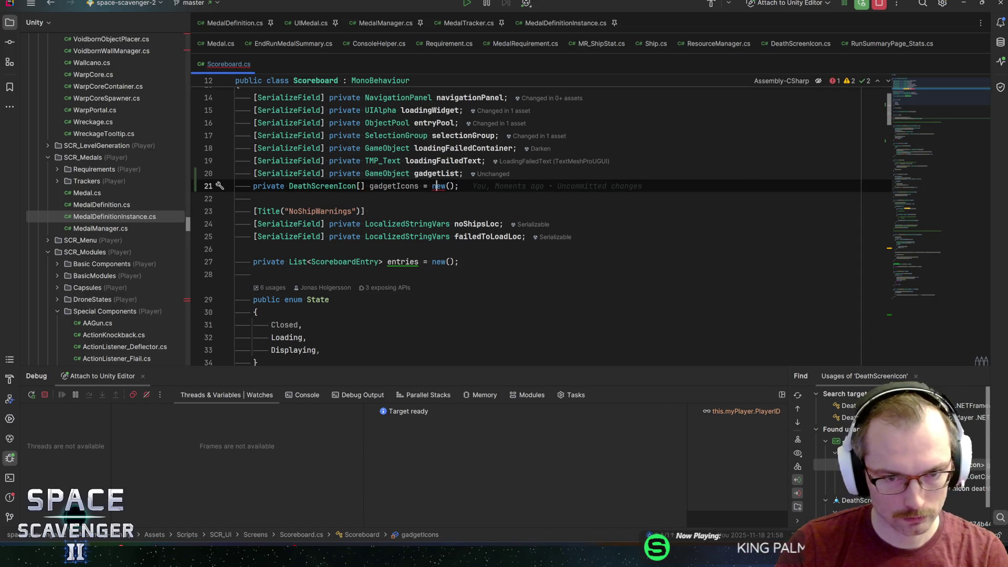
key(ctrl+BackSpace)
key(shift+End)
text(;)
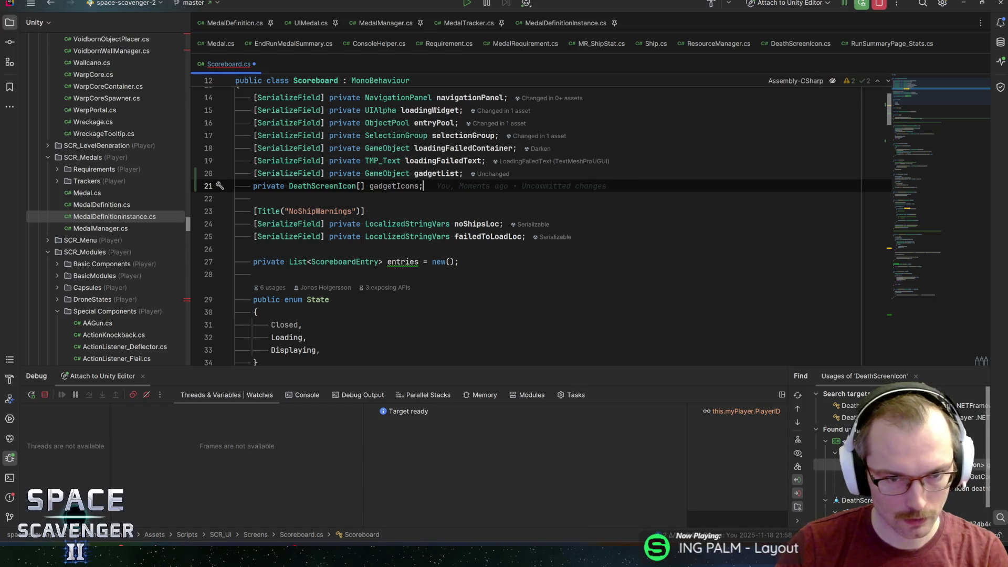
key(ctrl+shift+BackSpace)
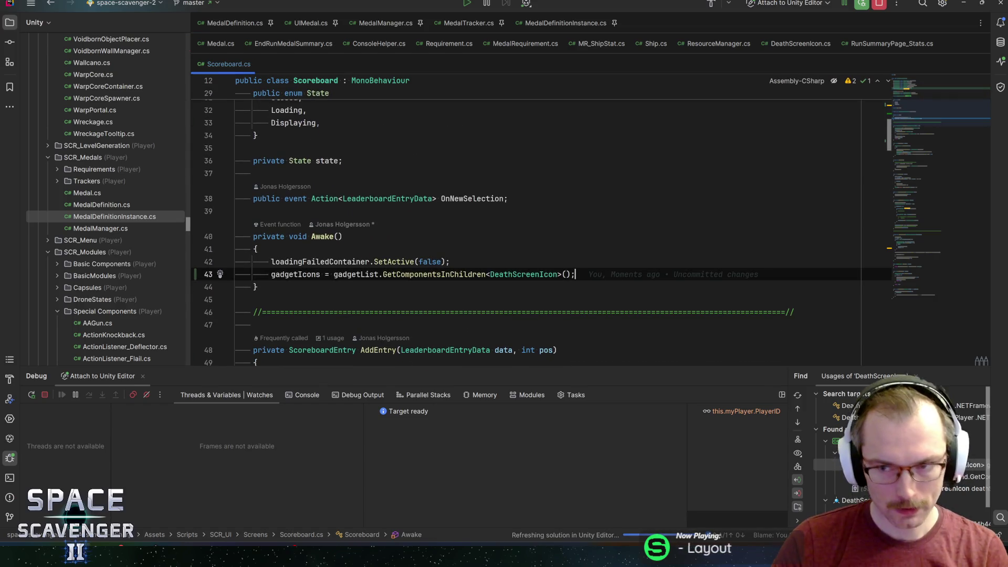
scroll(525, 226, down, 2)
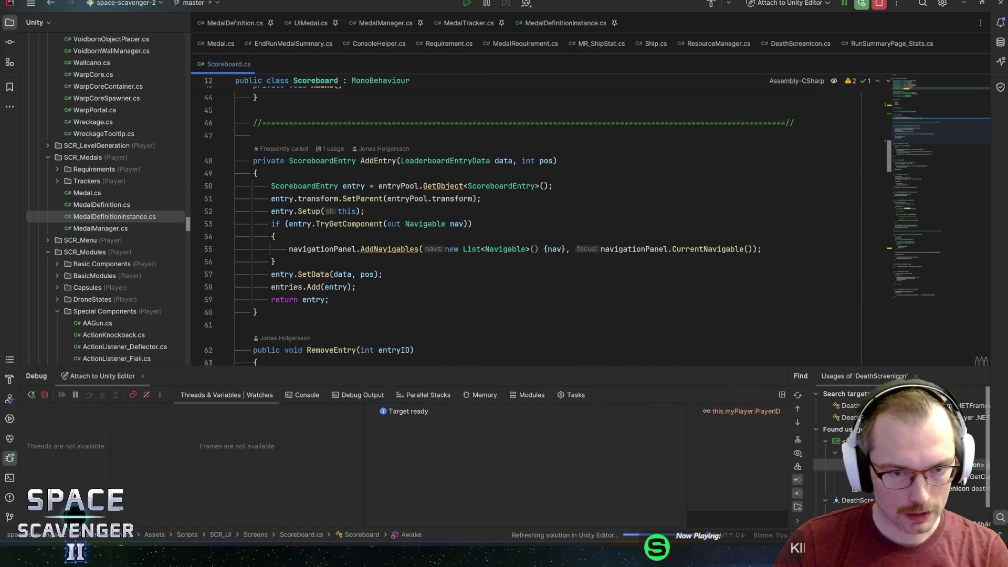
click(255, 173)
scroll(525, 226, down, 5)
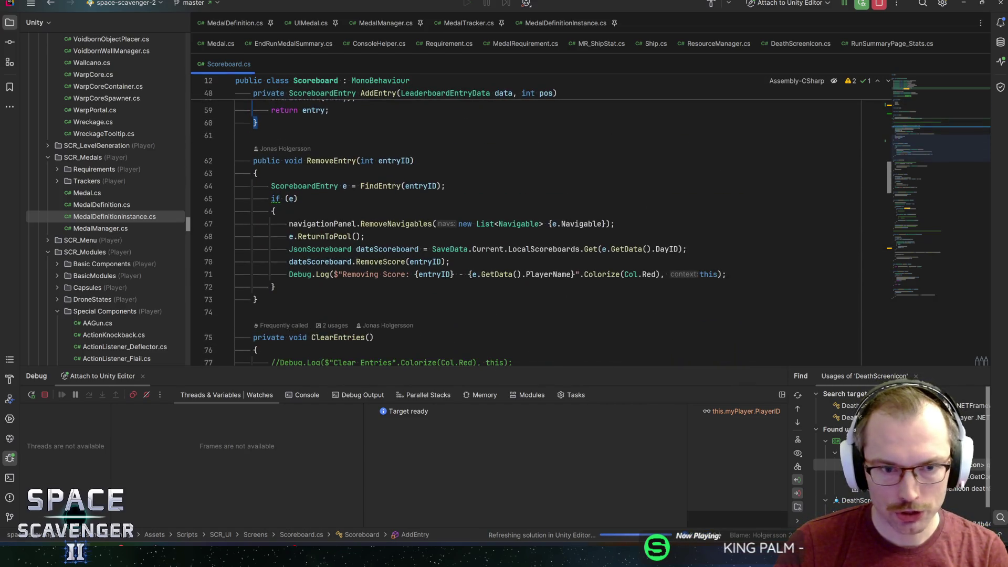
Step: Discard a trial builder line at the end of NewShipLoaded and save Scoreboard.cs
drag(936, 152, 925, 295)
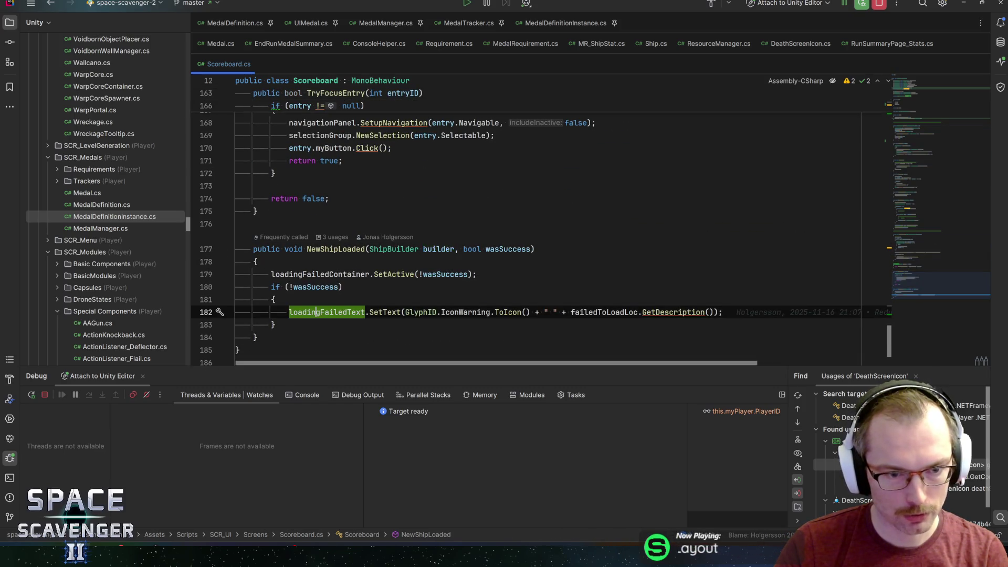
click(275, 321)
key(Return)
key(Return)
text(build)
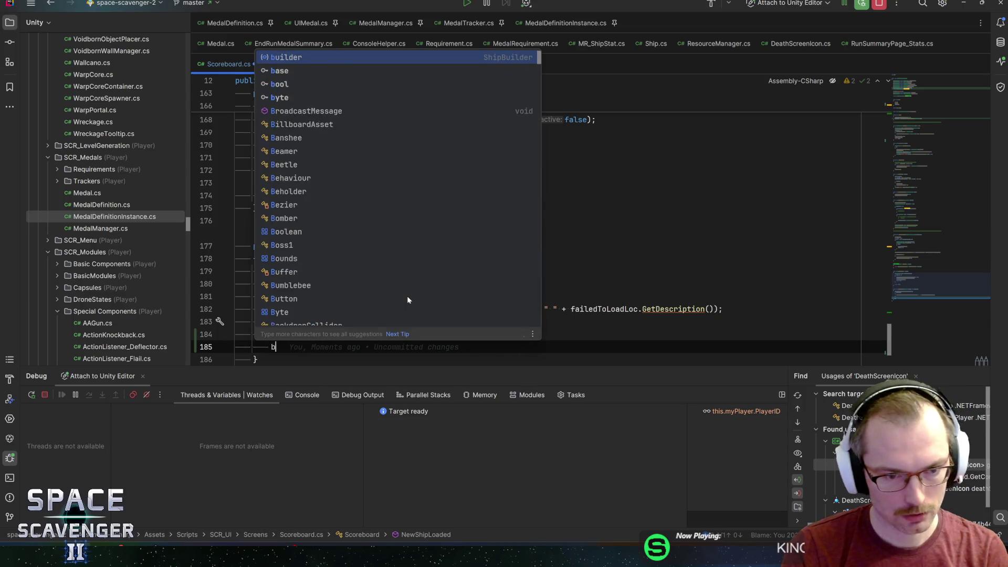
key(Return)
text(.gadg)
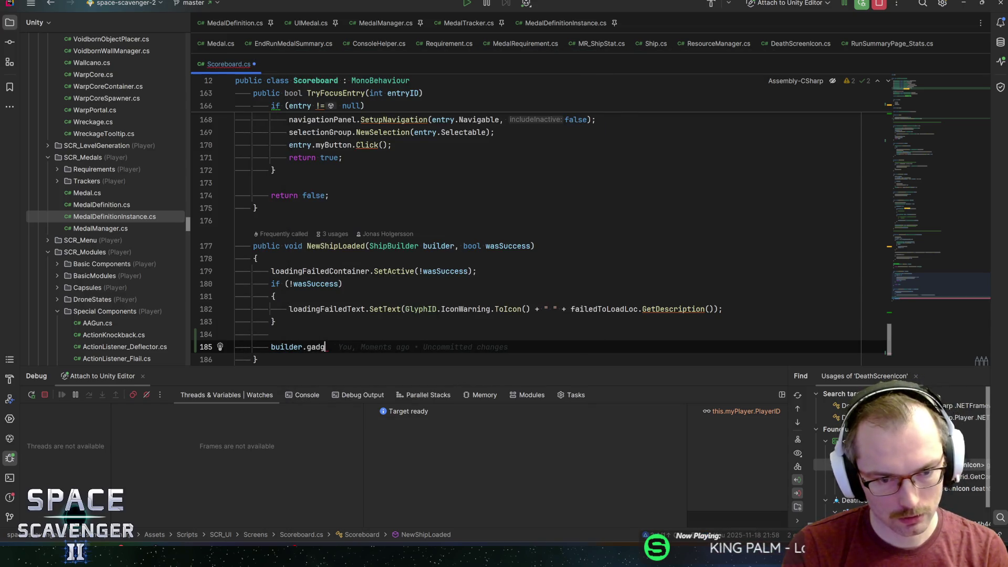
key(BackSpace)
key(BackSpace)
key(BackSpace)
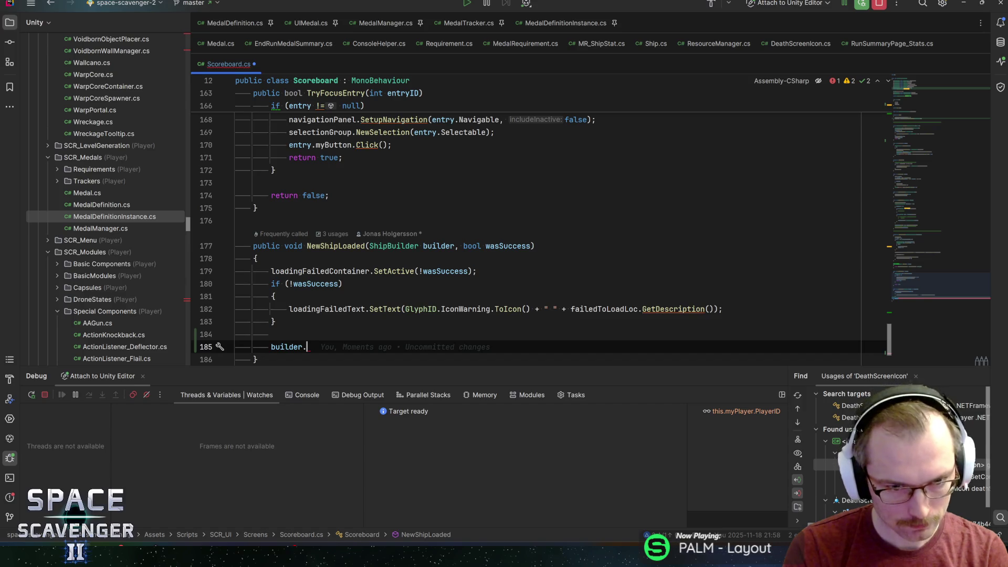
key(ctrl+BackSpace)
key(ctrl+BackSpace)
key(ctrl+BackSpace)
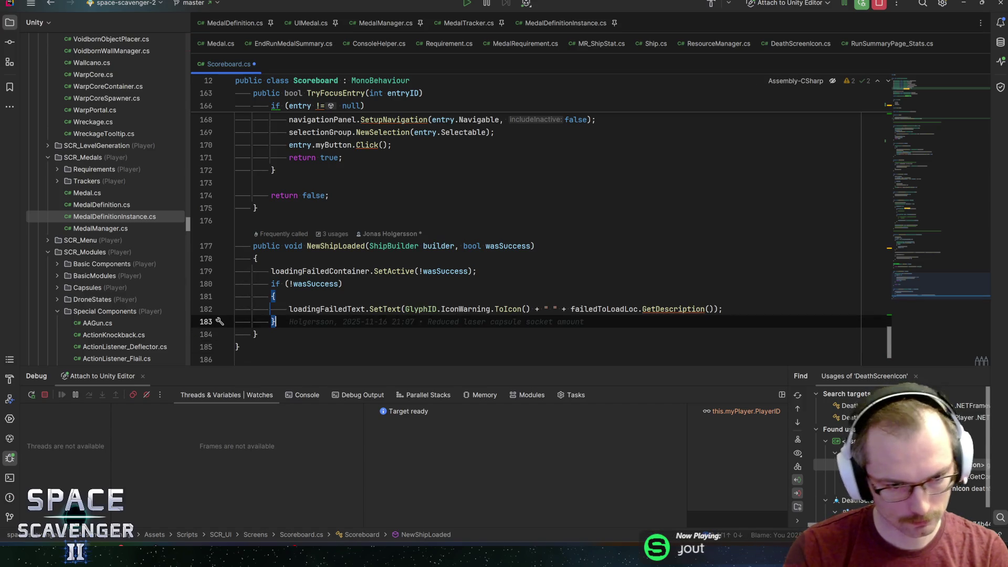
key(ctrl+s)
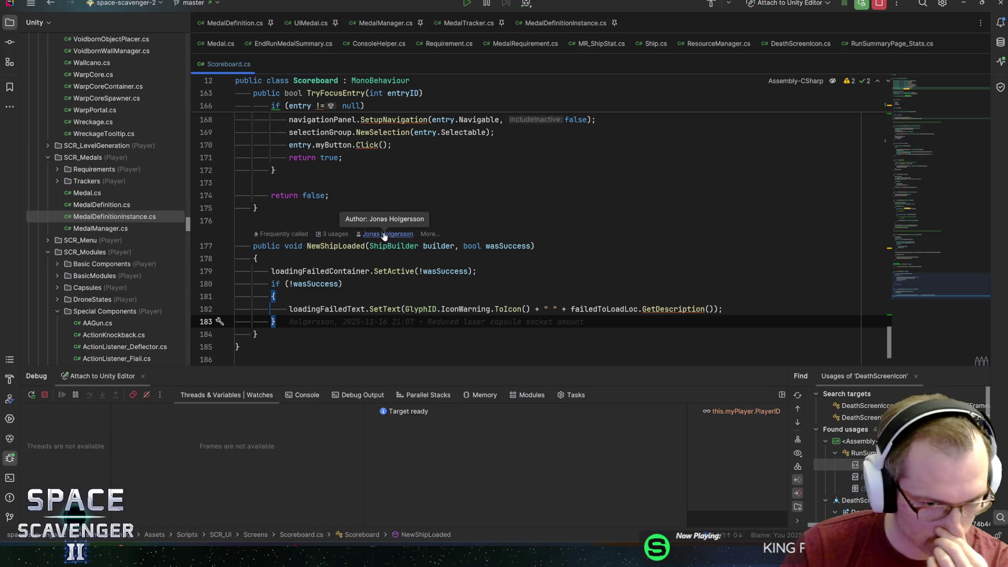
Step: Find usages of NewShipLoaded and start a builder.save line after the wasSuccess check
ctrl+click(336, 246)
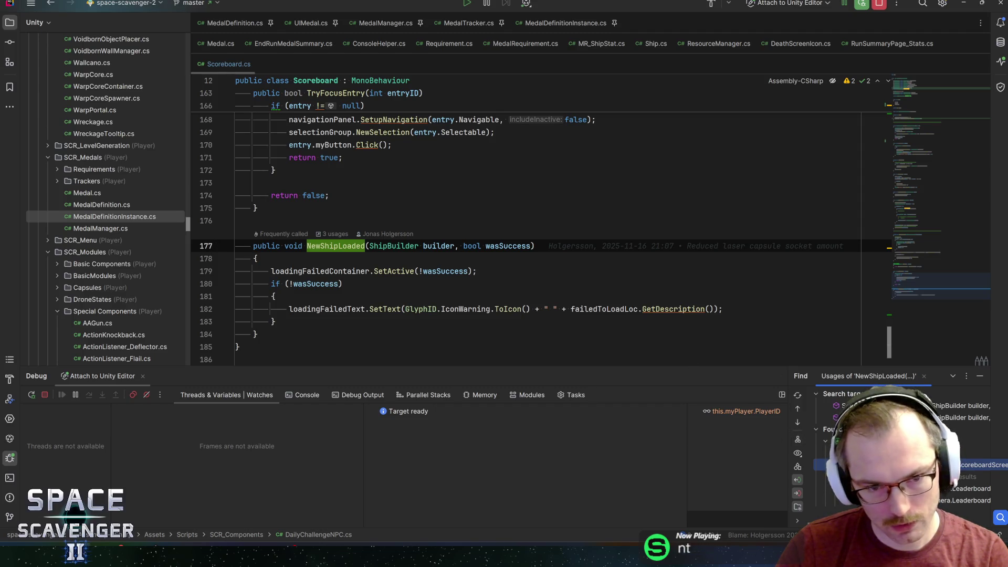
click(346, 320)
key(Return)
text(builder.save)
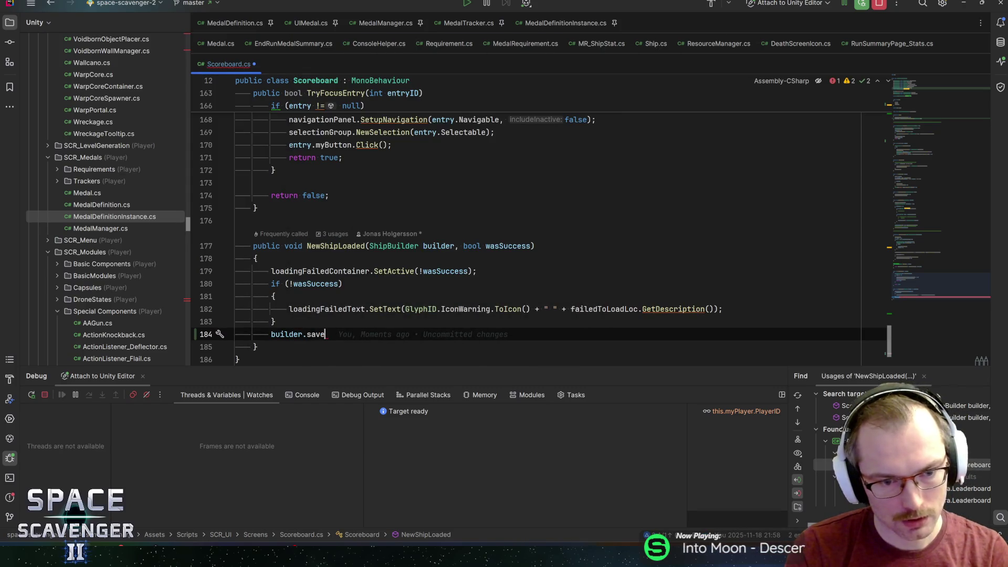
ctrl+click(399, 245)
key(ctrl+alt+Left)
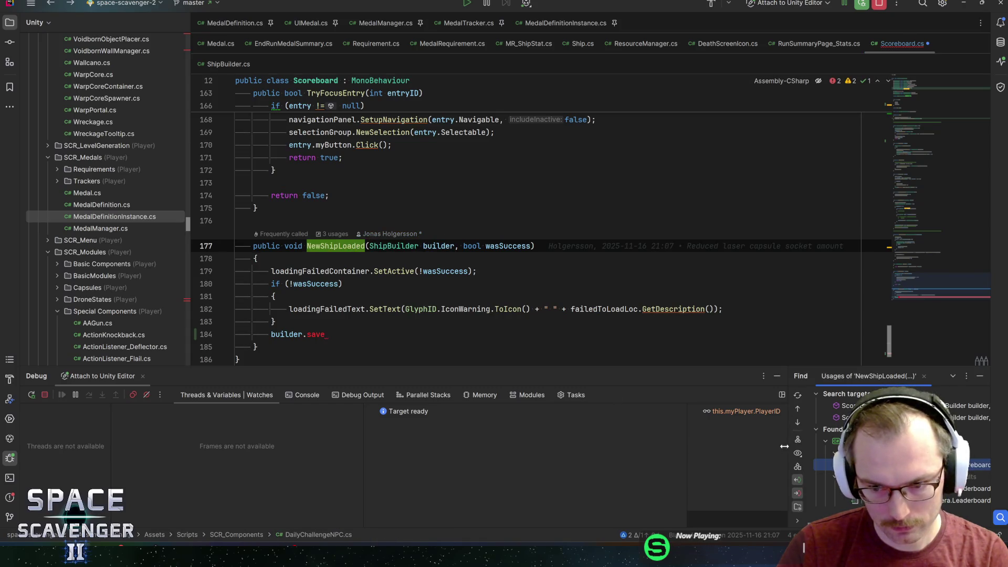
Step: Follow the NewShipLoaded subscription to the OnNewShipLoaded event and its invocation in ShipDisplay
drag(789, 438, 573, 438)
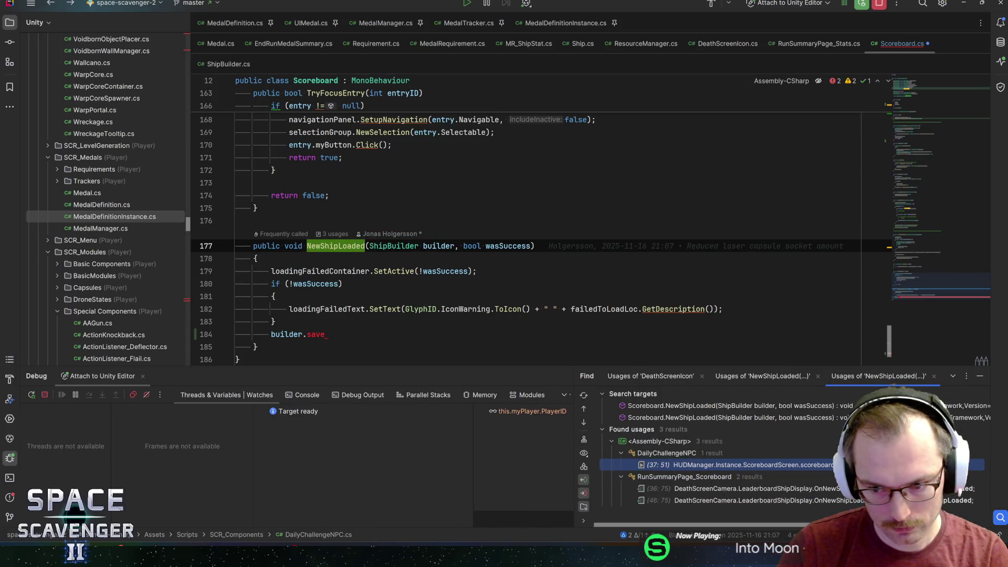
click(682, 488)
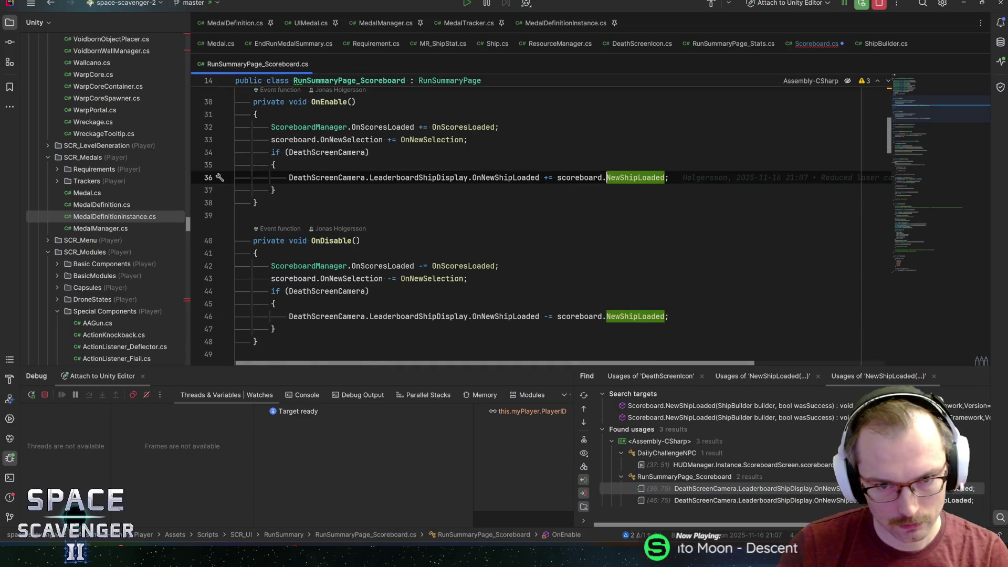
ctrl+click(506, 177)
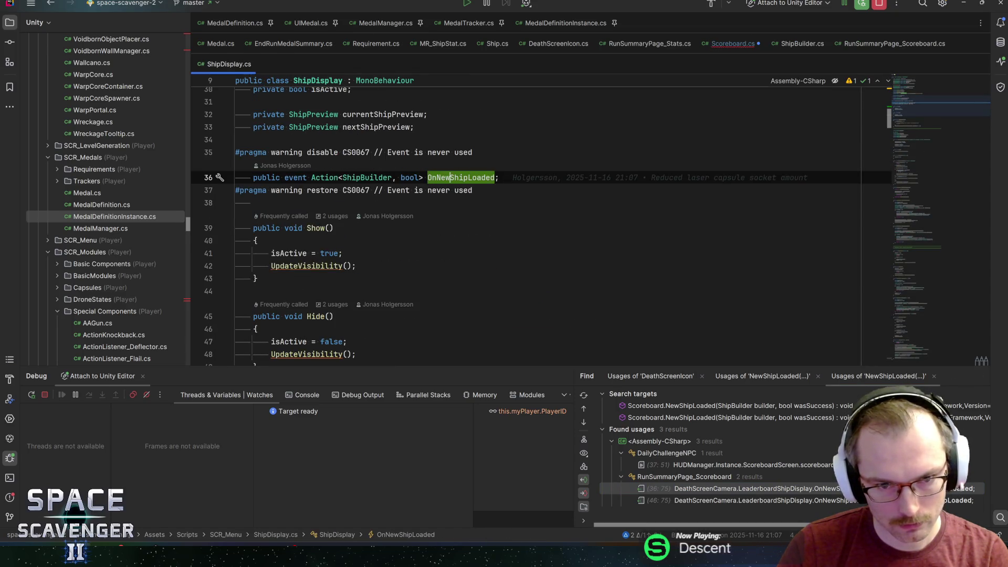
key(ctrl+f)
key(Return)
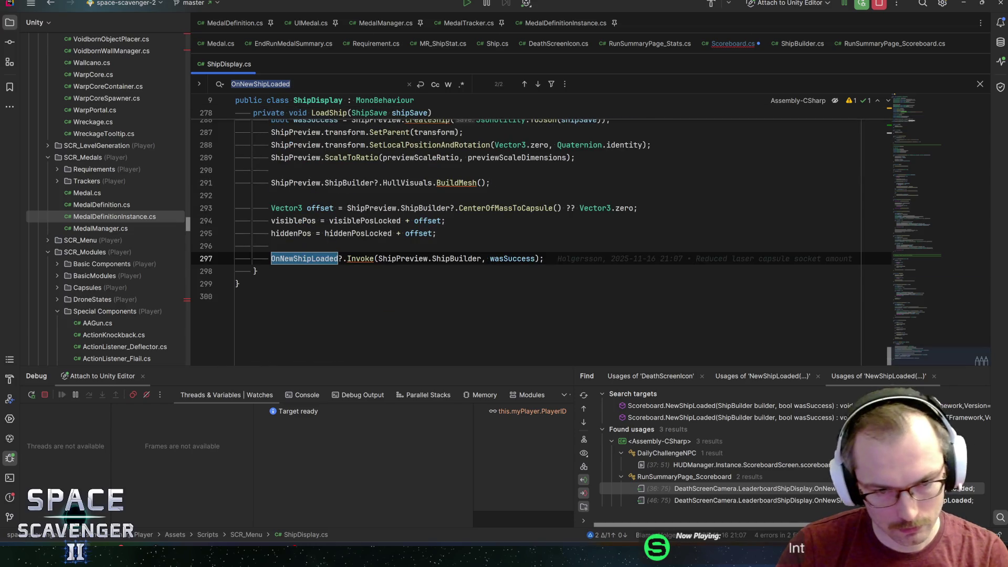
Step: Trace the shipSave parameter in LoadShip and open the ShipSave class definition
click(403, 259)
scroll(540, 242, up, 2)
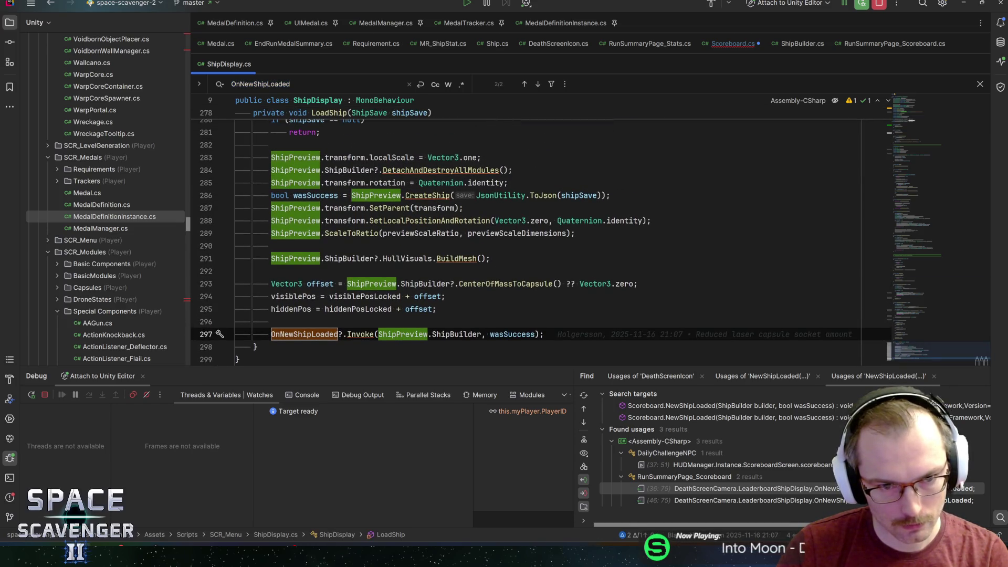
scroll(525, 241, up, 3)
key(F3)
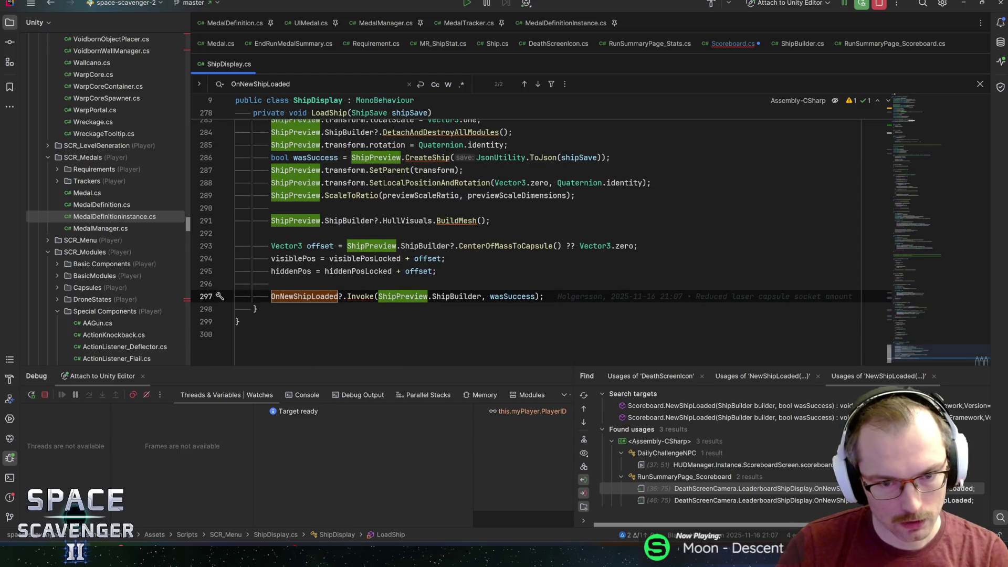
scroll(524, 242, up, 3)
scroll(524, 241, down, 3)
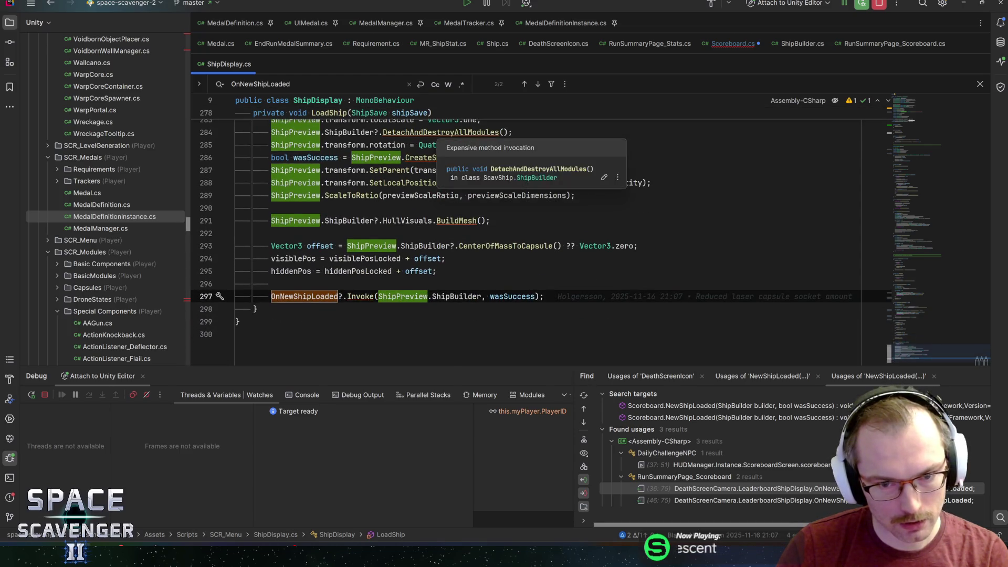
scroll(525, 241, up, 3)
click(409, 208)
scroll(525, 241, down, 5)
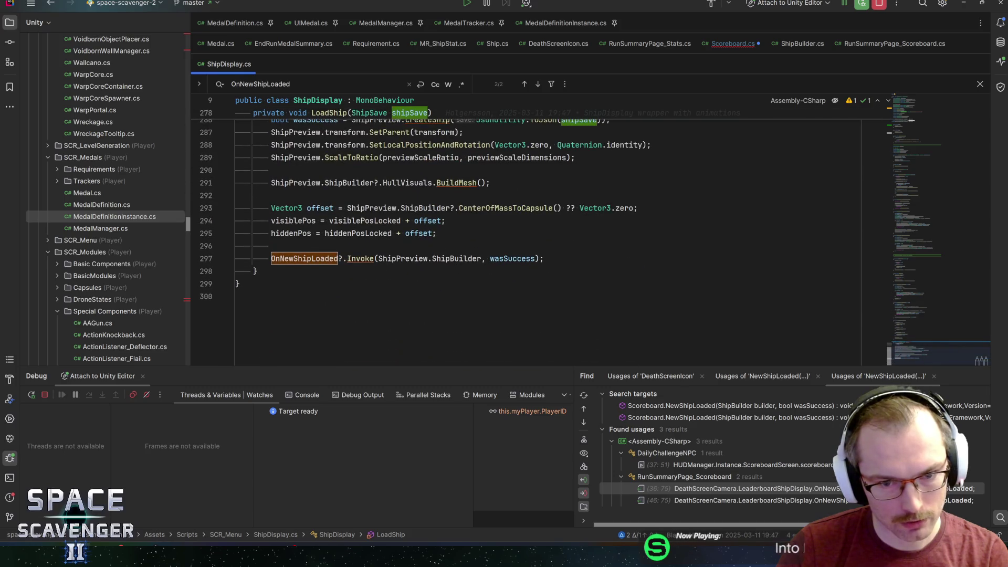
mouse_move(455, 258)
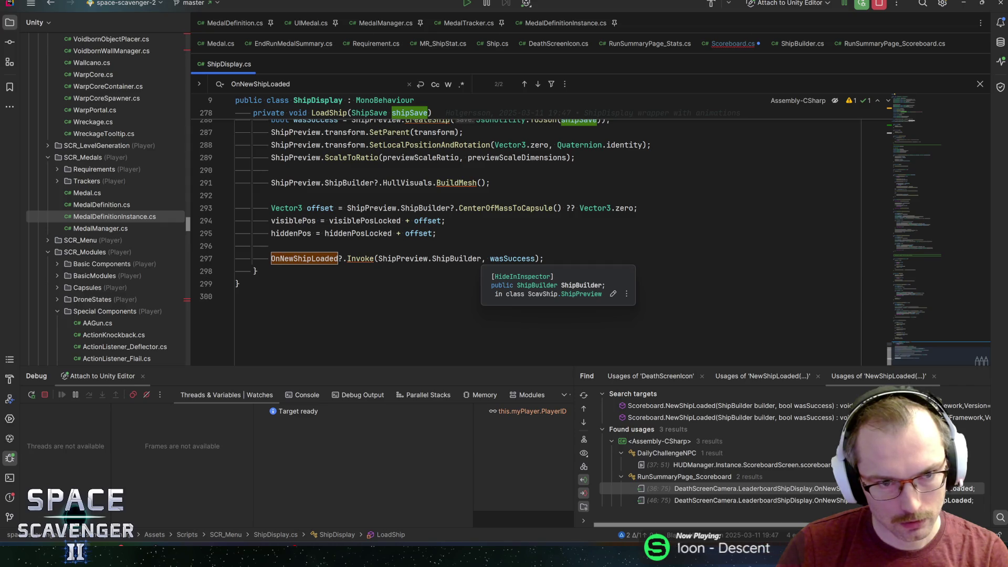
scroll(455, 259, up, 5)
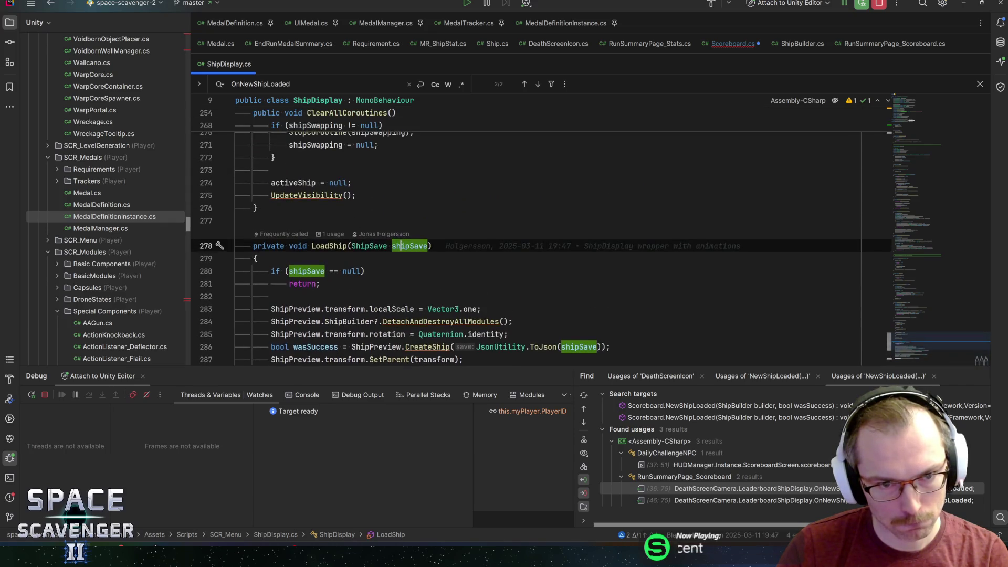
scroll(400, 208, down, 5)
scroll(400, 208, up, 4)
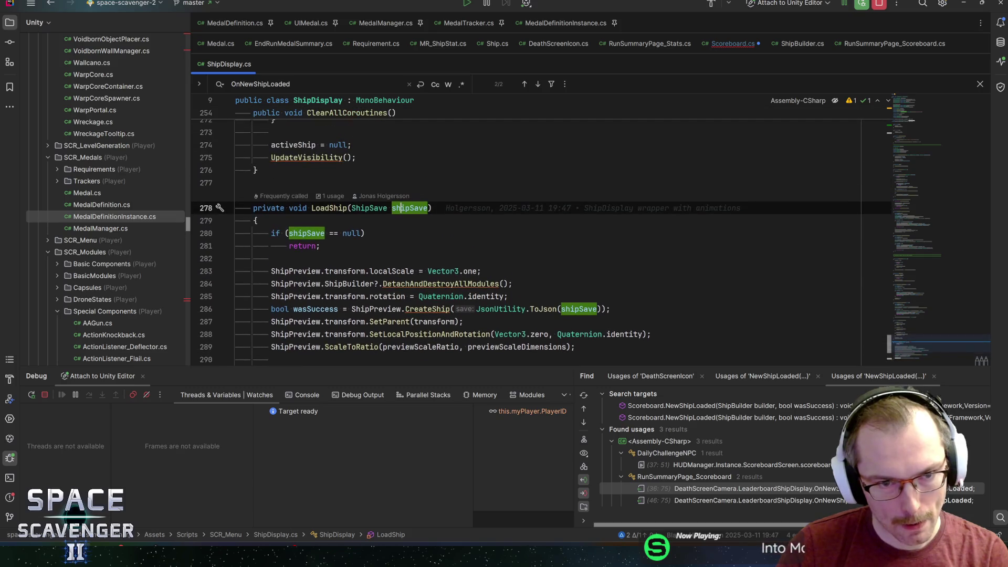
key(ctrl+shift+b)
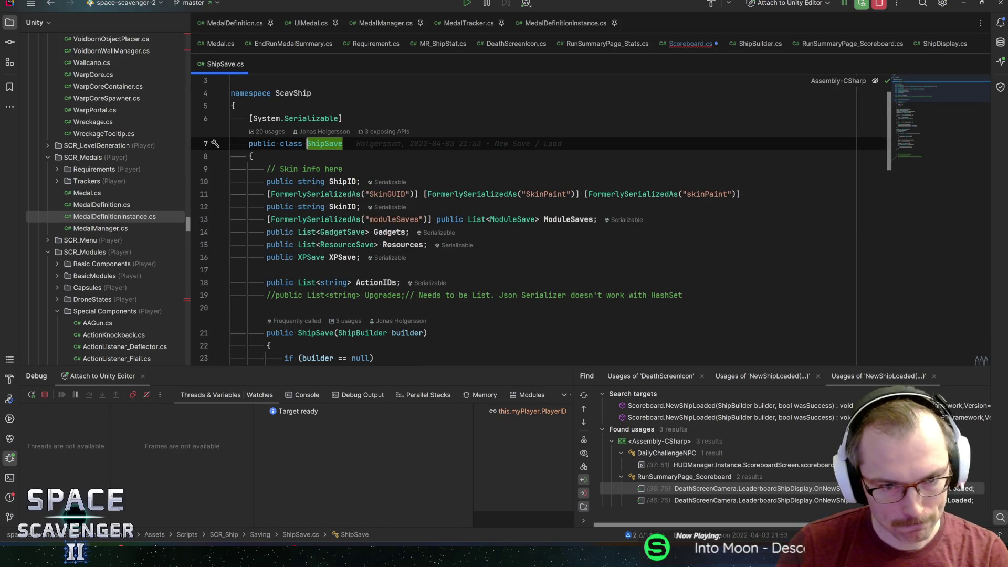
Step: Pass shipSave as an extra argument to the OnNewShipLoaded Invoke call
click(343, 232)
key(ctrl+alt+Left)
key(ctrl+alt+Left)
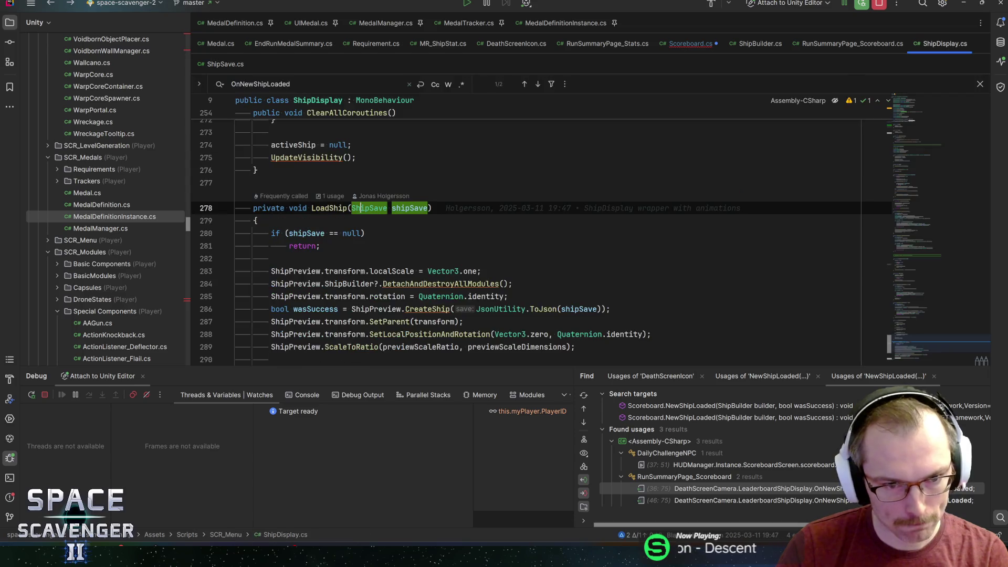
key(ctrl+f)
click(481, 258)
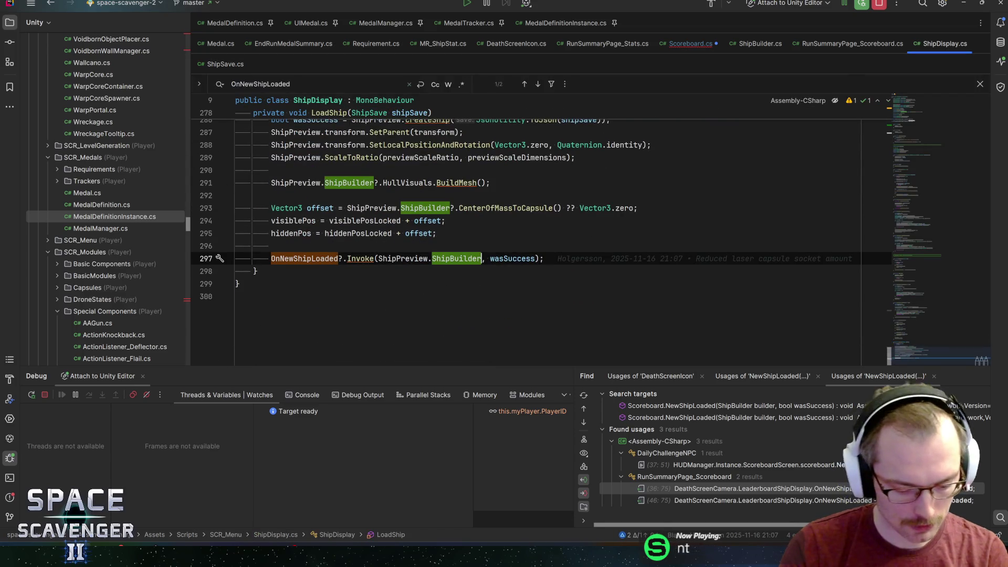
text(, shipSave,)
key(Return)
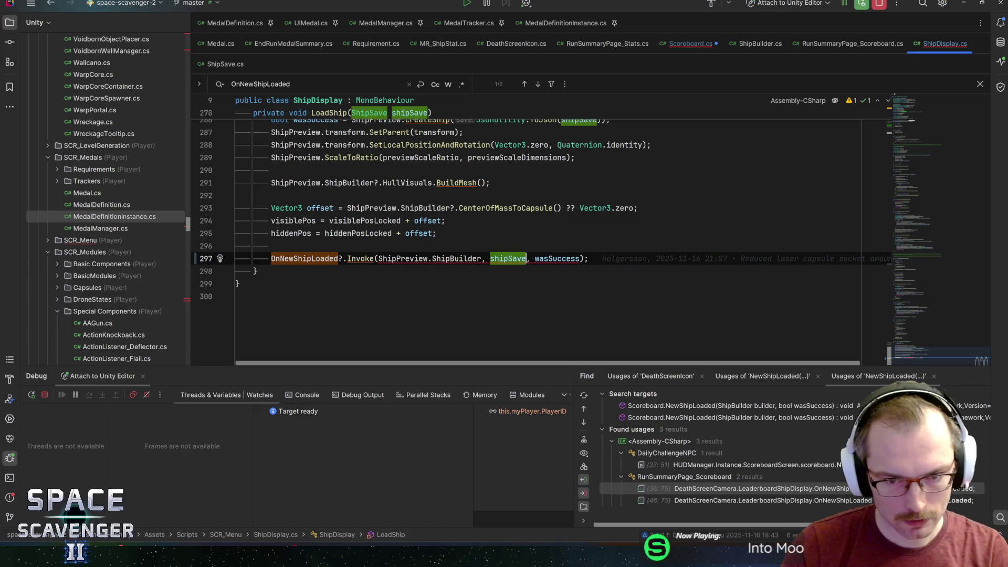
Step: Change the OnNewShipLoaded event type to Action<ShipBuilder, ShipSave, bool>
ctrl+click(305, 258)
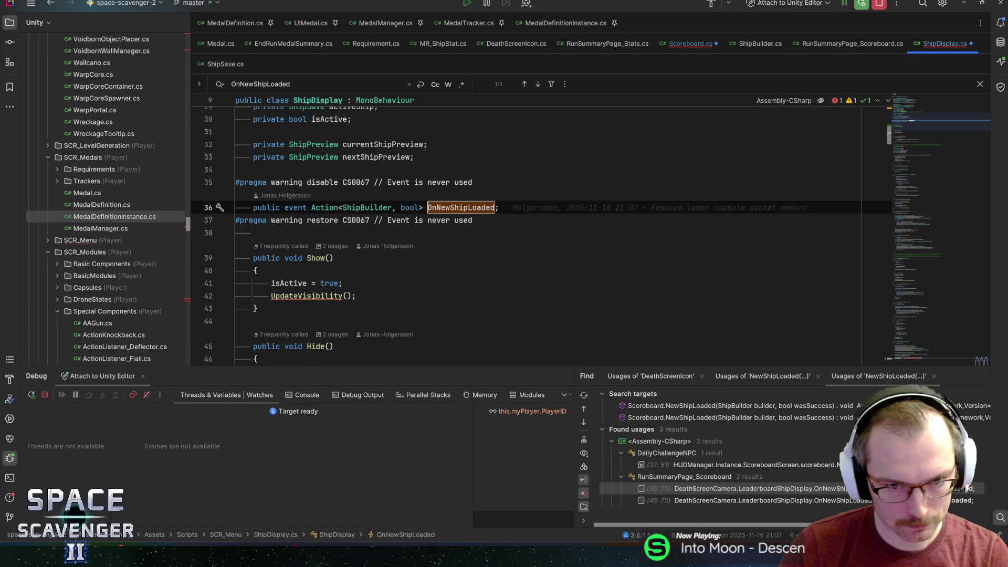
click(389, 207)
text(, ShipSave)
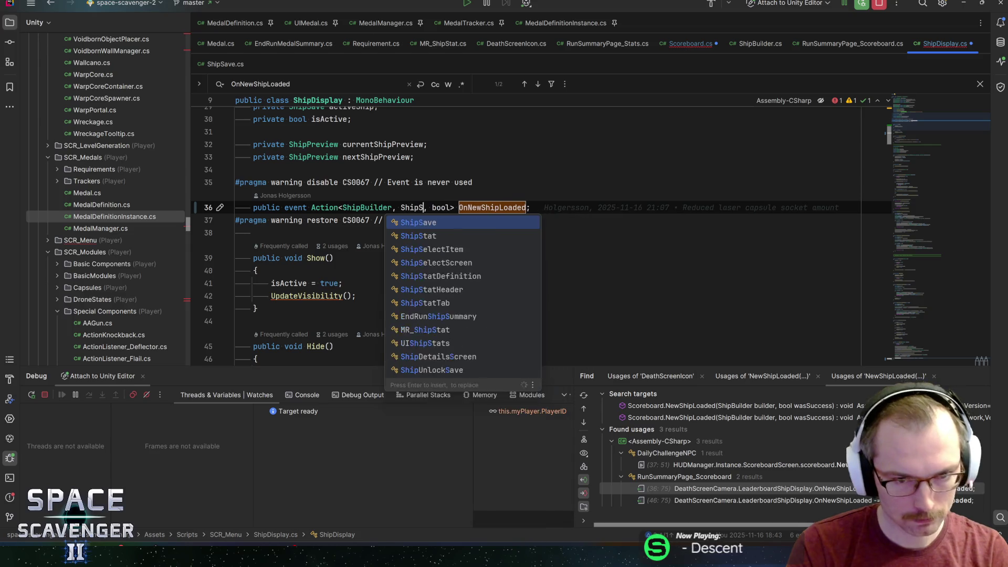
key(End)
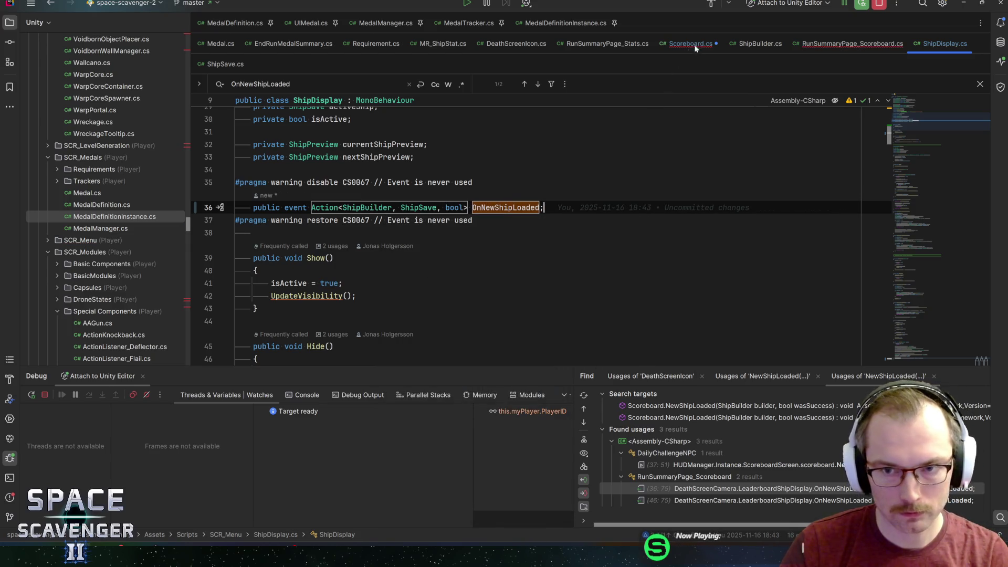
click(692, 44)
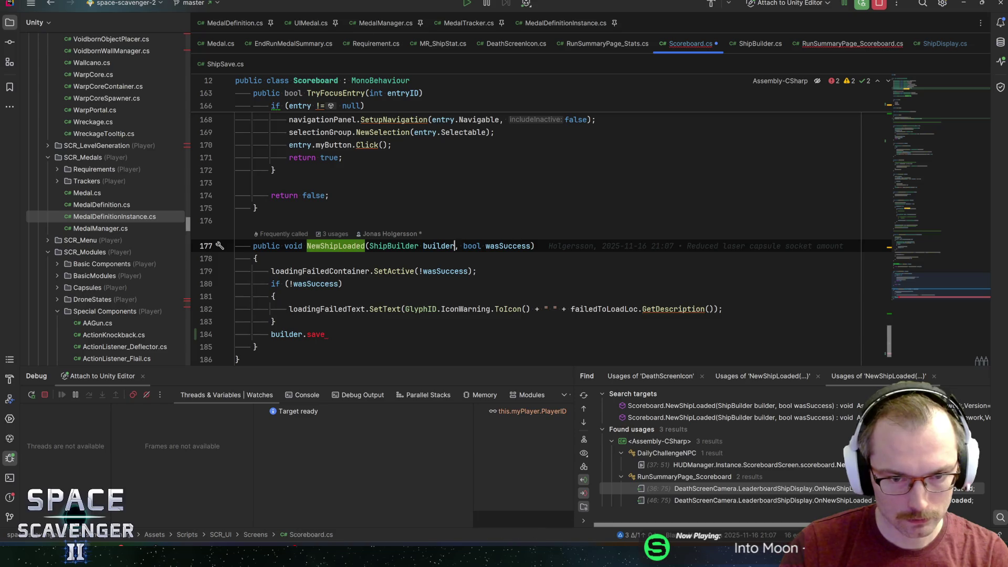
Step: Add a ShipSave save parameter to NewShipLoaded
click(455, 246)
text(, ShipS)
key(Return)
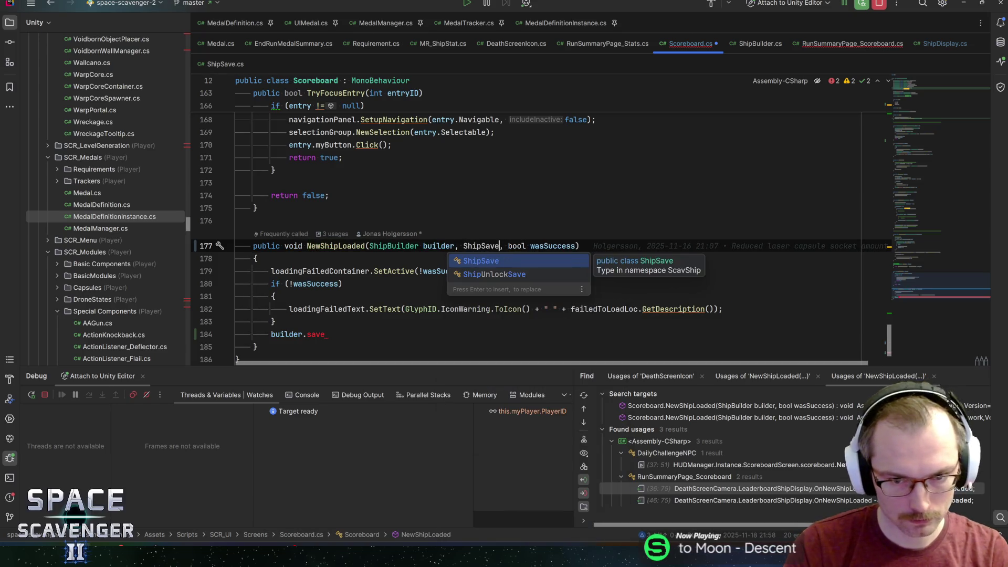
text(save)
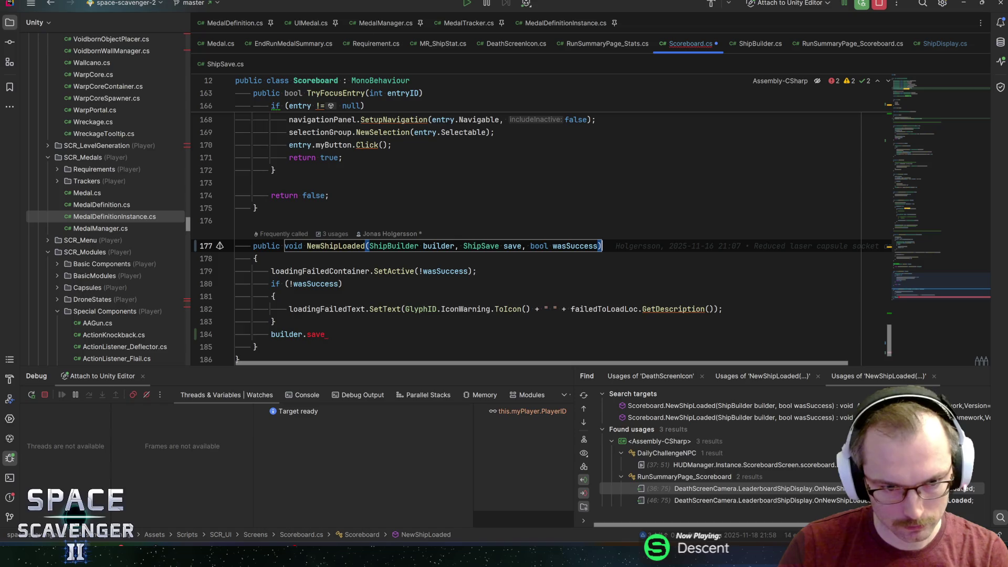
Step: Add an else block after the if statement in NewShipLoaded
key(Up)
key(End)
key(Return)
text(else)
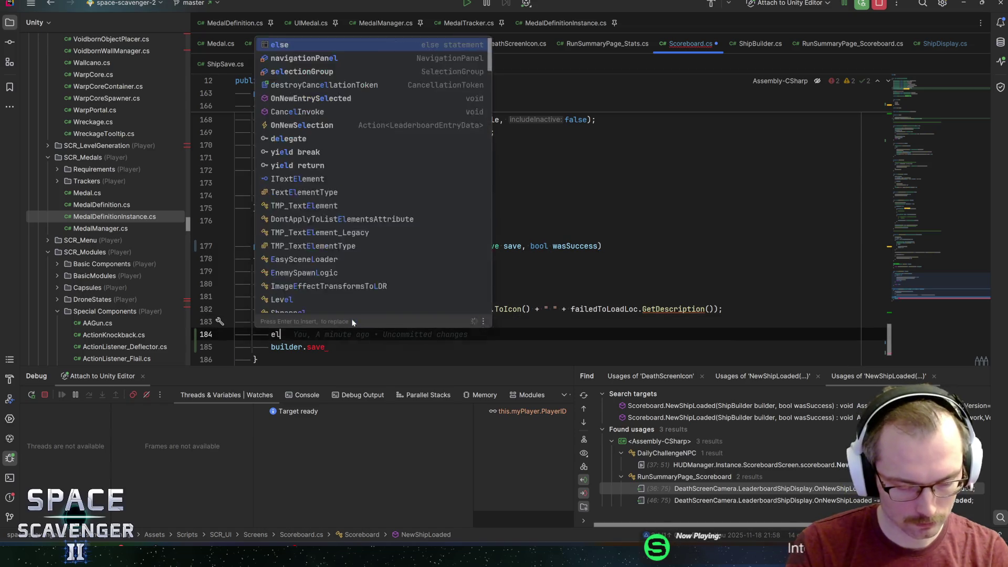
key(Return)
text({)
key(Return)
key(Up)
key(Up)
key(Up)
key(End)
key(Return)
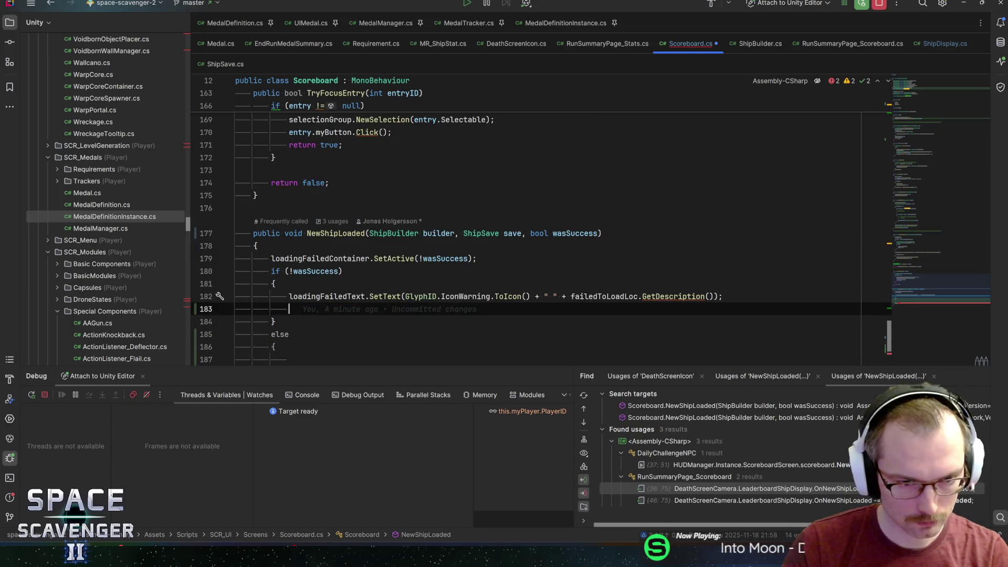
Step: Insert gadgetList.SetActive(!wasSuccess) above the if statement
text(gadget)
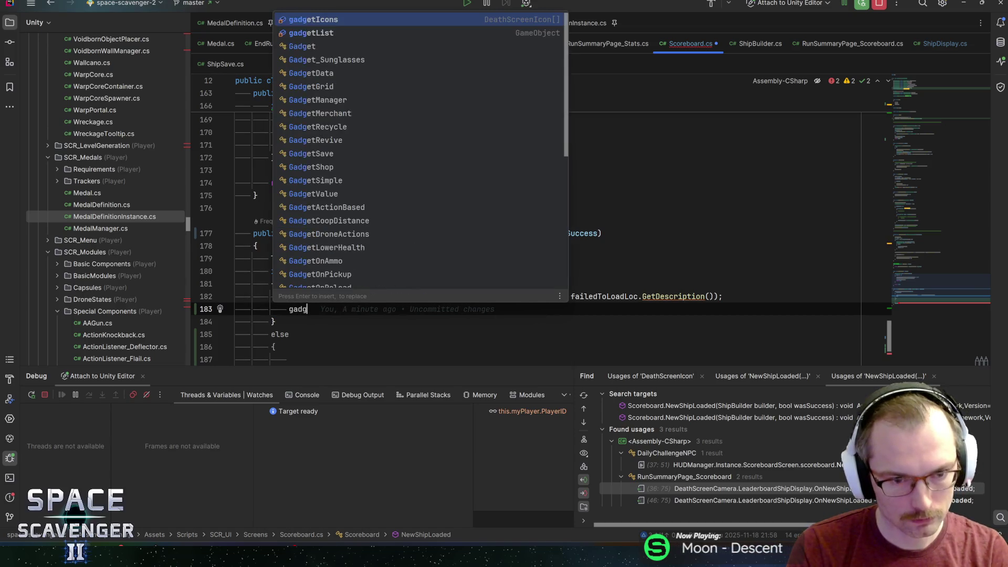
key(Down)
key(Return)
text(.setac)
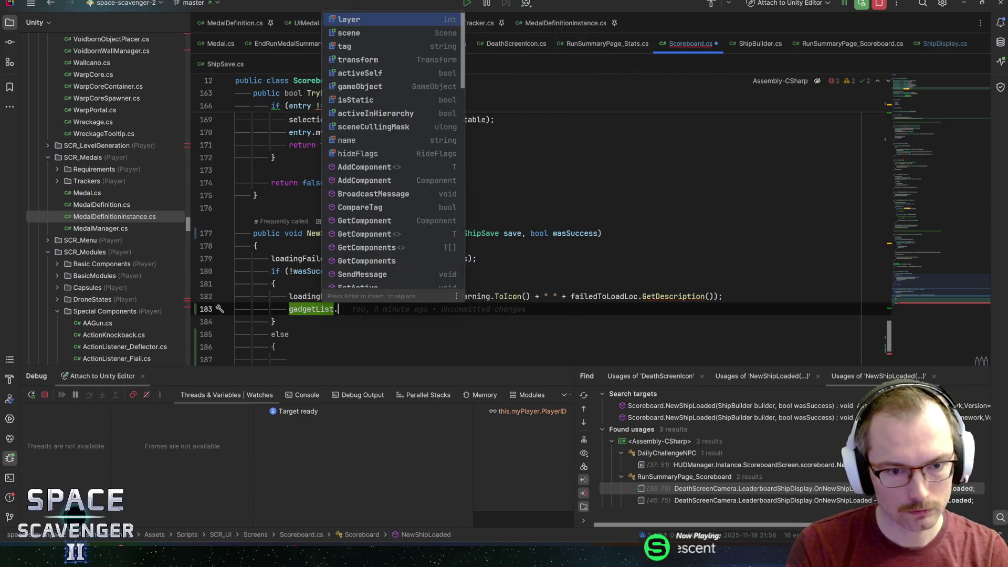
key(Return)
text(false;)
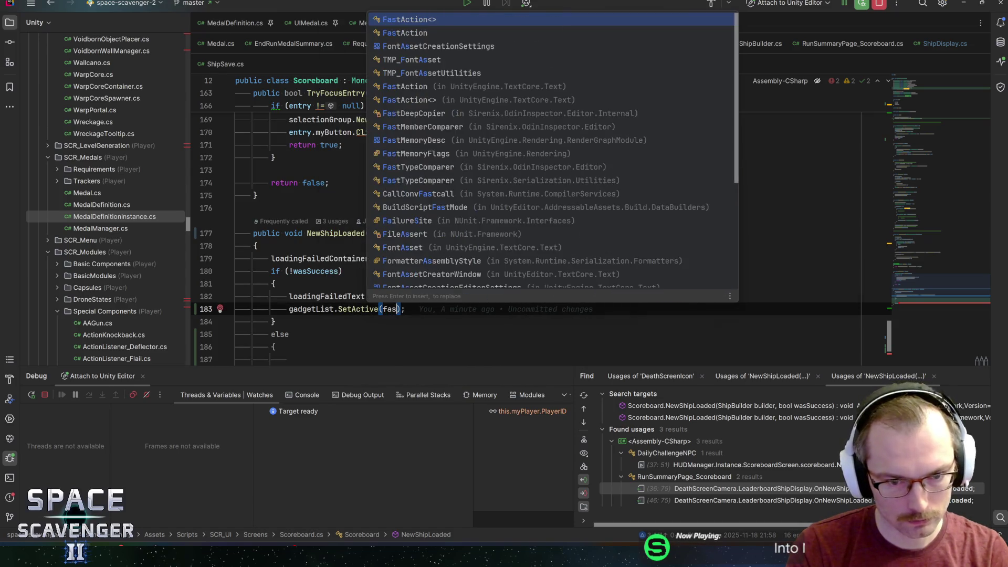
key(ctrl+shift+Up)
key(ctrl+shift+Up)
key(ctrl+shift+Up)
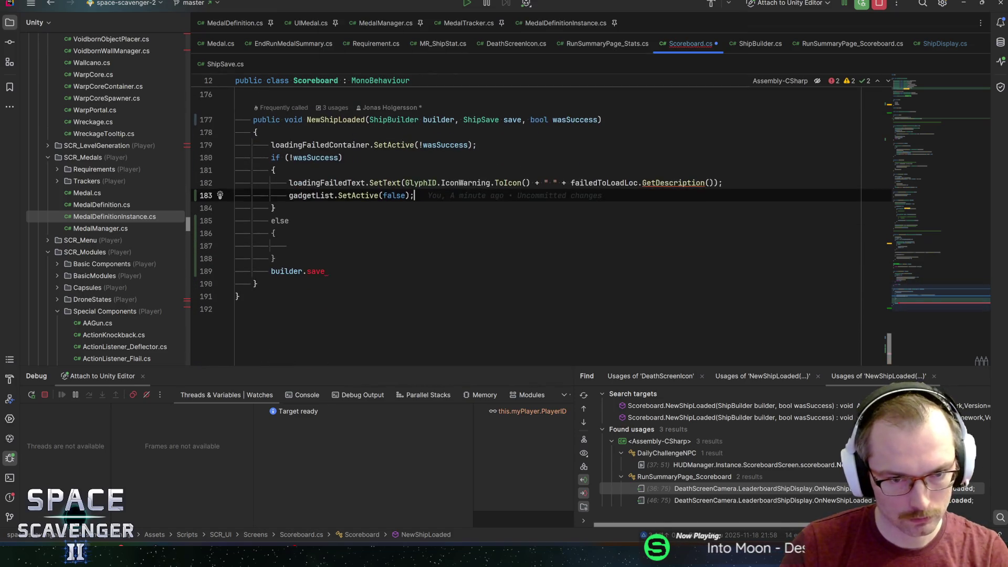
key(Left)
key(Left)
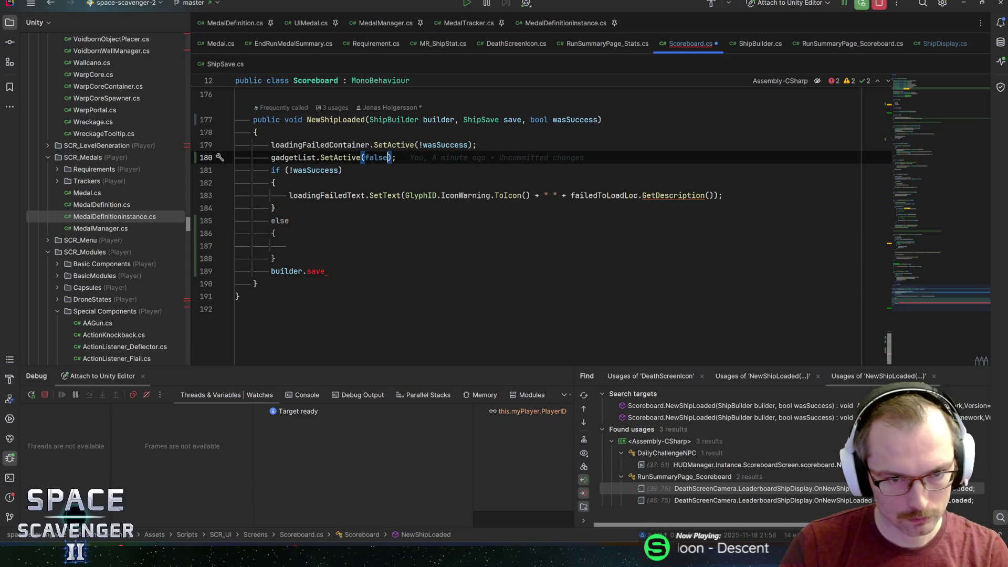
key(ctrl+shift+Left)
text(!wass)
key(Return)
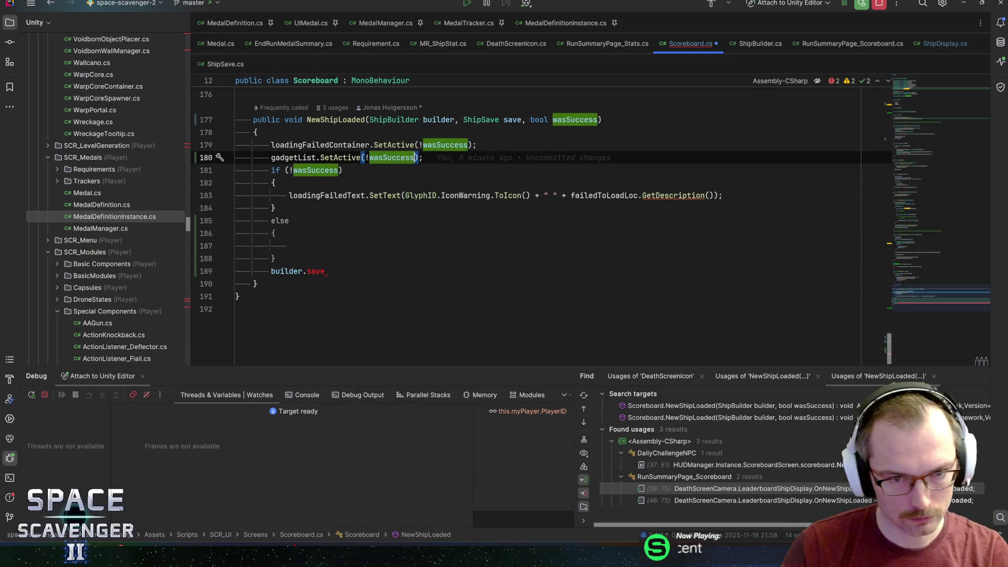
Step: Replace the builder.save line in the else block with a foreach over save.Gadgets
key(Down)
key(Down)
key(Down)
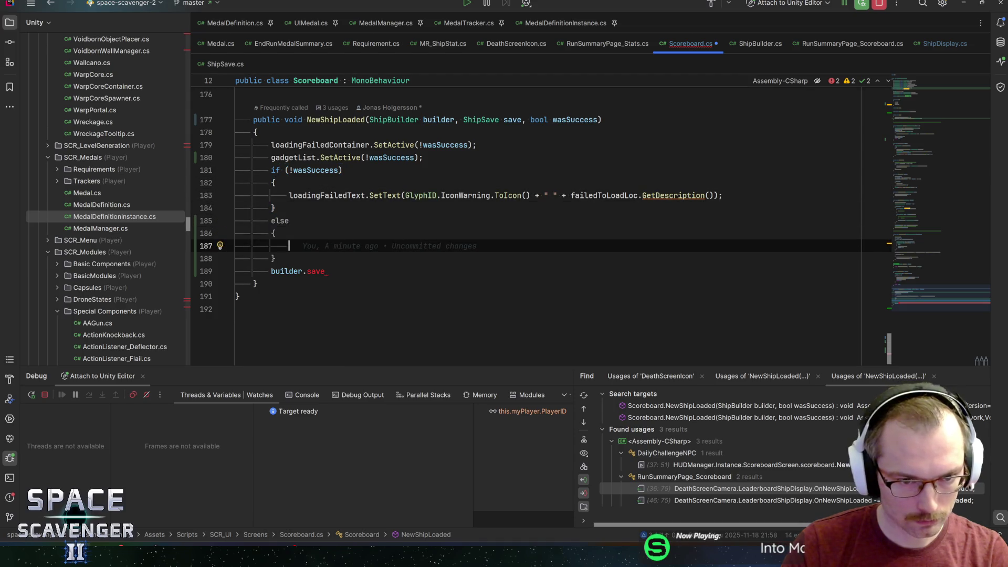
key(Down)
key(Down)
key(ctrl+shift+Up)
key(ctrl+shift+Up)
key(End)
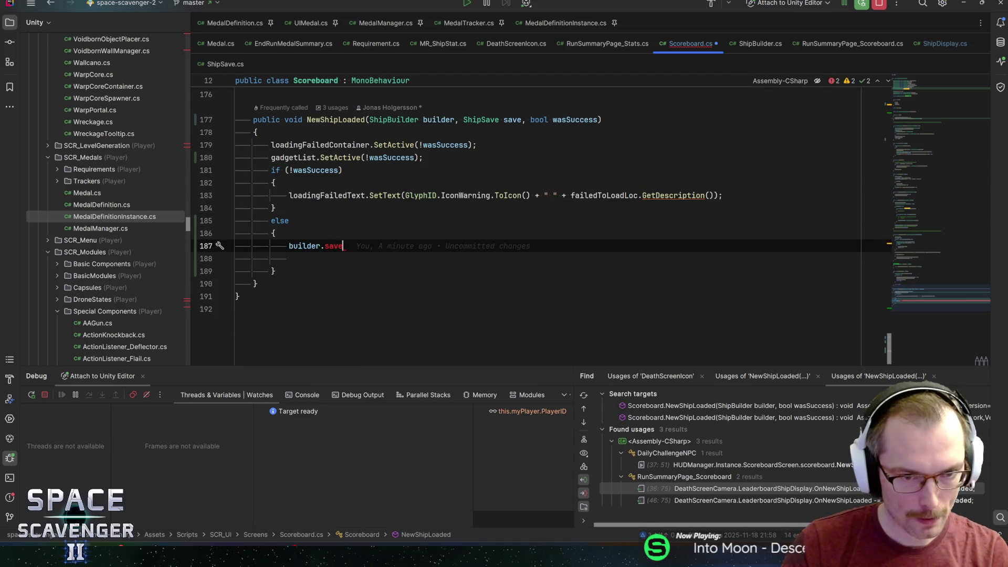
key(BackSpace)
key(BackSpace)
key(BackSpace)
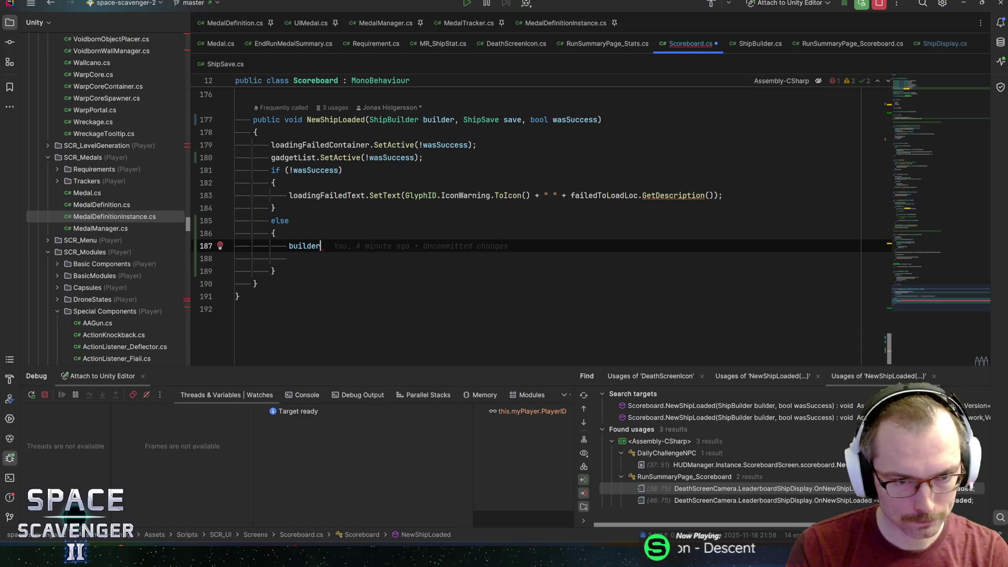
text(save.gad)
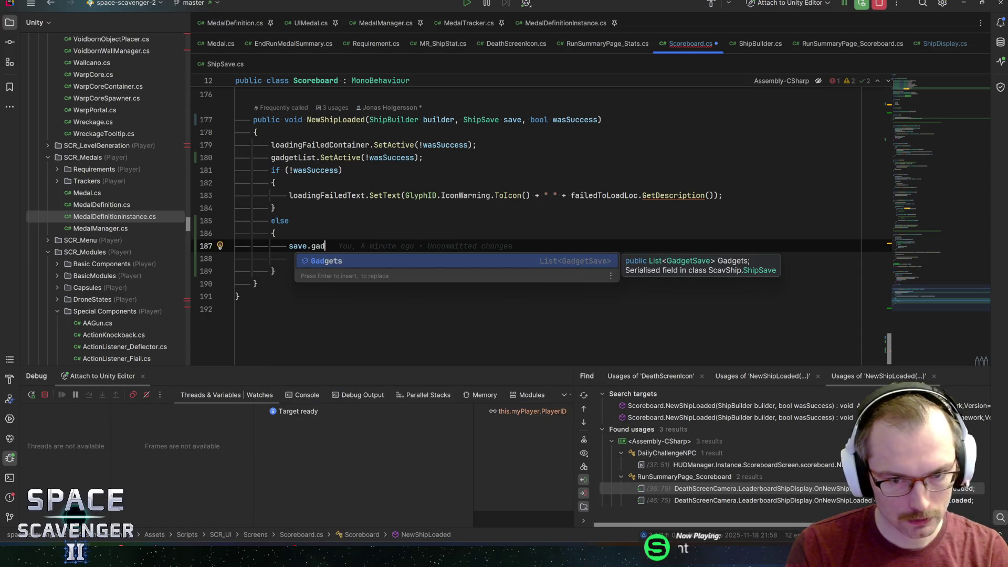
key(Return)
text(.fore)
key(Down)
key(Return)
key(Return)
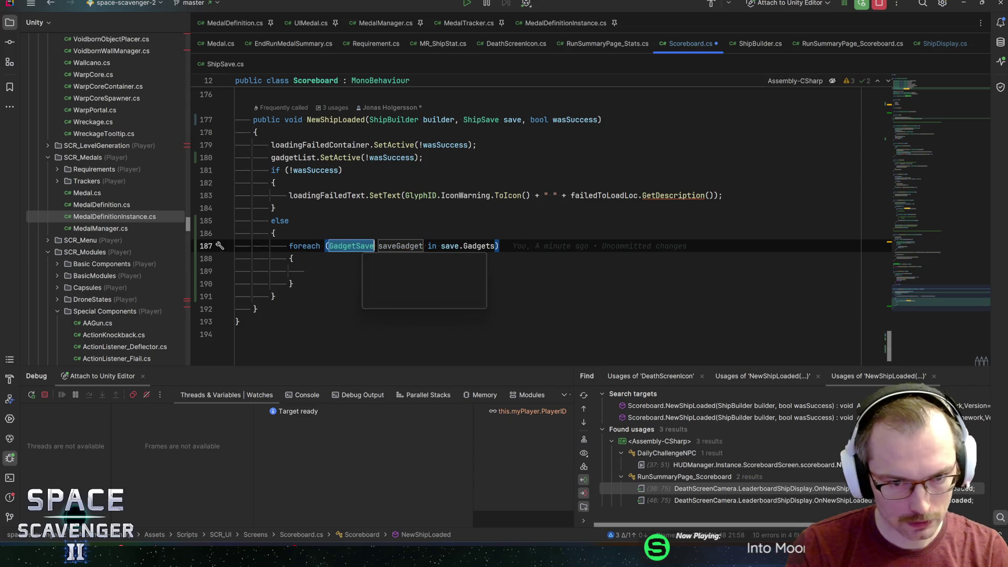
key(Return)
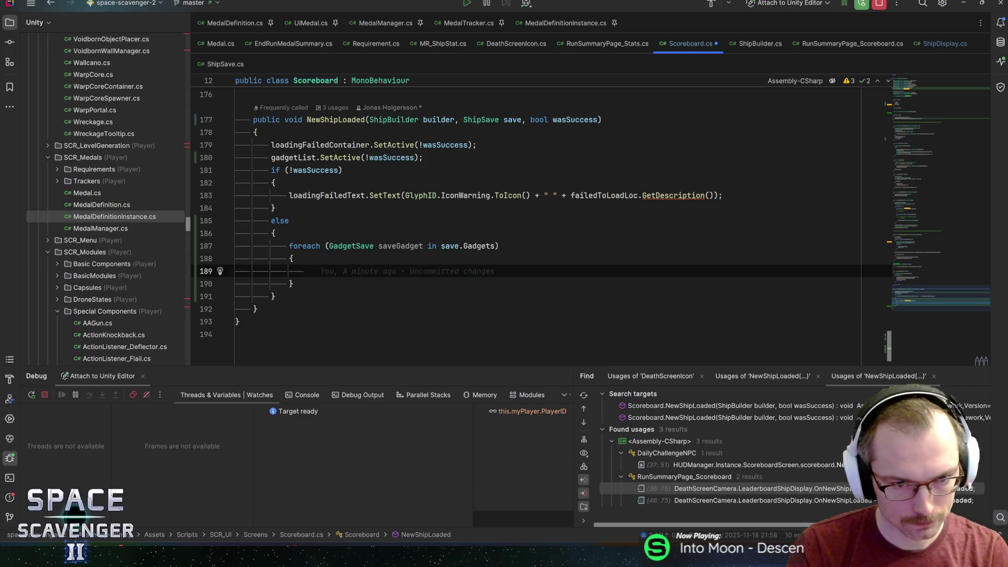
Step: Convert the foreach into an indexed for loop bounded by gadgetIcons.Length
key(Up)
key(Up)
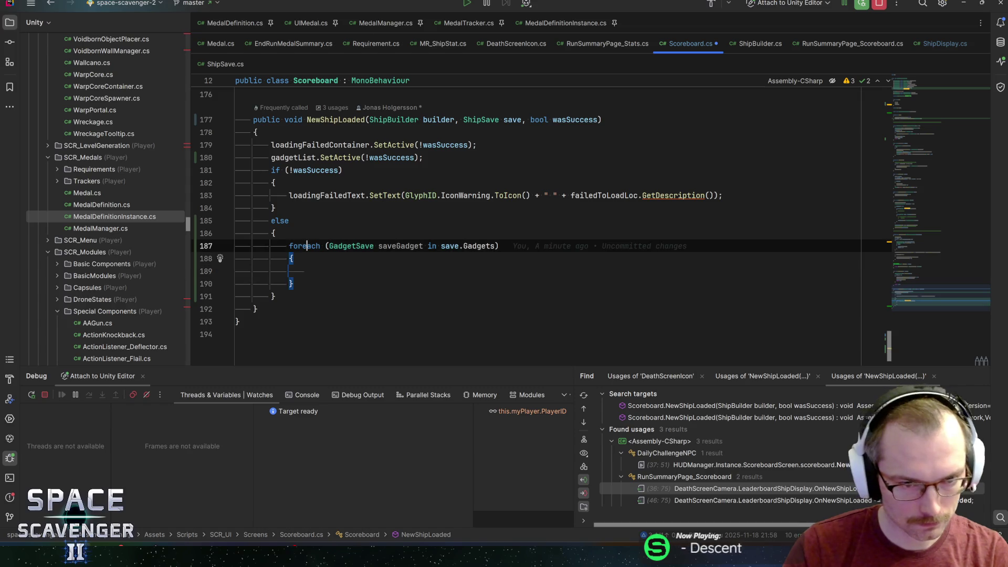
key(alt+Return)
key(Return)
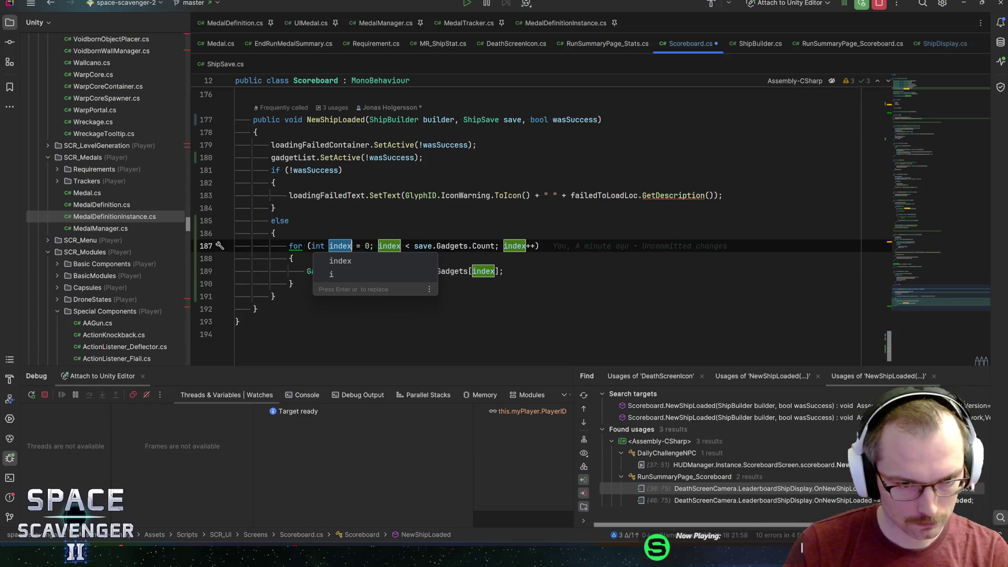
text(i)
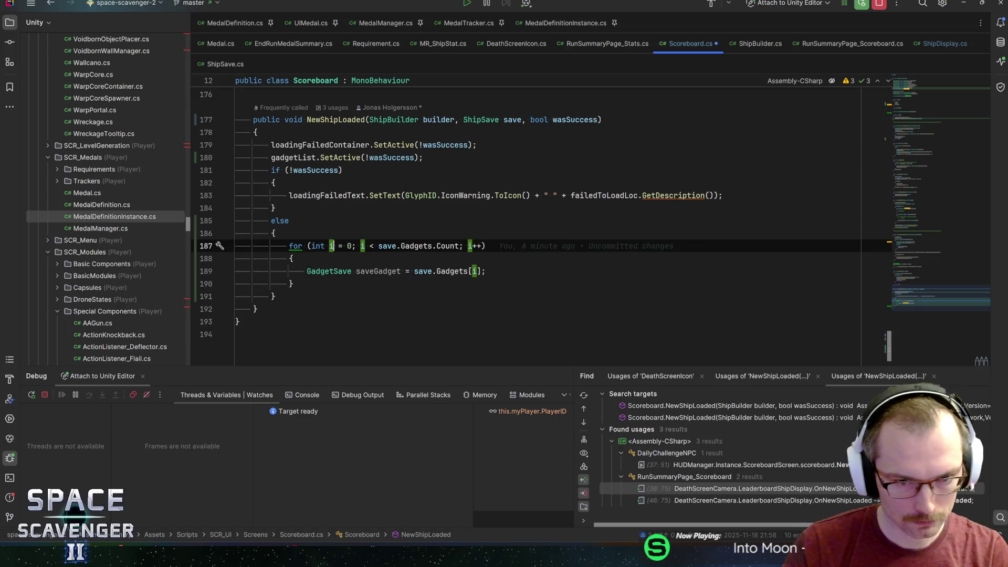
key(ctrl+Right)
key(ctrl+Right)
key(ctrl+Right)
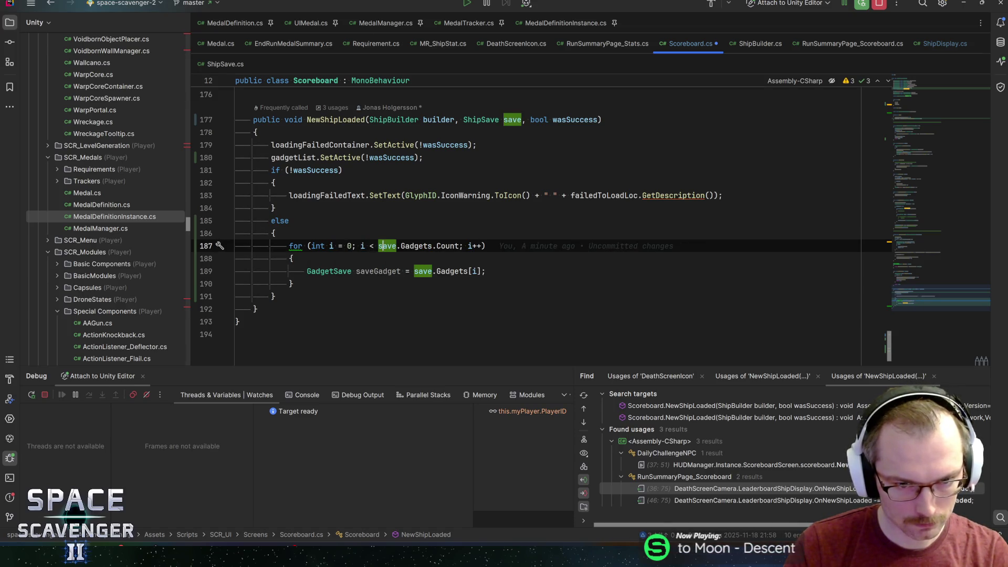
key(ctrl+shift+Right)
key(ctrl+shift+Right)
key(ctrl+shift+Right)
key(ctrl+shift+Right)
key(BackSpace)
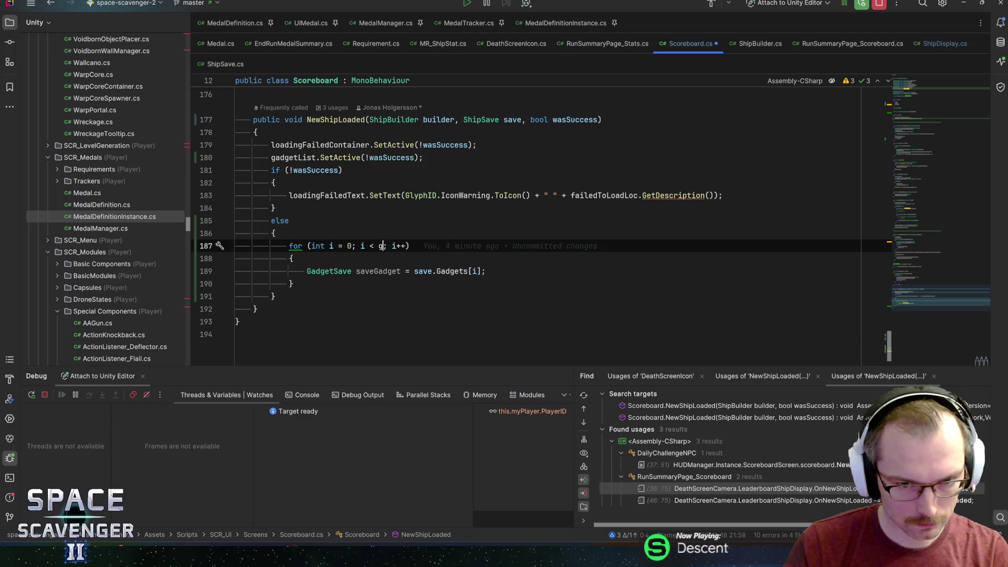
text(gad)
key(Return)
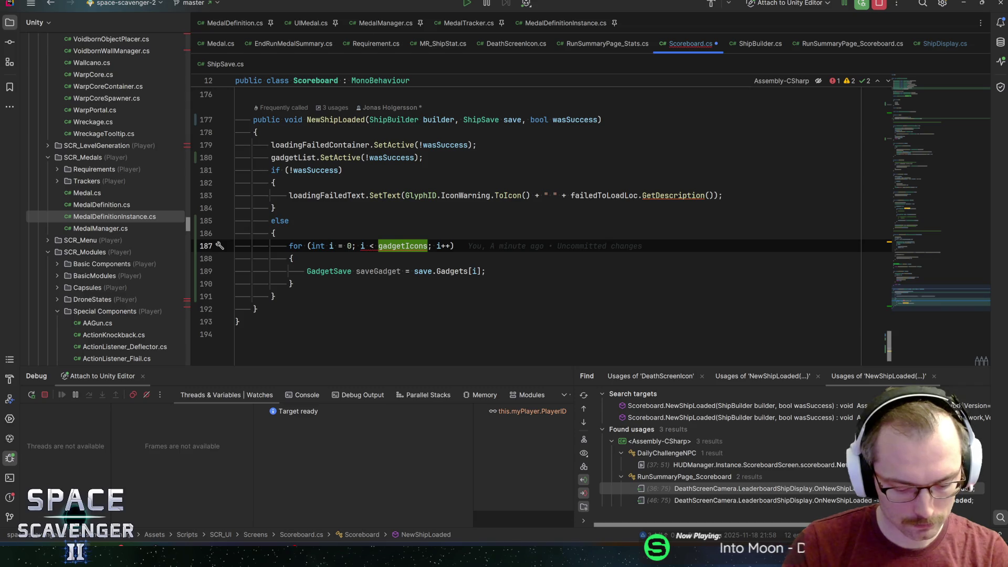
text(.len)
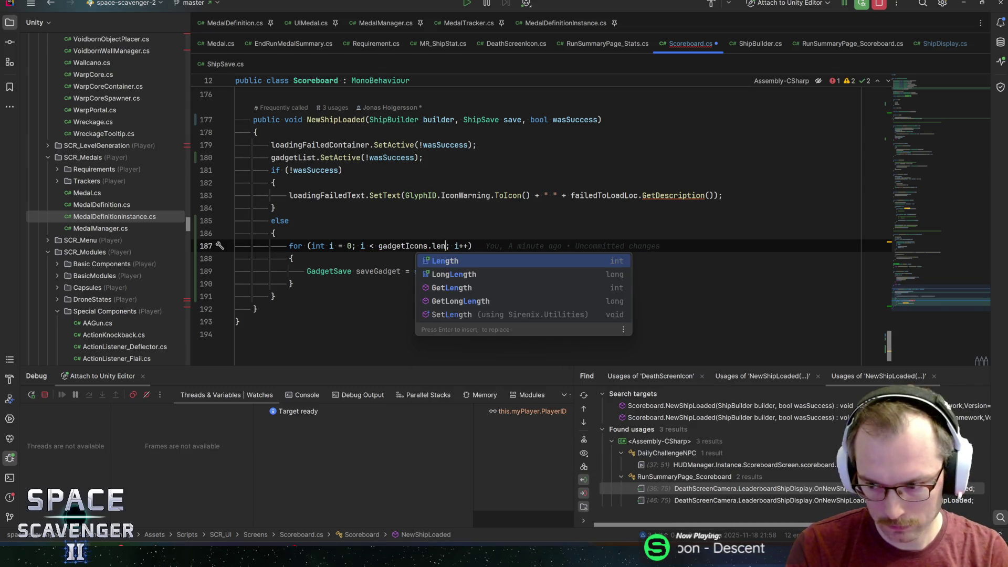
key(Return)
Step: Begin an if statement above the saveGadget line inside the loop
click(486, 271)
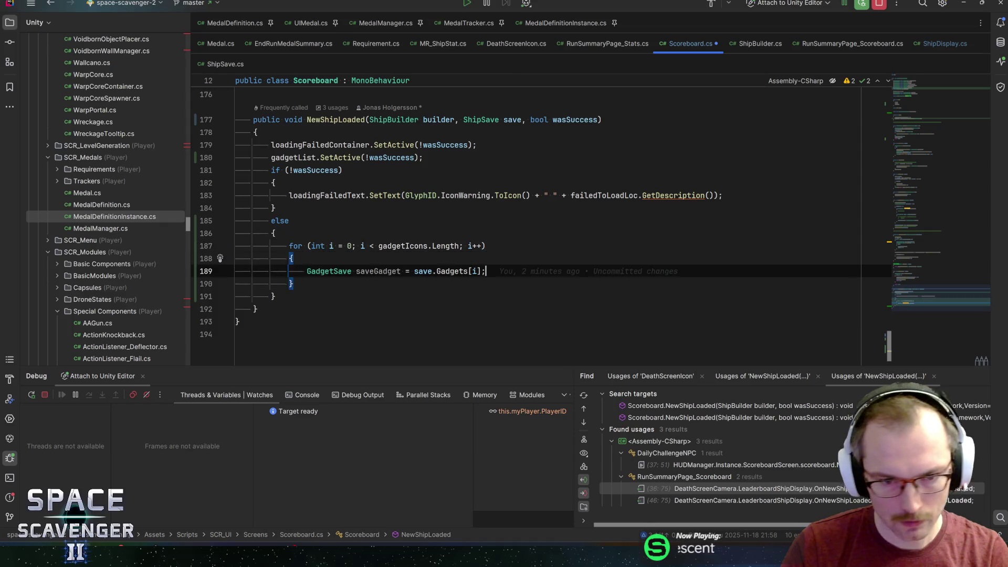
key(ctrl+alt+Return)
text(if ()
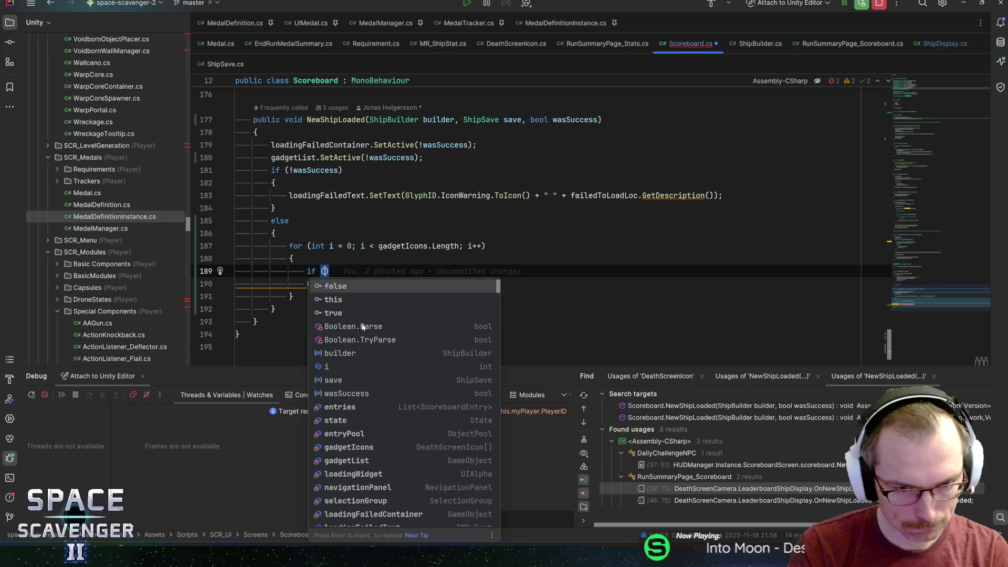
Step: Rearrange the lines to open an empty line above the saveGadget declaration
key(Escape)
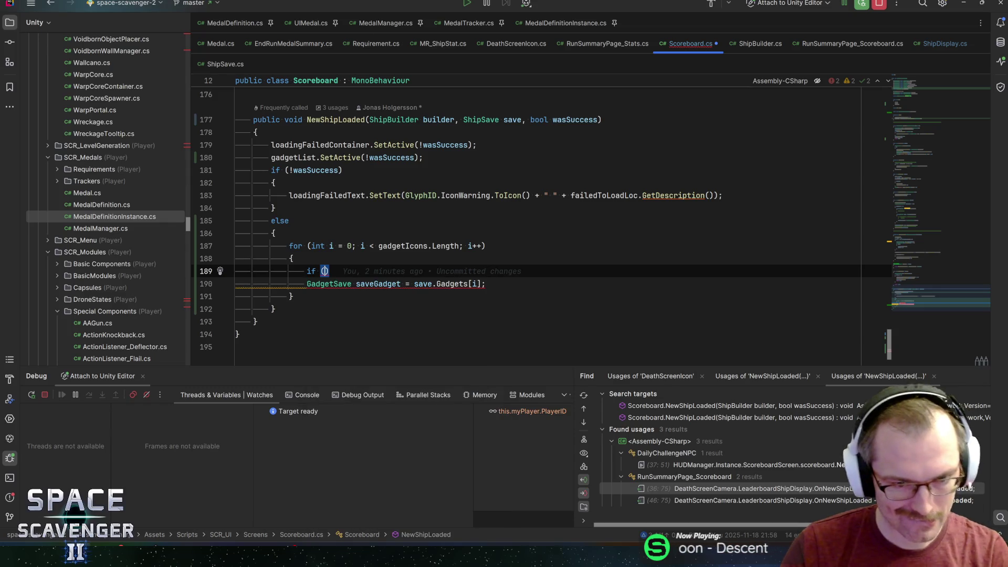
key(ctrl+shift+Down)
key(Up)
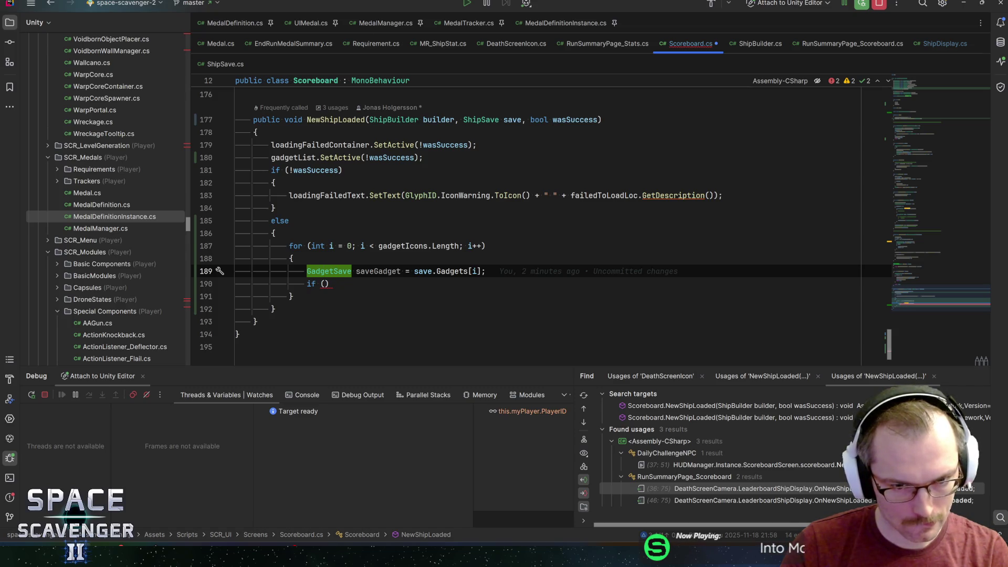
key(ctrl+alt+Return)
Step: Write the condition if (i.OutOfBounds(save.Gadgets)) using the OutOfBounds completion
text(if (saveg)
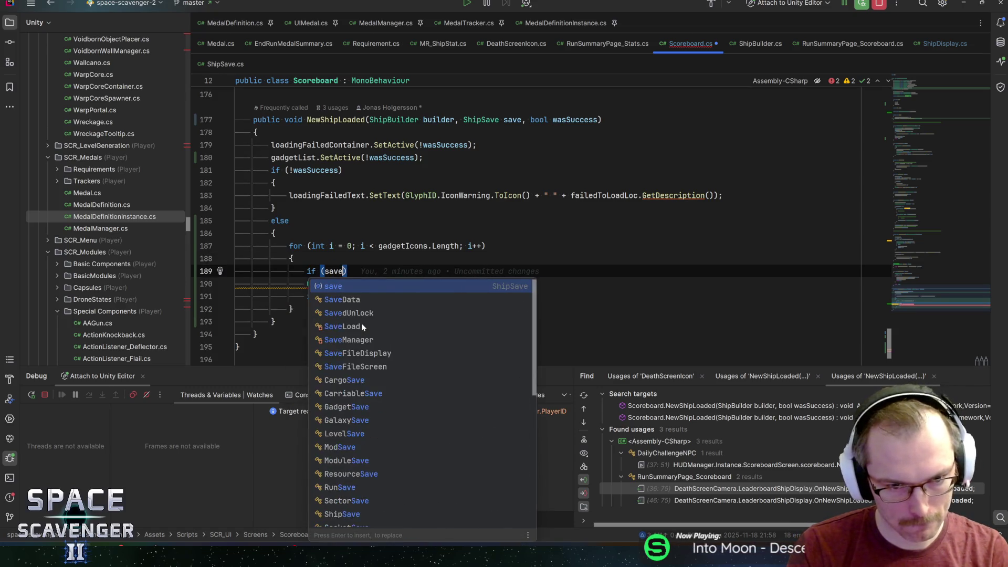
key(ctrl+BackSpace)
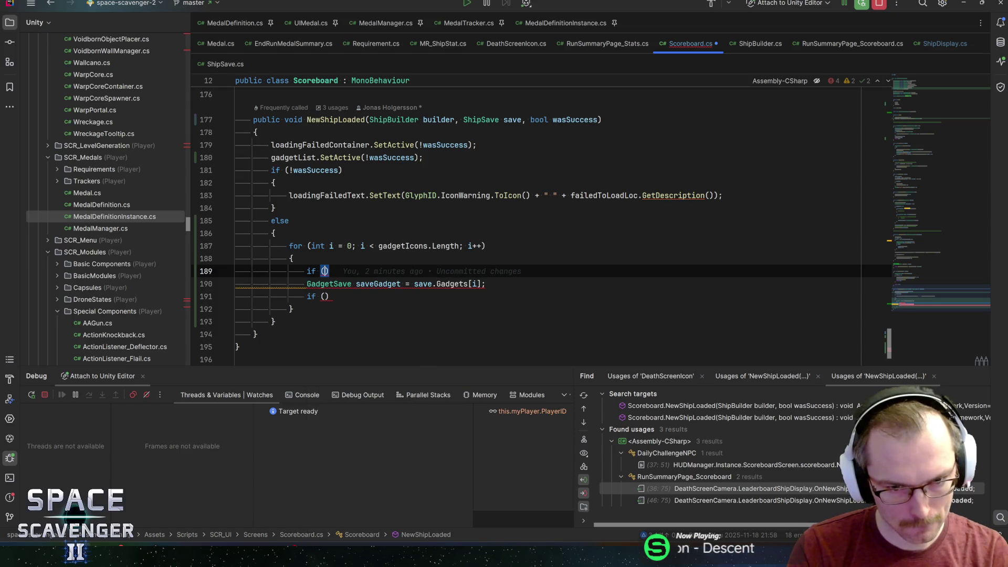
text(save.Gadgets)
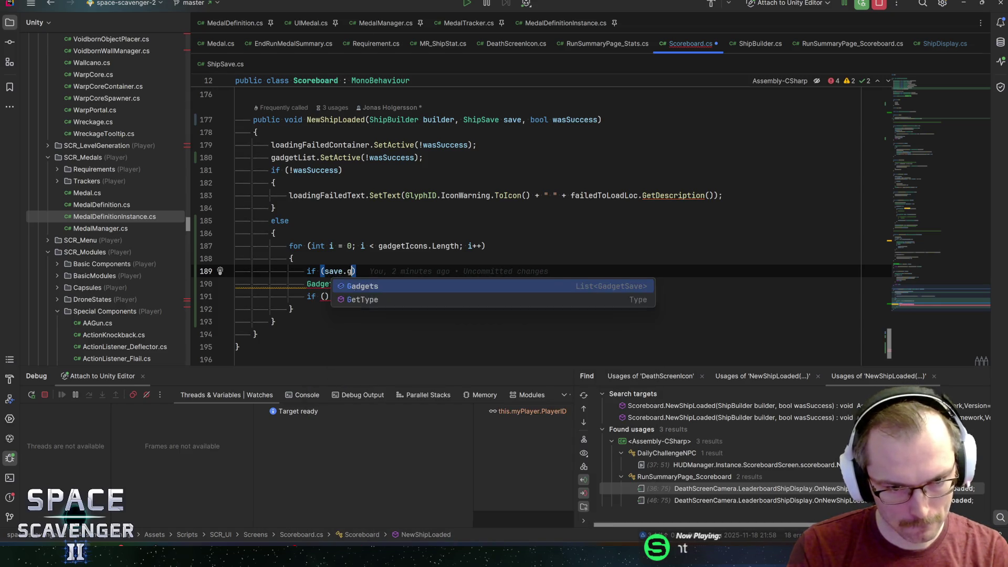
text(.out)
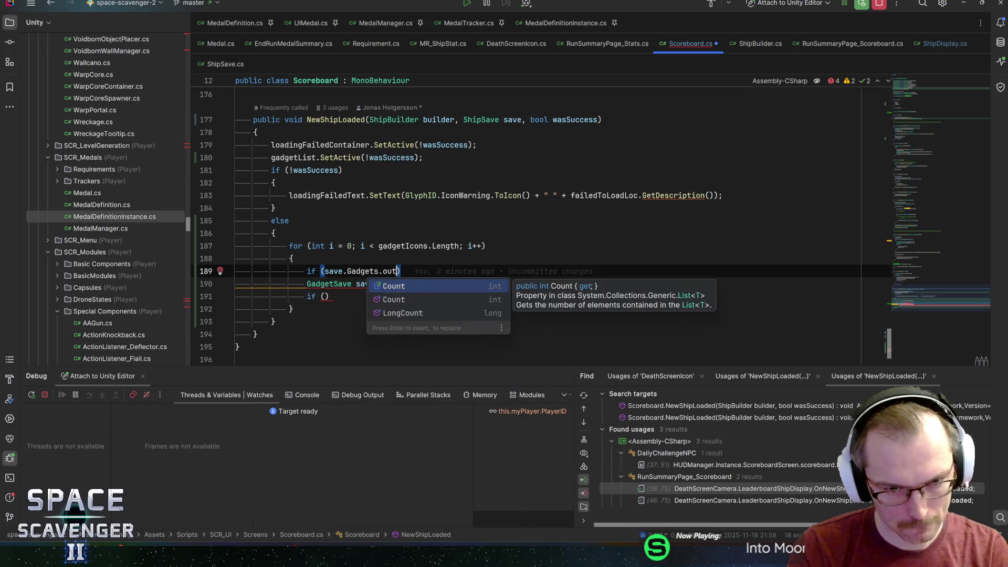
key(ctrl+BackSpace)
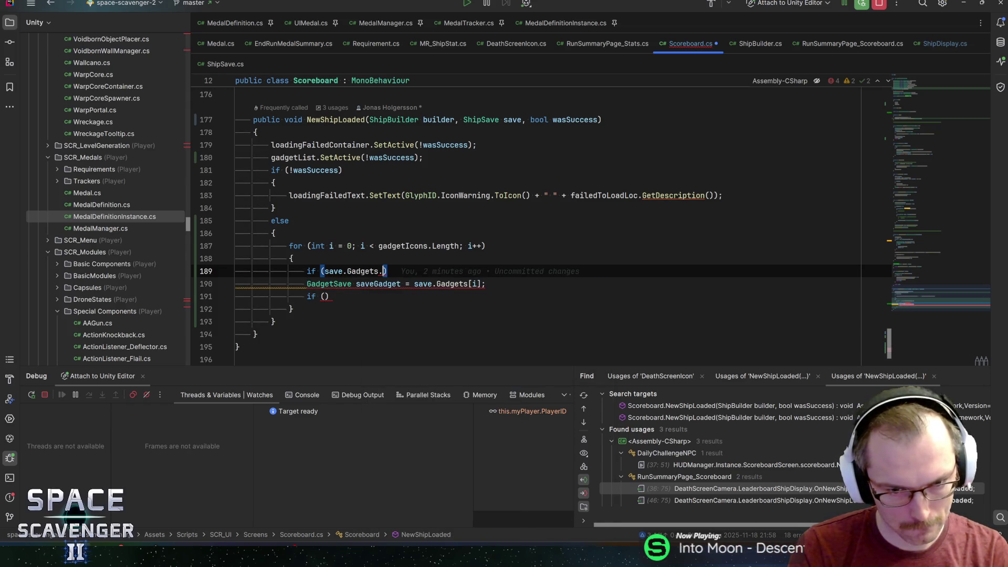
text(l)
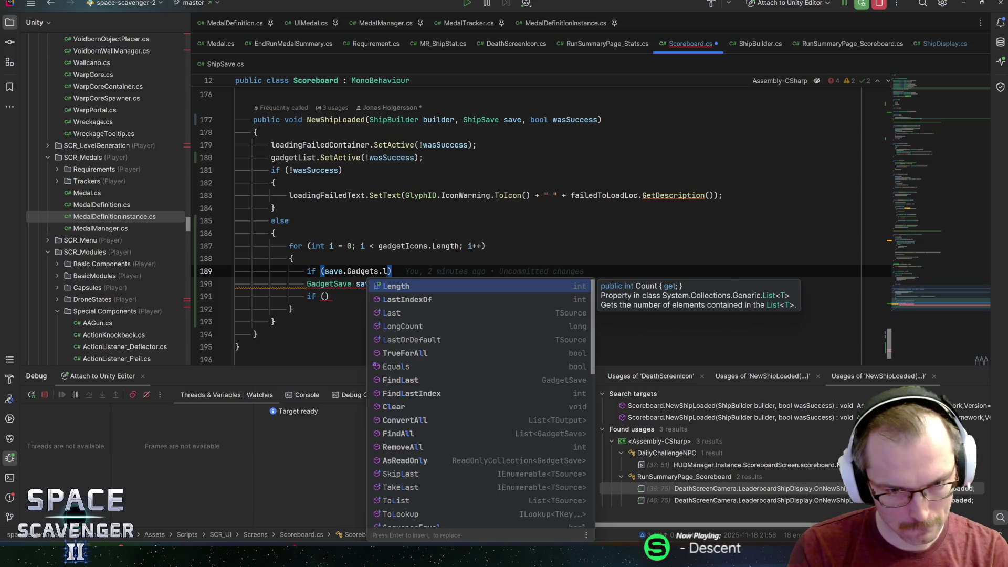
key(ctrl+BackSpace)
key(ctrl+BackSpace)
key(ctrl+BackSpace)
text(i.out)
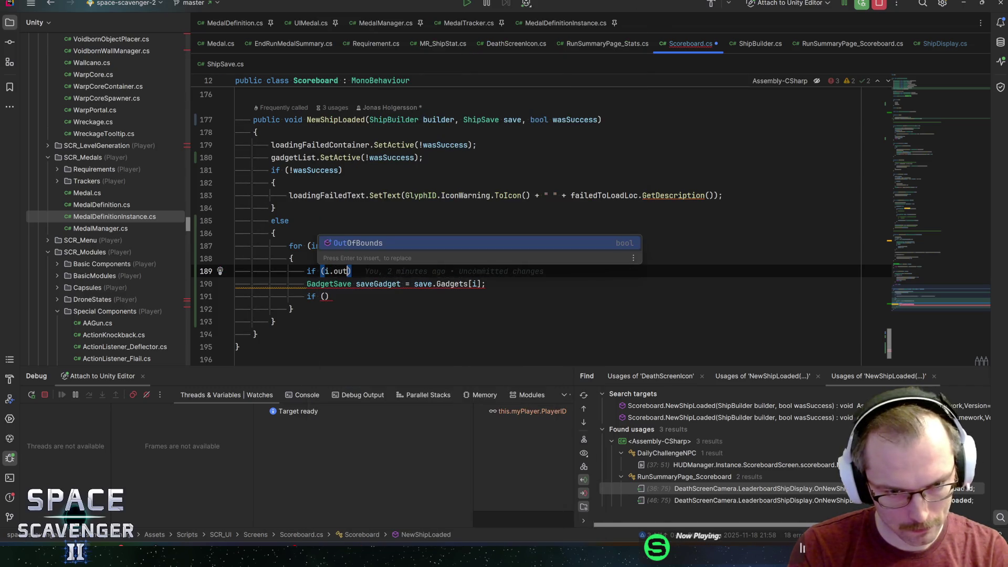
key(Return)
text(save.Gadgets)
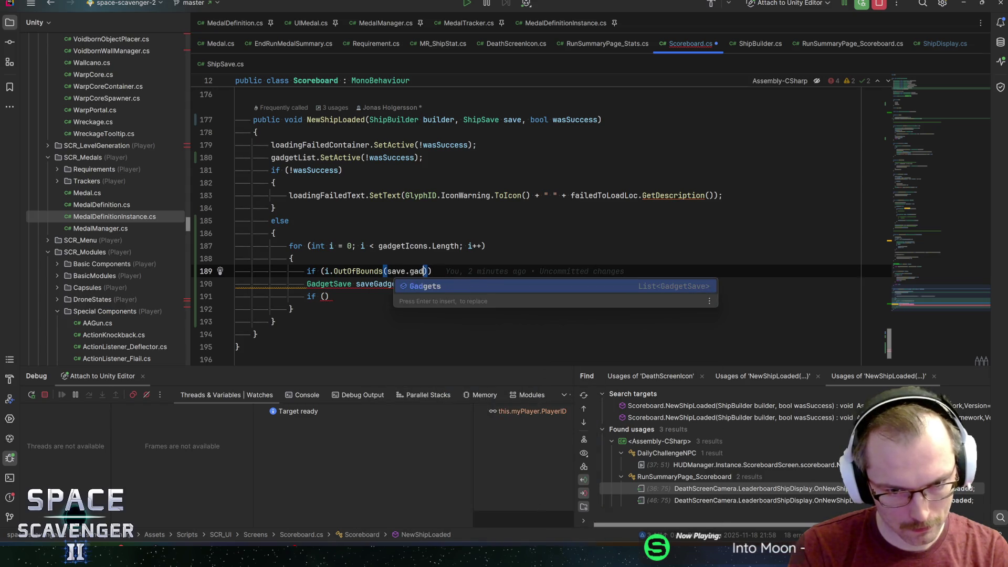
Step: Add a braced body calling gadgetIcons[i].Hide(); and view Hide's declaration in DeathScreenIcon.cs
key(shift+Return)
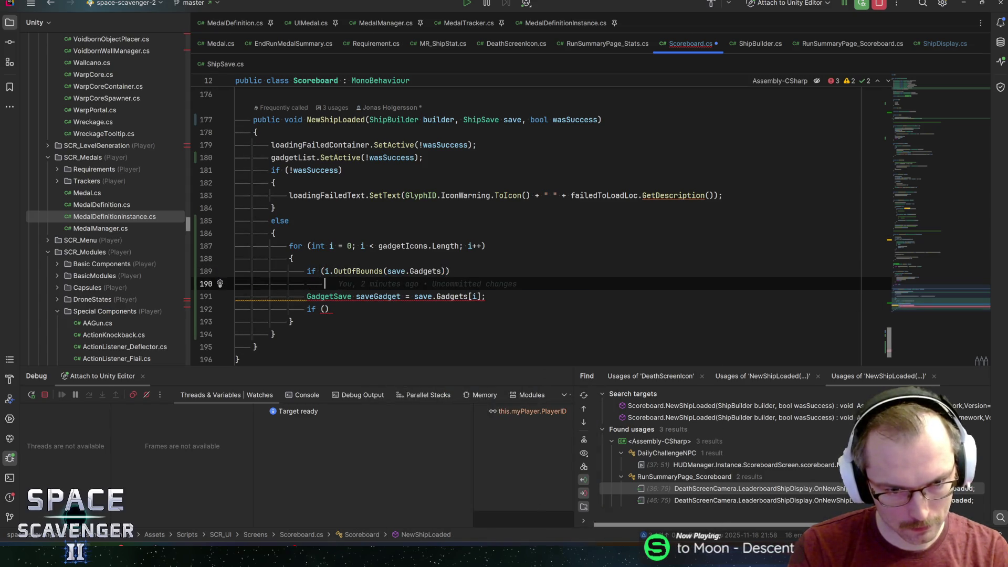
text({)
key(Return)
text(gadgetic)
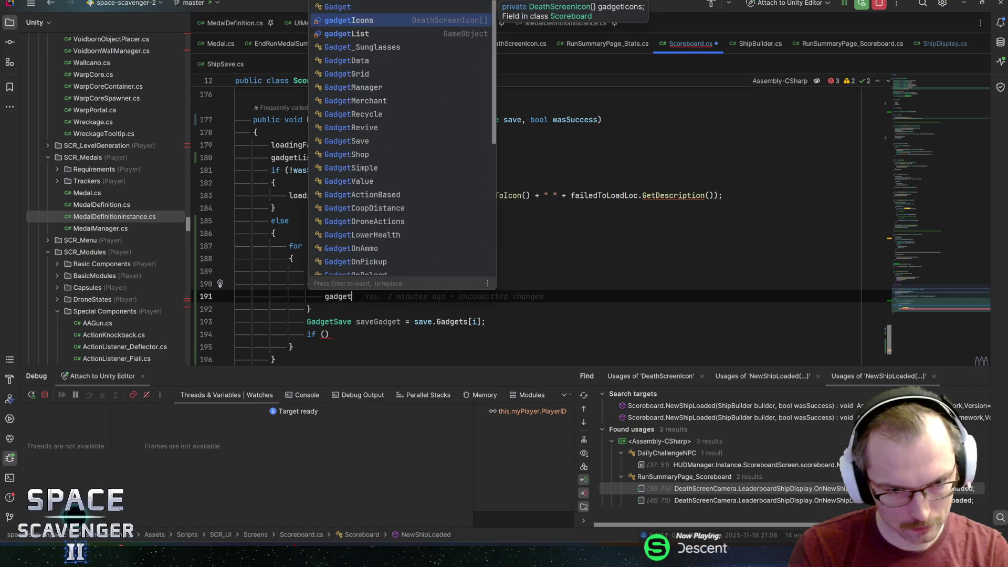
key(Return)
text([i].)
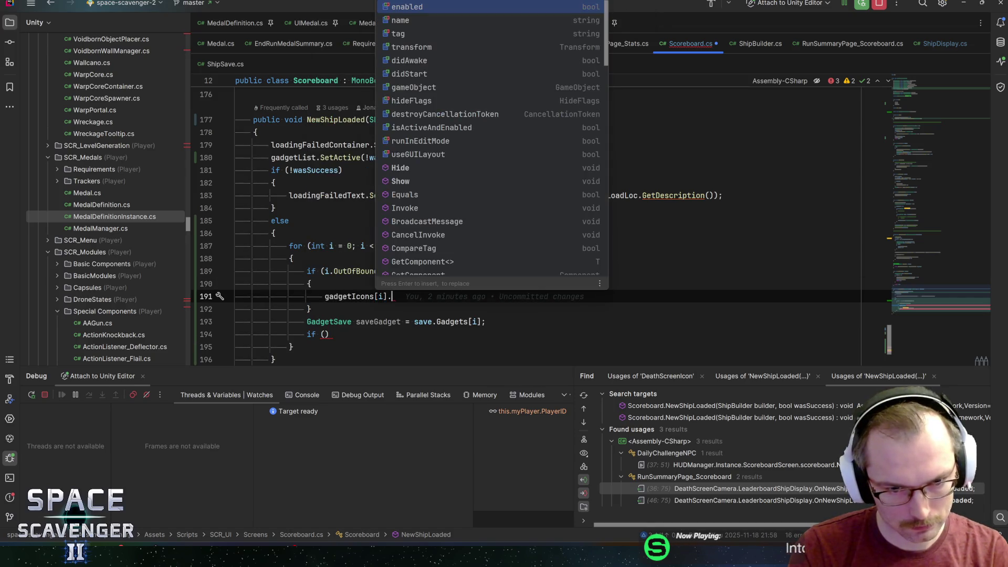
text(setac)
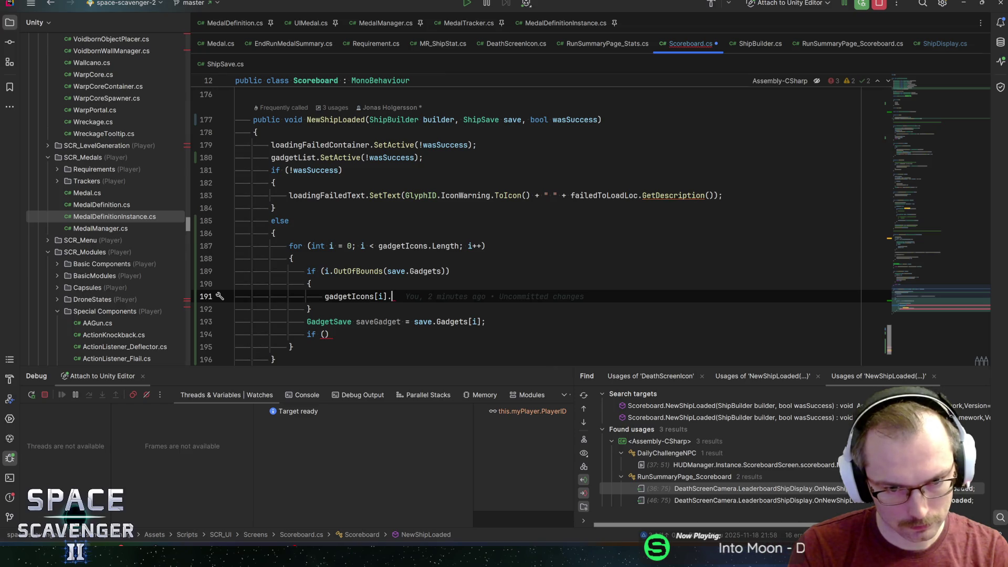
text(hid)
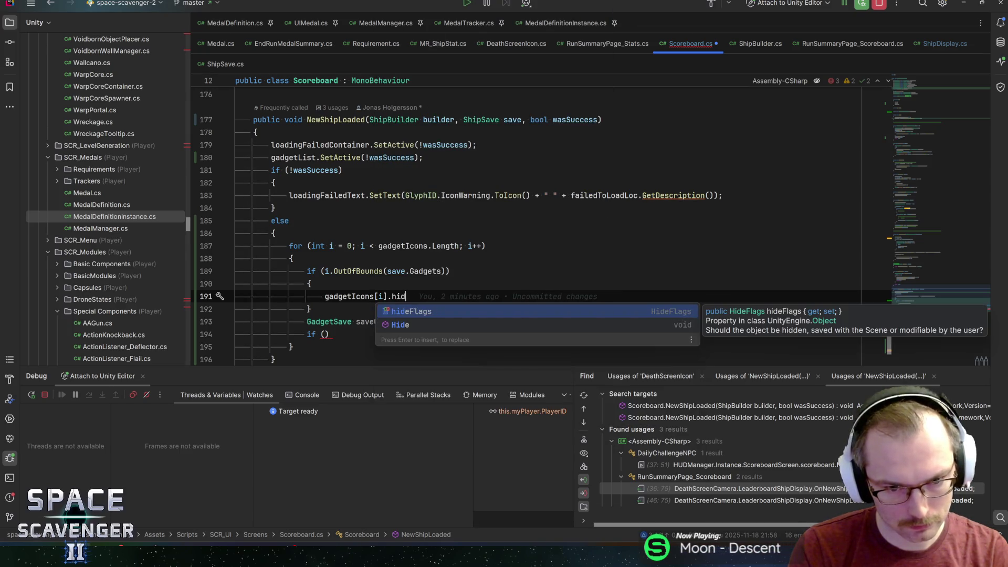
text(e)
key(Return)
text(;)
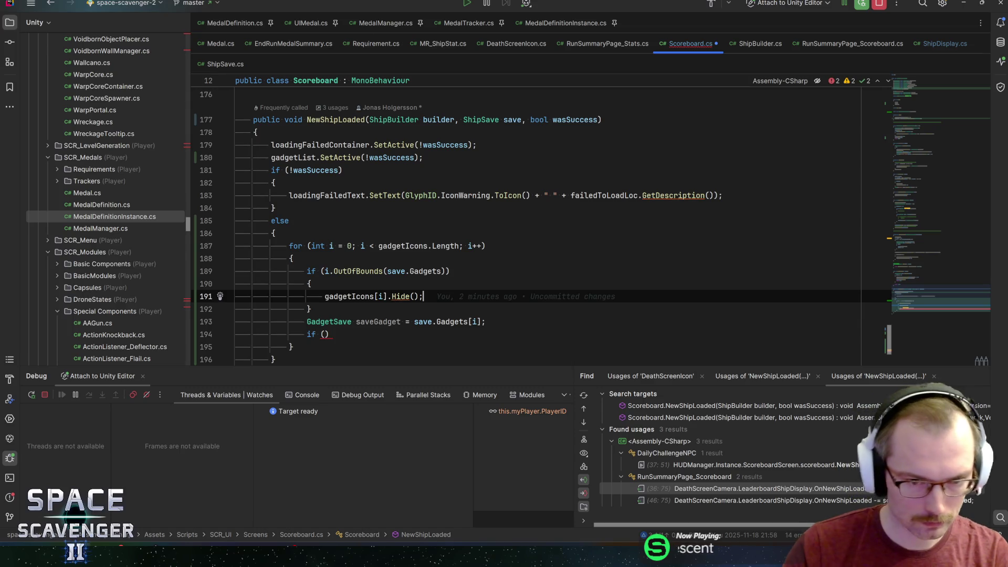
ctrl+click(397, 298)
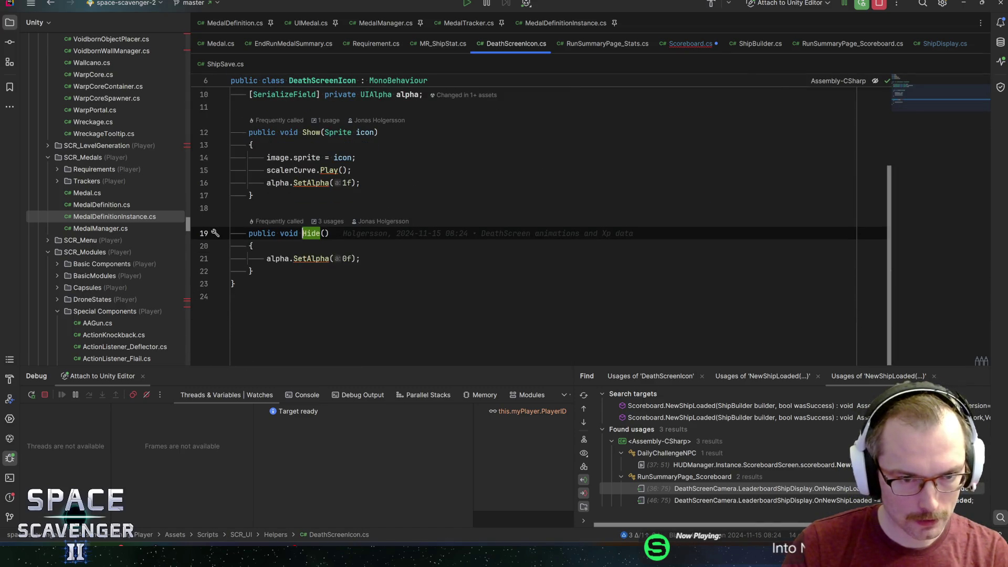
Step: Back in Scoreboard.cs, add continue; right after the gadgetIcons[i].Hide() call
key(ctrl+alt+Left)
key(End)
scroll(445, 294, down, 3)
key(Down)
key(End)
key(Return)
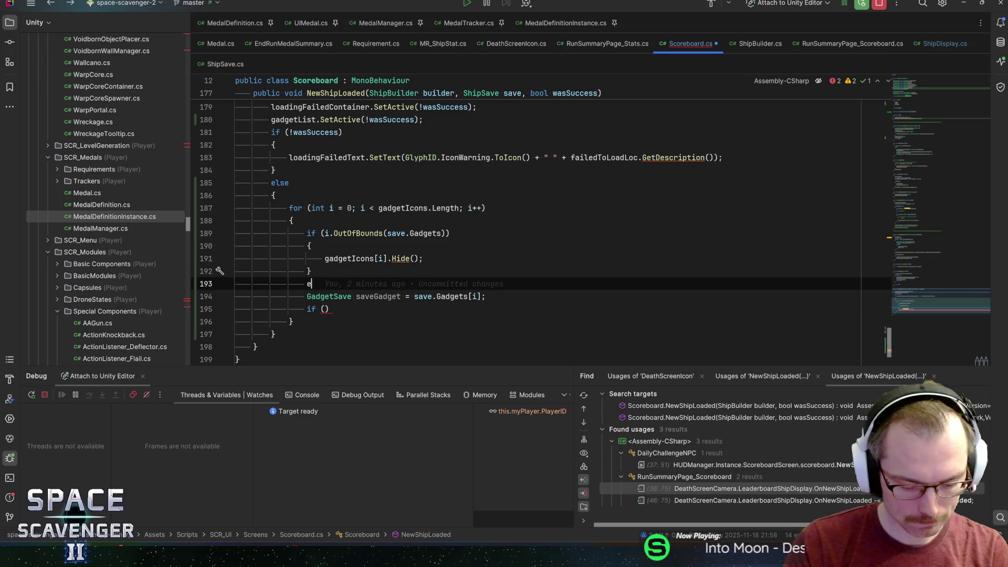
text(el)
key(BackSpace)
key(BackSpace)
key(Up)
key(Up)
key(End)
key(Return)
text(c)
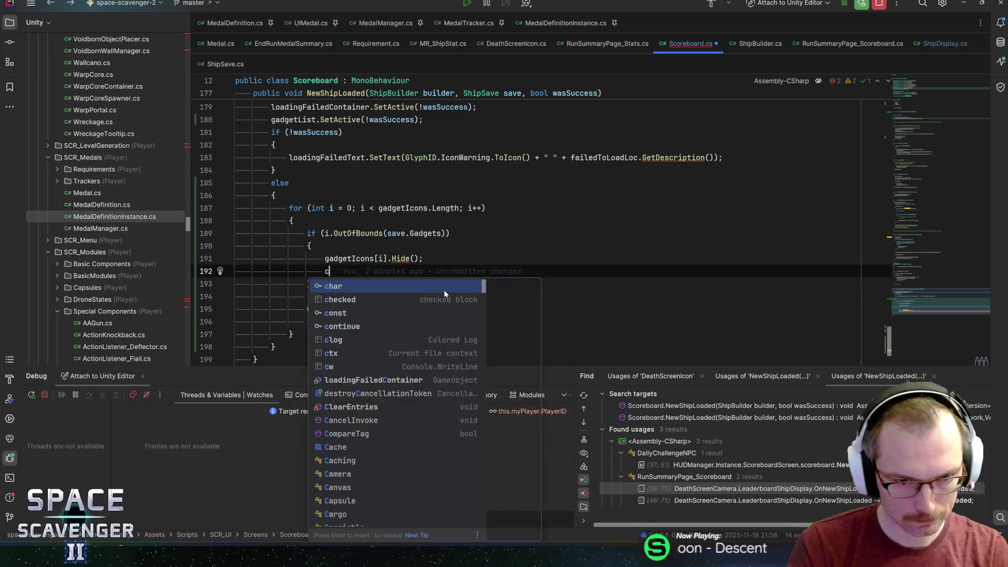
text(ontinue;)
key(Down)
Step: Add an empty line after the if block and review the OutOfBounds condition
key(End)
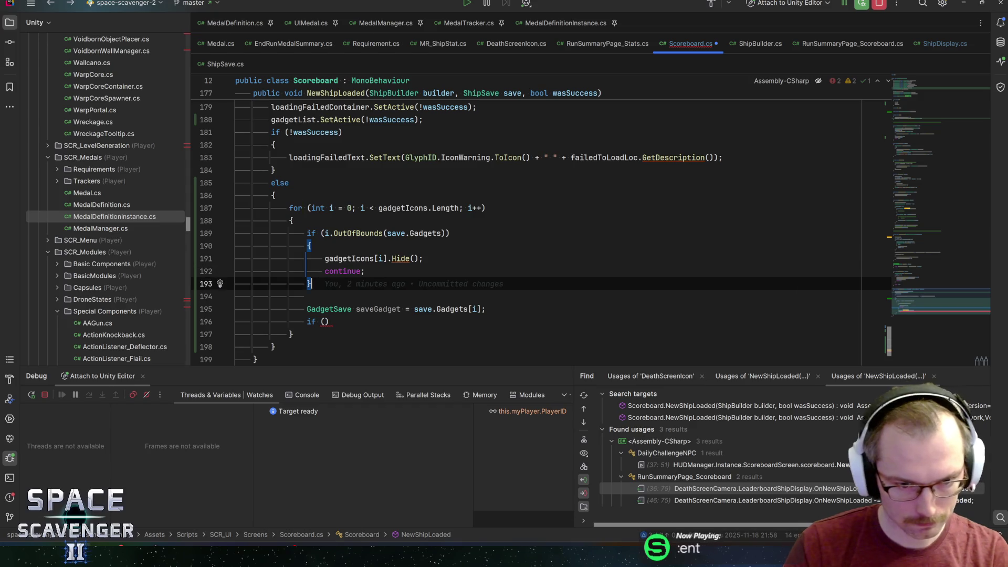
key(Return)
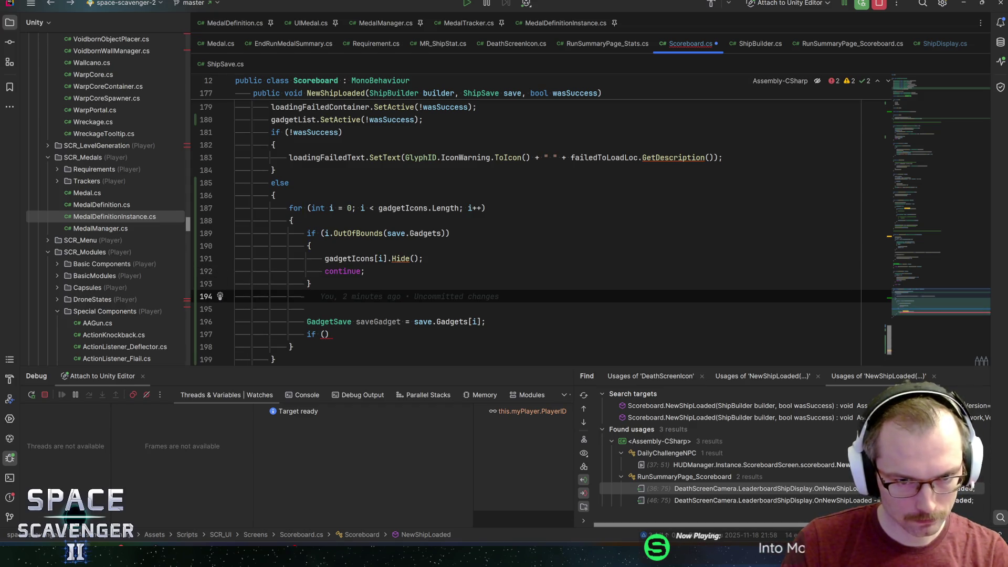
key(Up)
key(Up)
key(Up)
key(ctrl+Right)
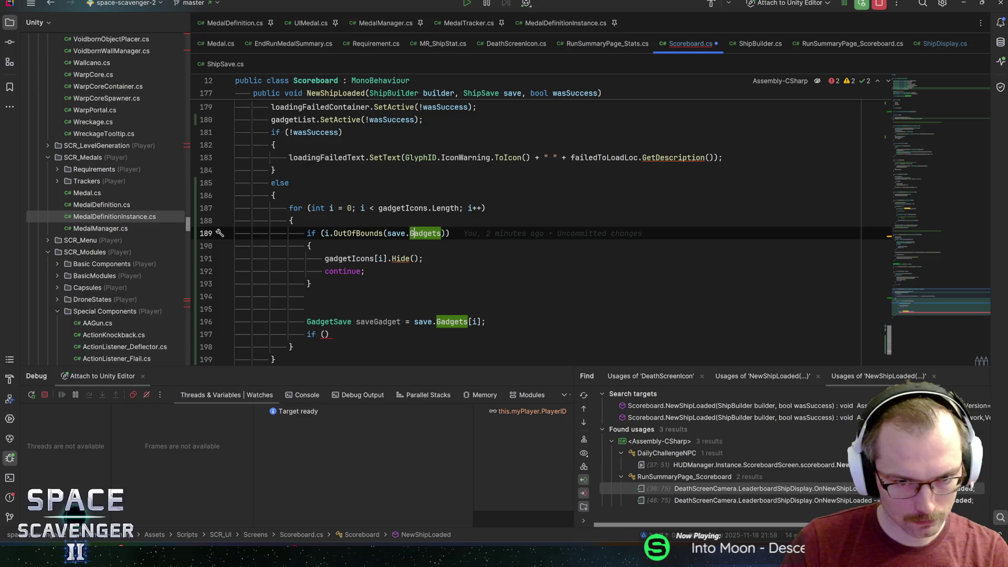
key(ctrl+Left)
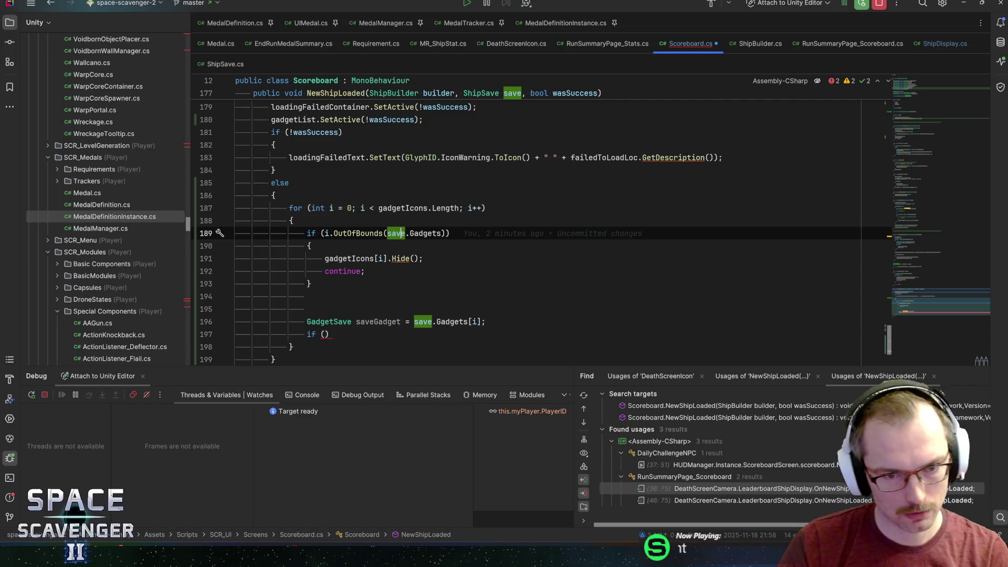
key(Down)
key(Down)
key(Down)
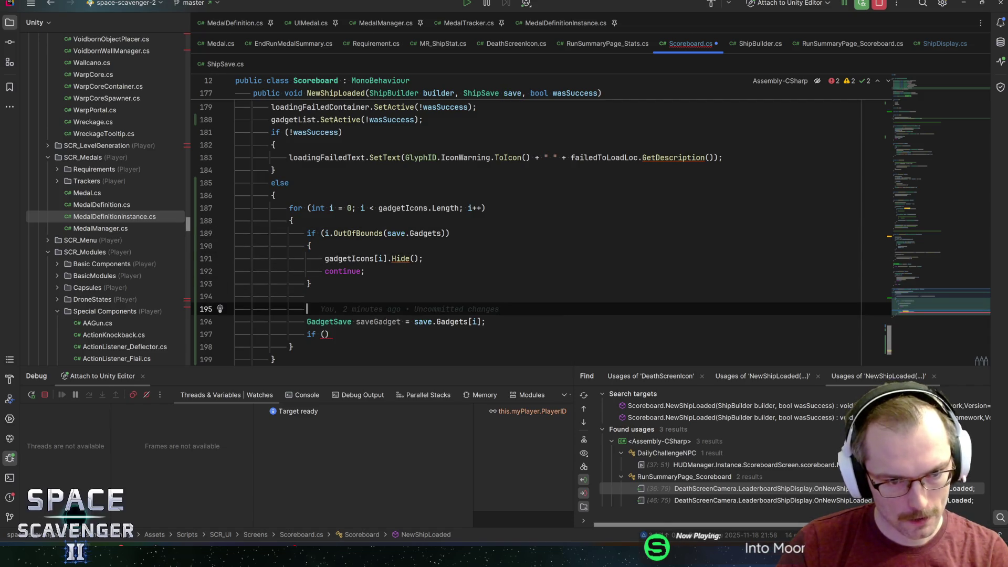
click(307, 296)
key(Down)
key(Up)
key(Down)
key(Up)
key(Down)
key(Up)
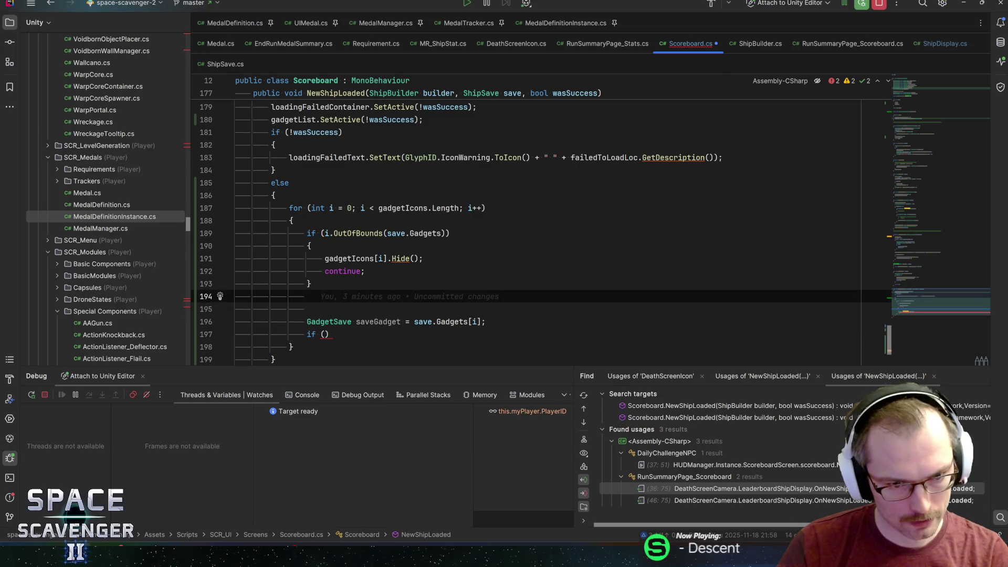
Step: Delete the unfinished empty if () and move the saveGadget line up beneath the if block
key(Down)
key(Down)
key(Down)
key(shift+End)
key(BackSpace)
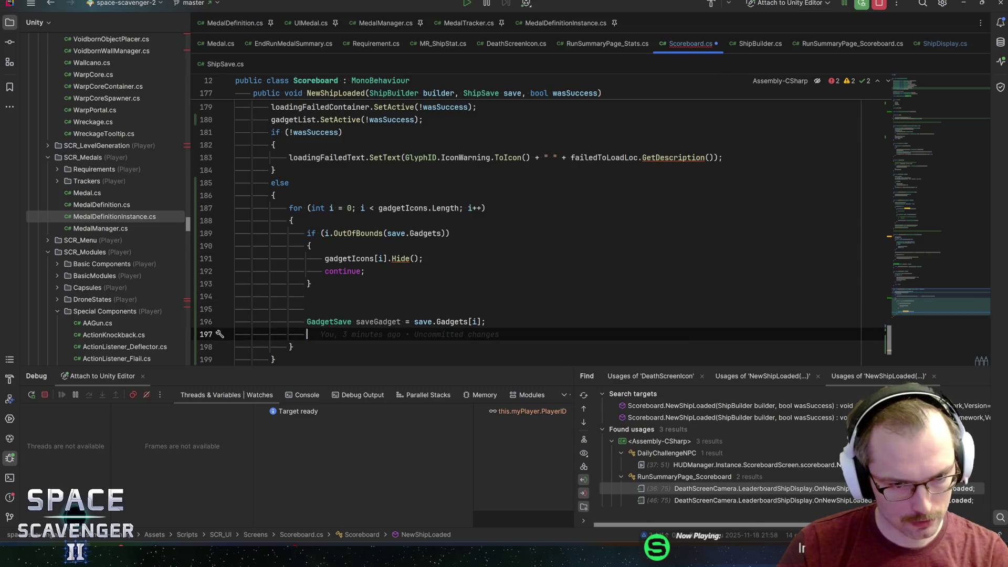
key(Up)
key(alt+shift+Up)
key(alt+shift+Up)
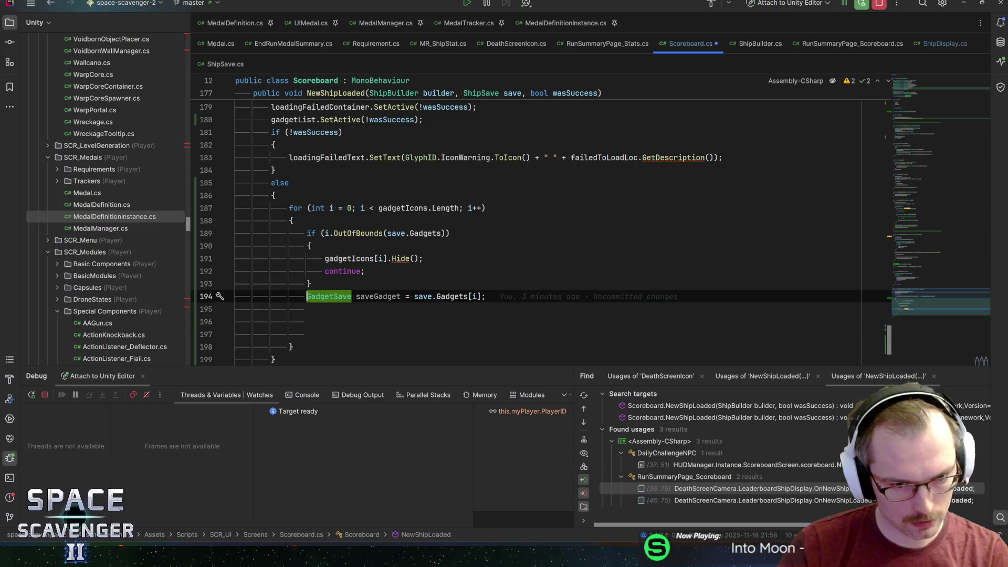
Step: Open the GadgetSave class declaration to inspect its Name, UpgradeIDs and Data fields
click(307, 308)
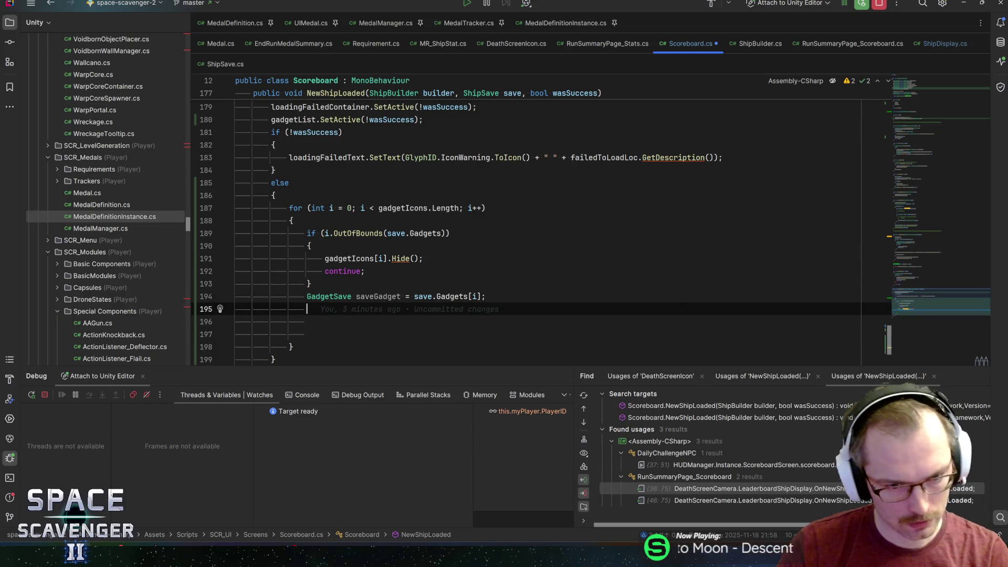
key(ctrl+b)
key(Down)
key(Down)
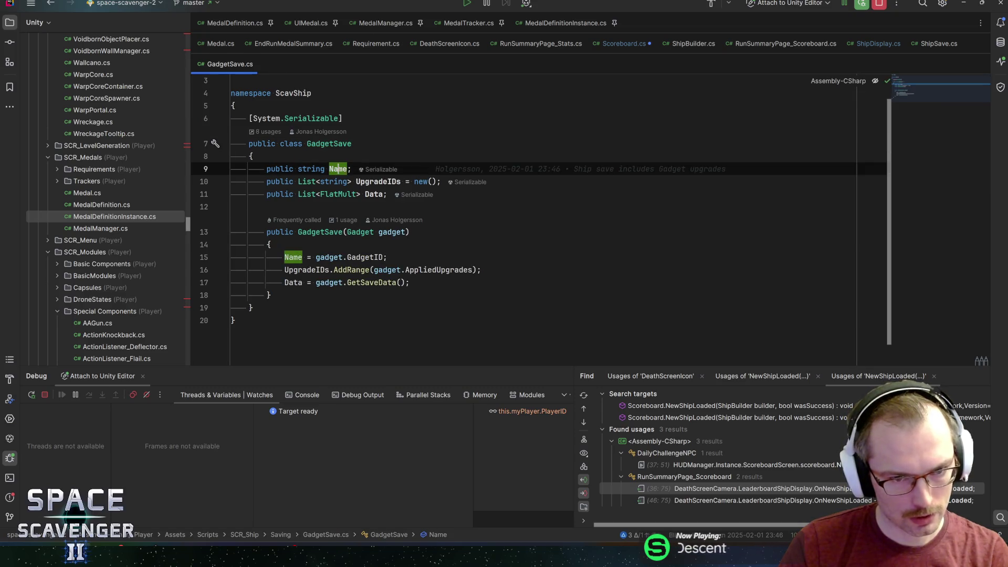
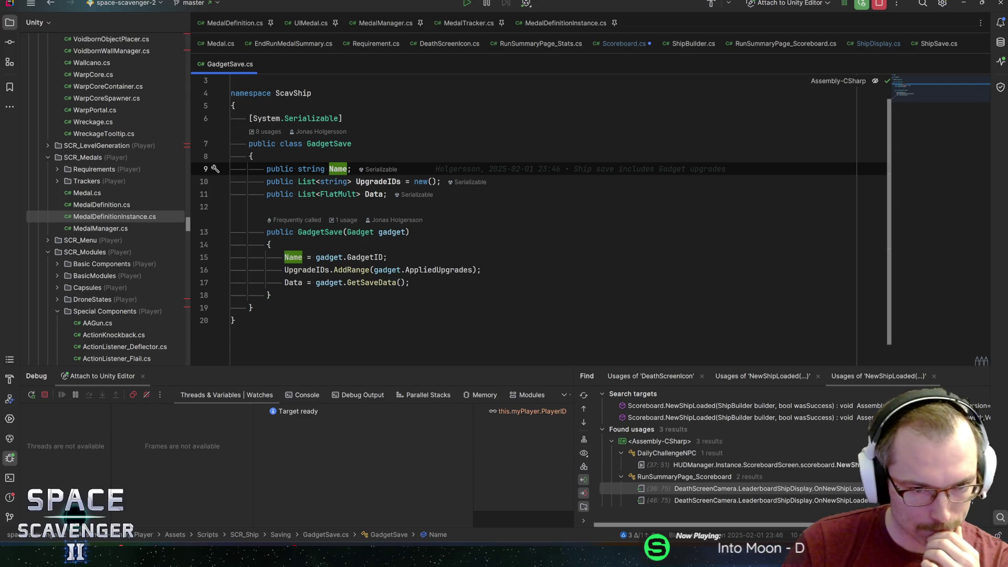
Step: Add a new line 196 in the gadget loop looking up AssetManager.Instance.AllGadgets[saveGadget.Name]
key(ctrl+alt+Left)
key(ctrl+alt+Left)
key(Down)
key(Down)
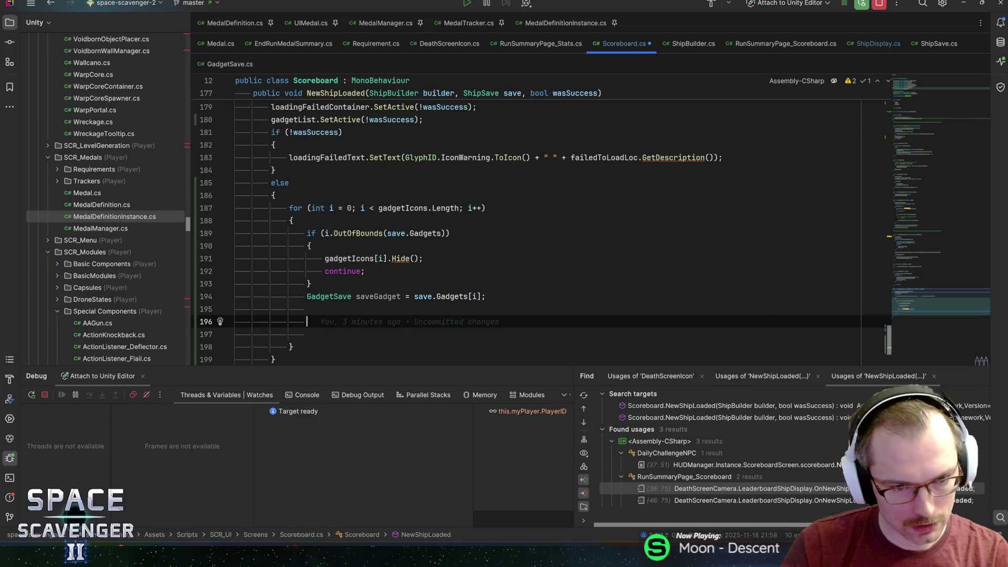
key(Up)
key(Return)
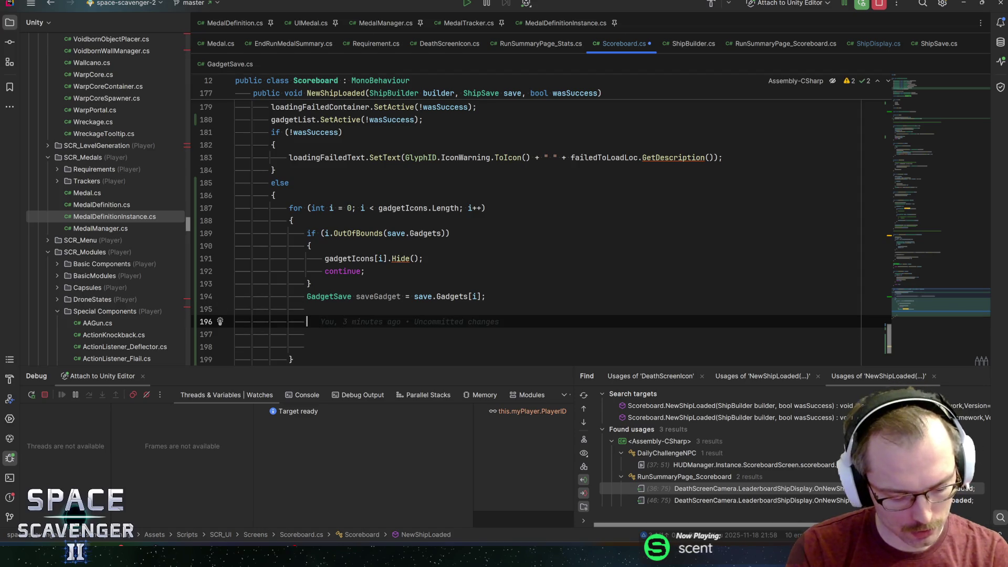
text(ssetManager.)
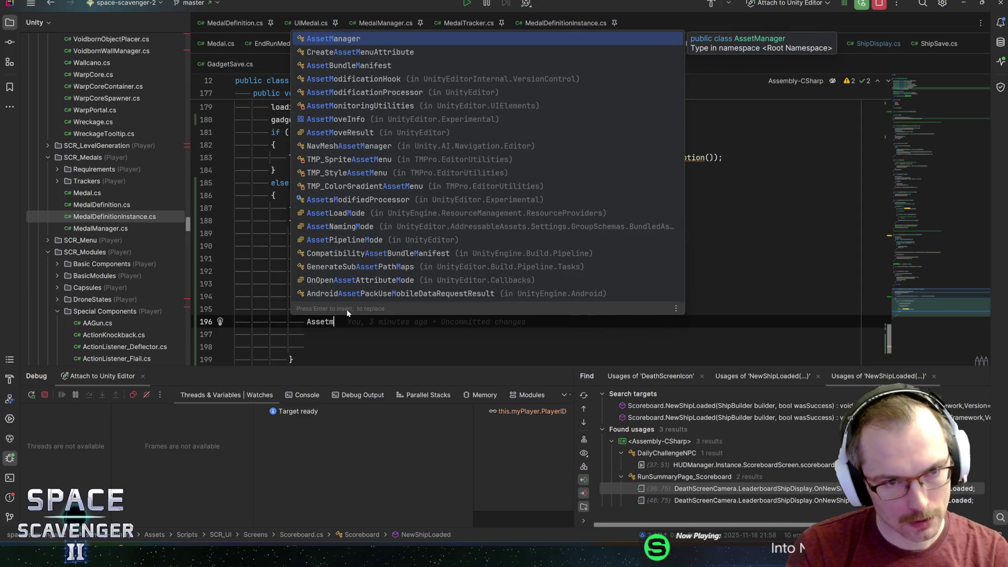
text(inst)
text(ad)
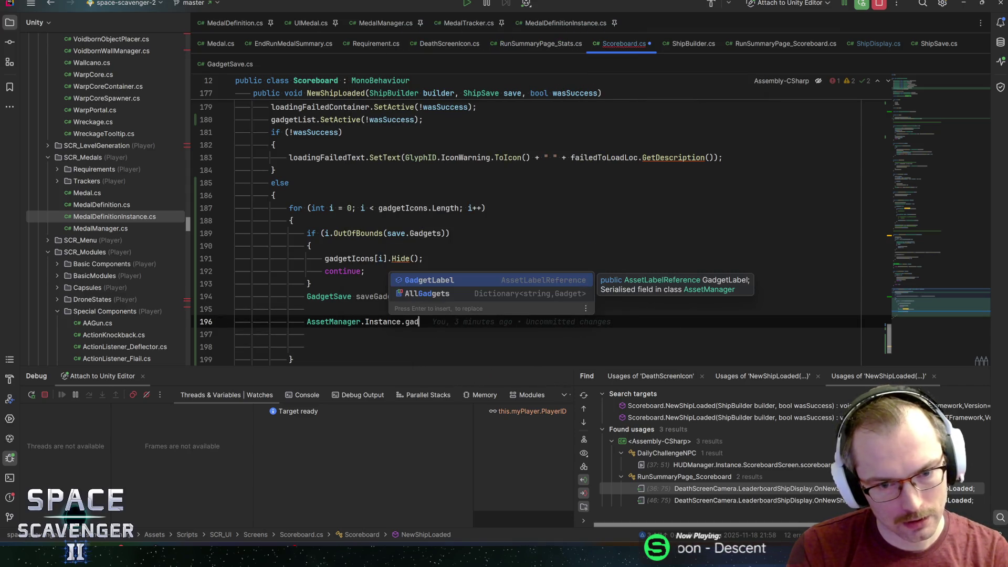
key(Down)
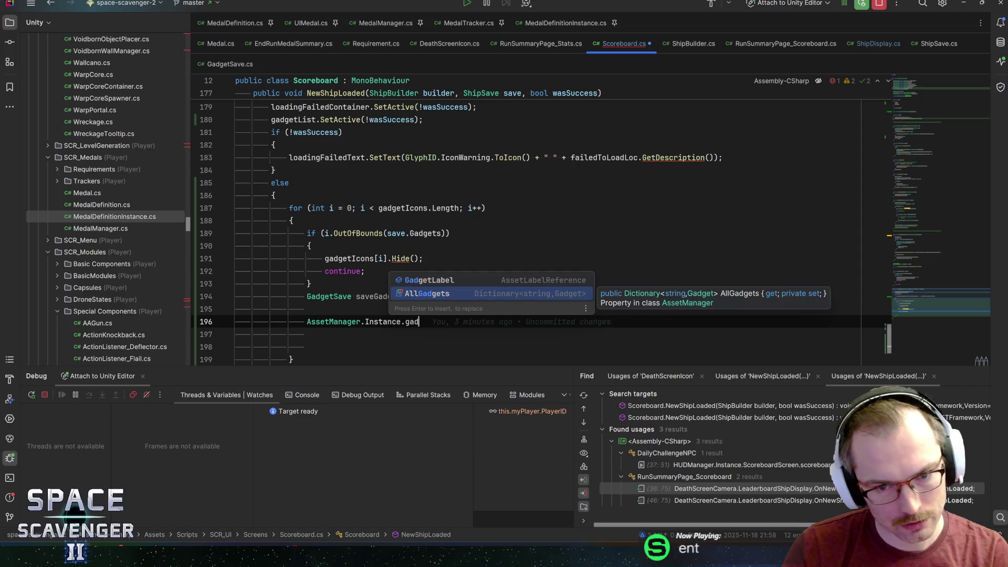
key(Return)
text([)
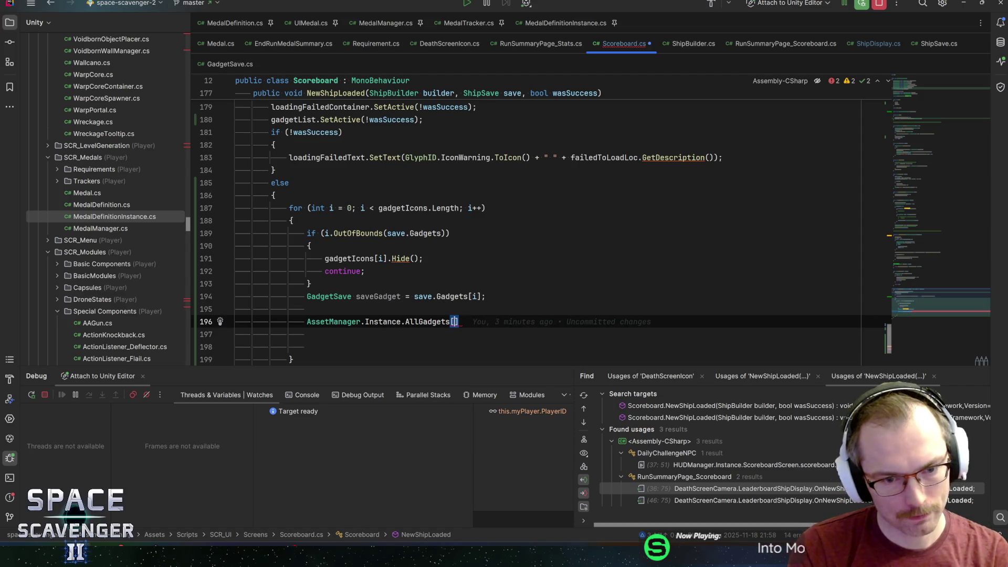
text(saveGadget,)
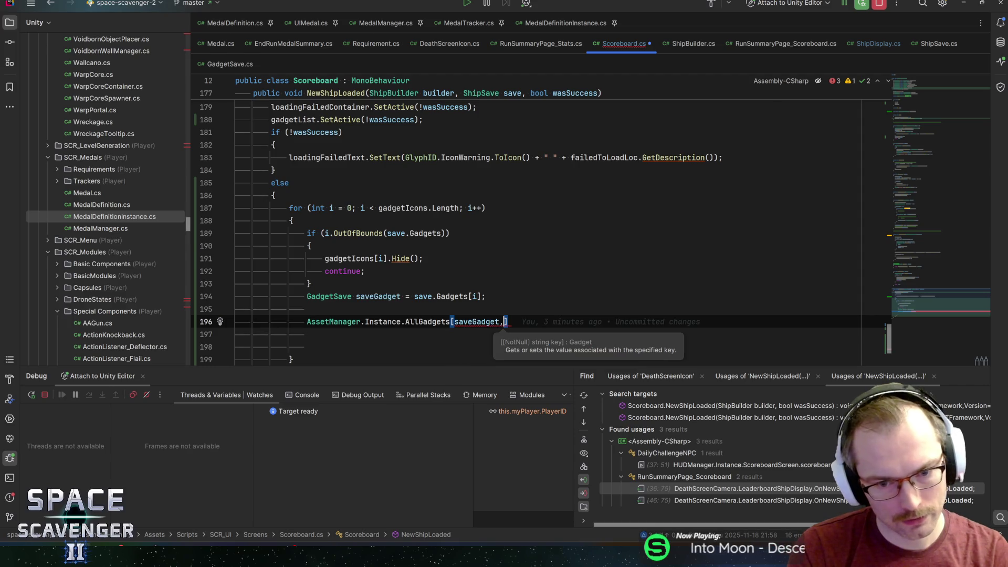
key(BackSpace)
text(.)
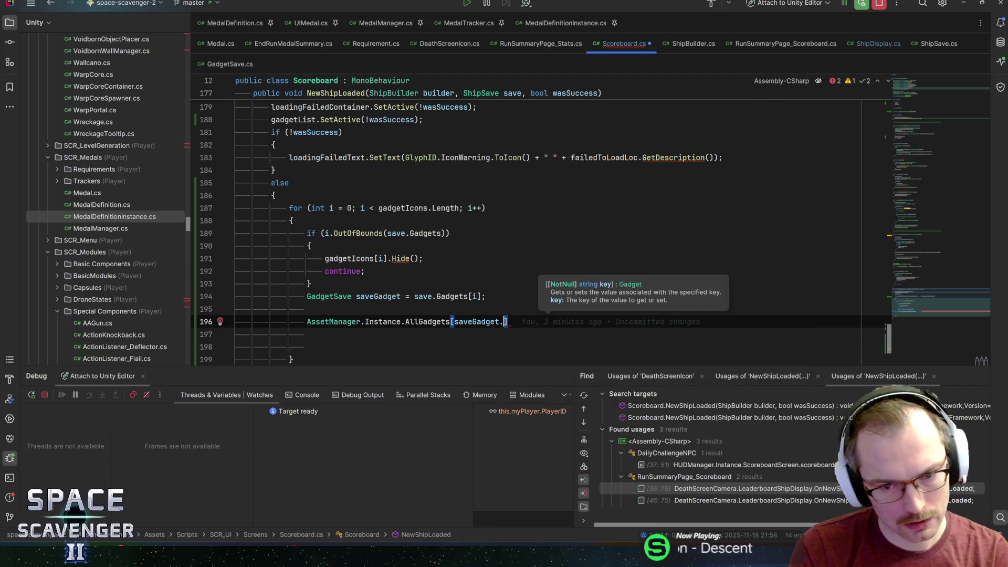
text(Na)
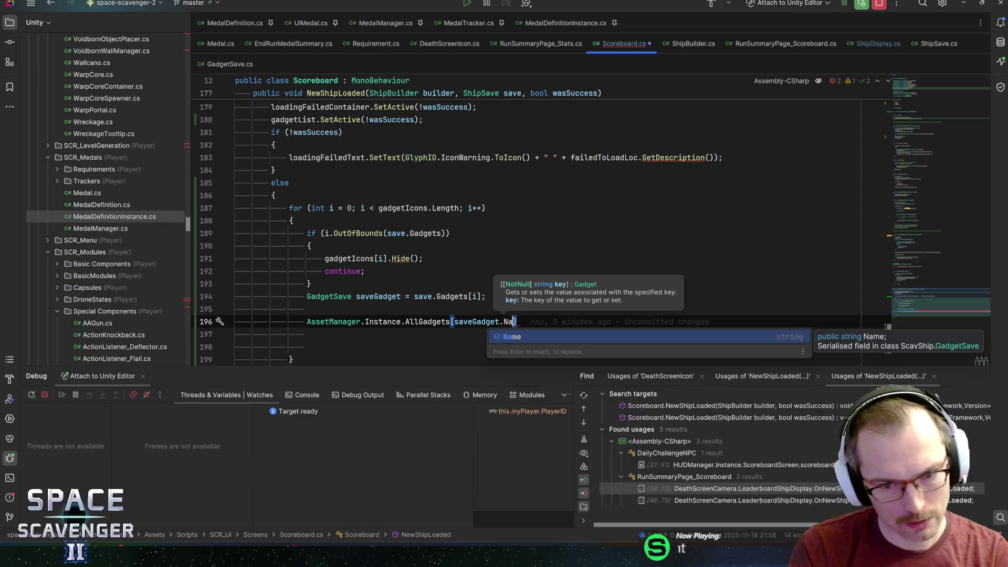
key(Return)
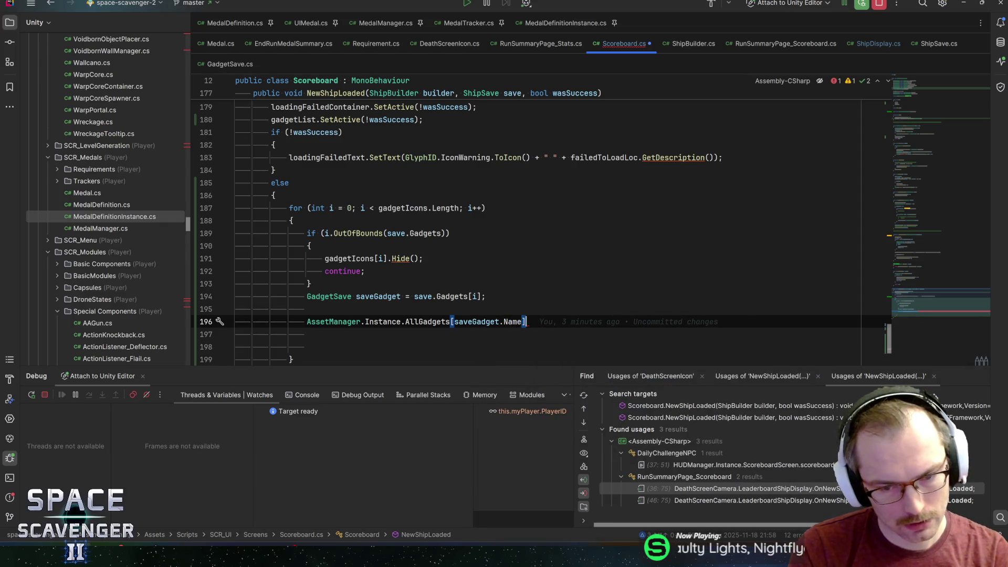
text(;)
Step: Turn the lookup into if (AllGadgets.TryGetValue(out Gadget realGadget)) with an empty body
key(ctrl+alt+v)
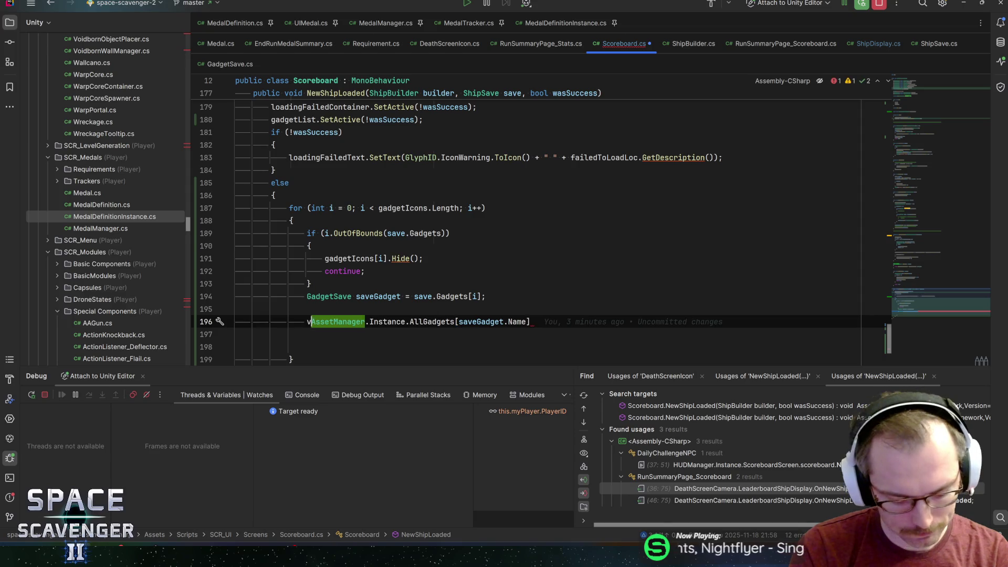
key(Return)
text(g =)
key(Return)
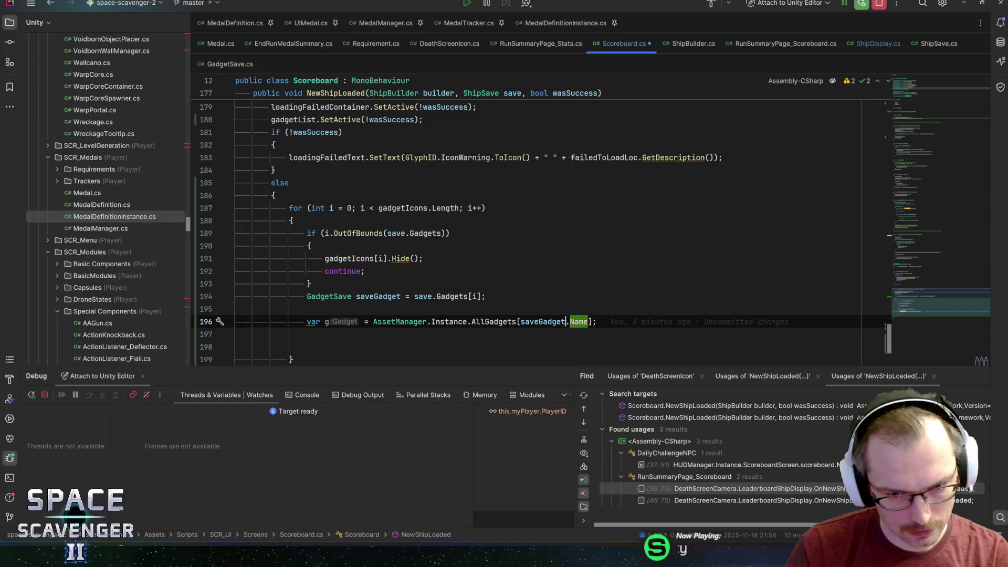
key(ctrl+w)
key(ctrl+w)
key(ctrl+w)
text(try)
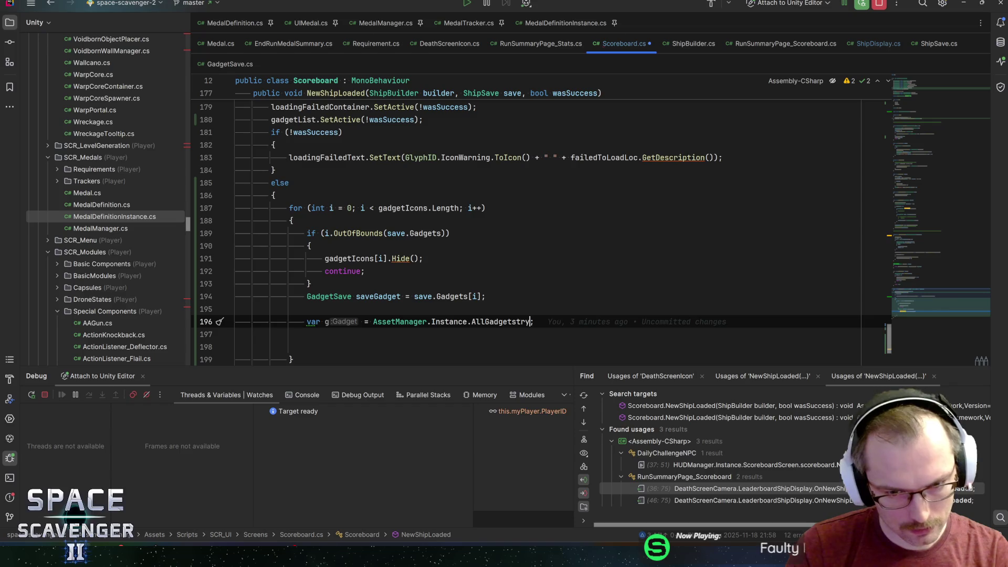
text(.try)
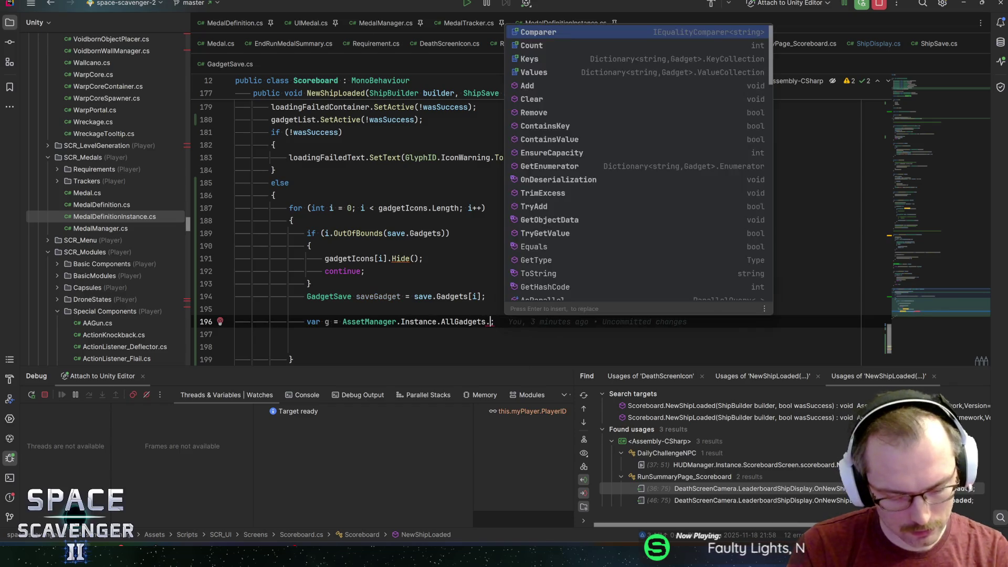
key(Return)
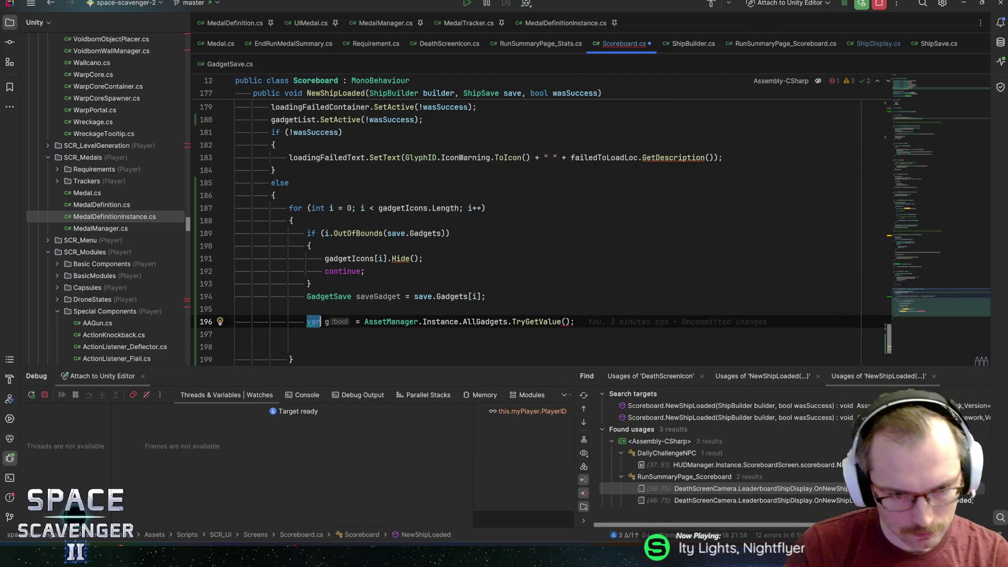
text(if ()
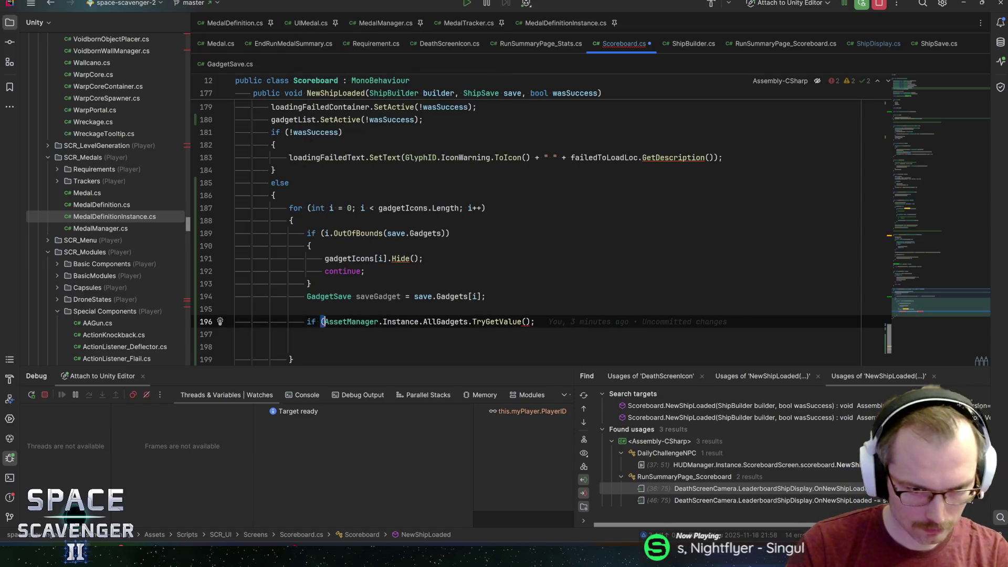
key(End)
text())
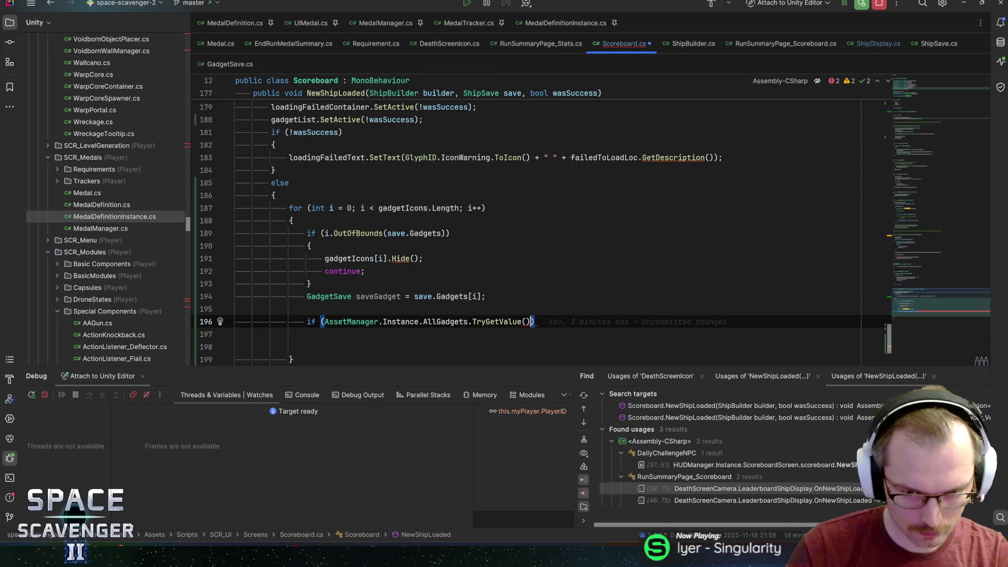
text(out )
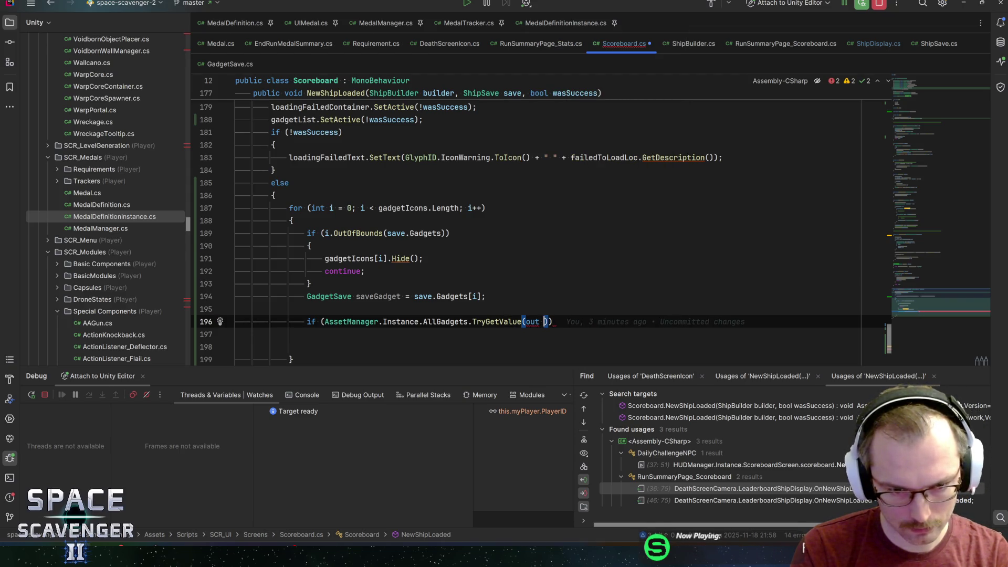
text(Gadget realGadget)
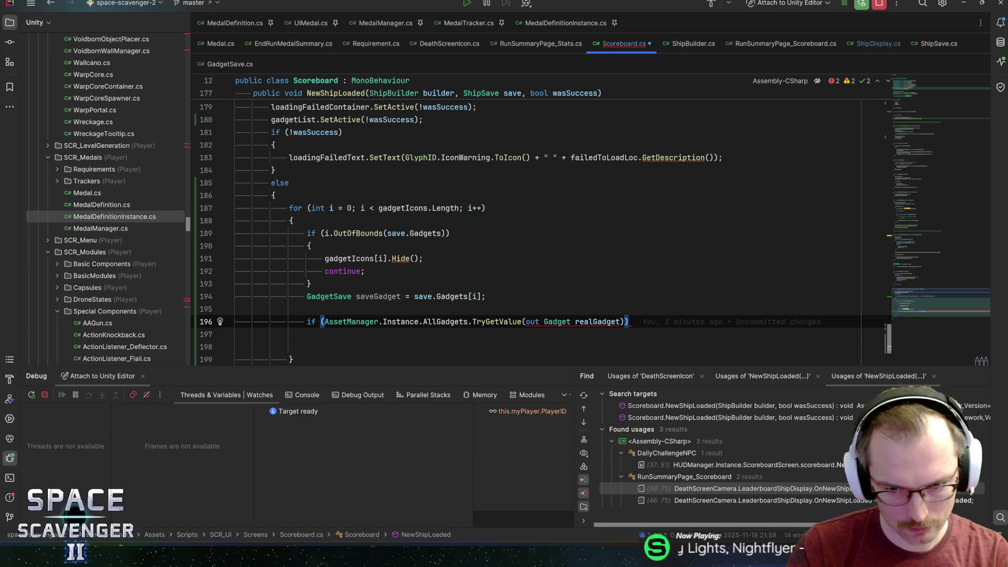
key(Return)
text({)
Step: Pass saveGadget.Name as the key to TryGetValue
click(323, 309)
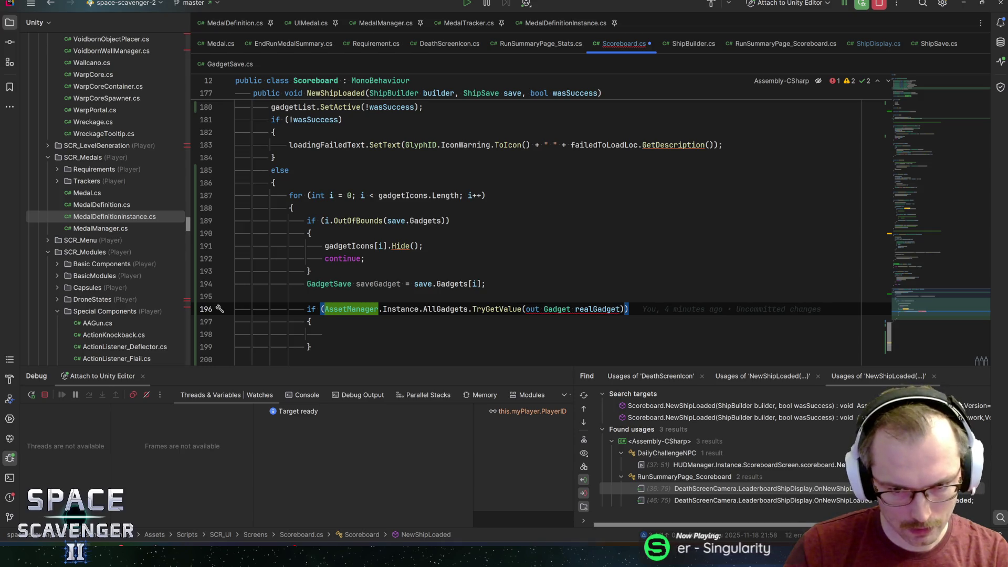
click(525, 309)
text(saveGadget. )
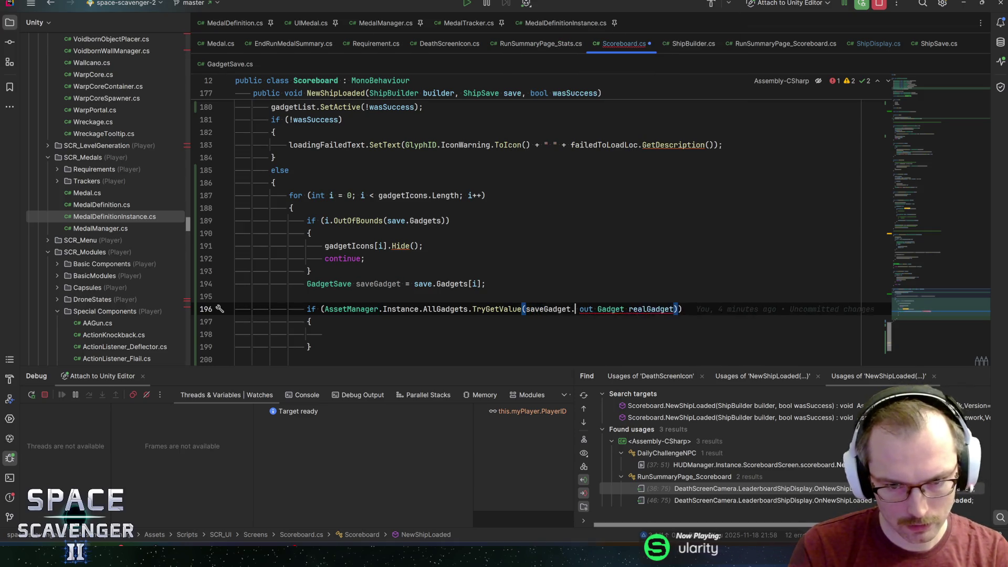
text(Name)
key(BackSpace)
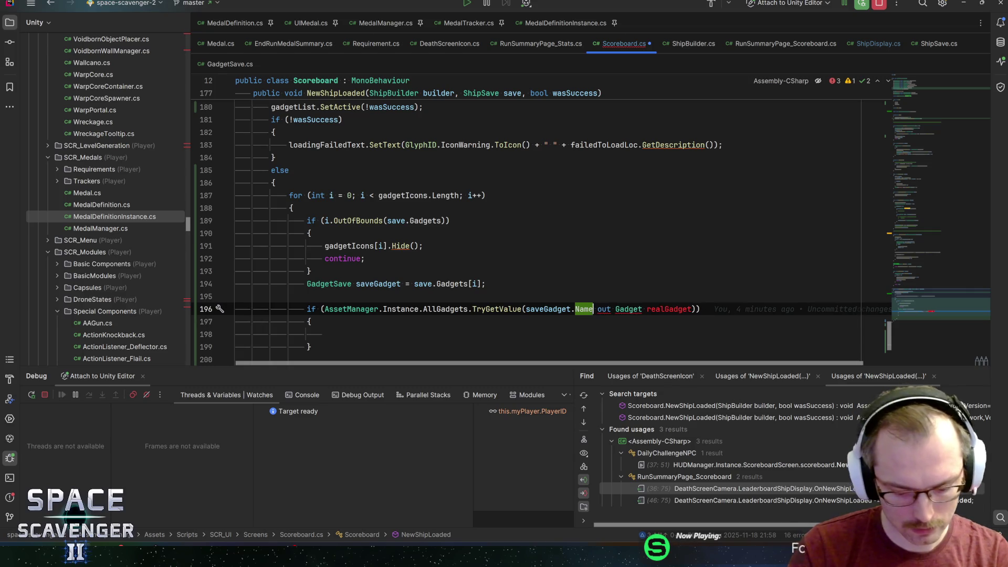
text(,)
Step: Inside the if, call gadgetIcons[i].Show(realGadget.BaseData.Icon)
click(325, 333)
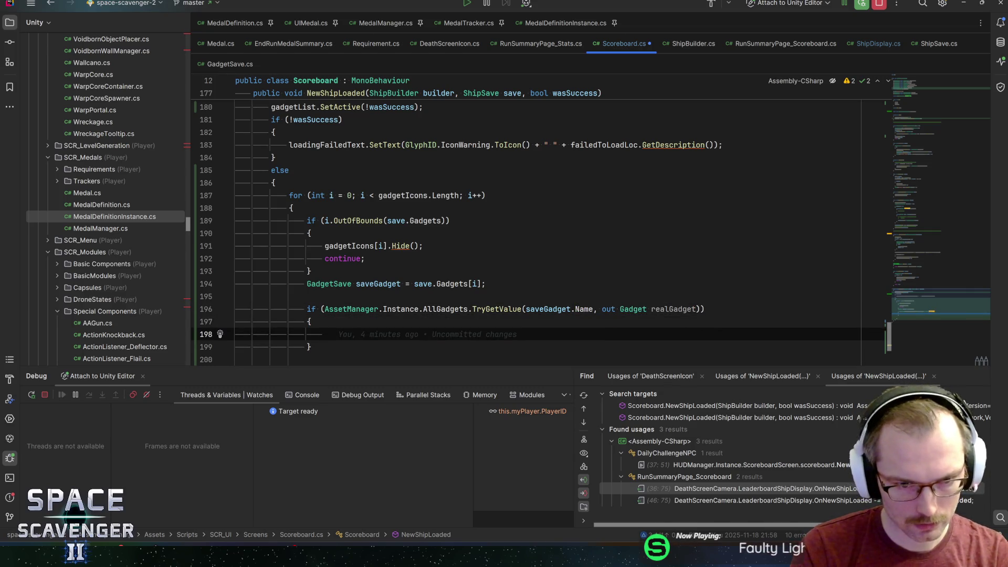
text(gadgetI)
key(Return)
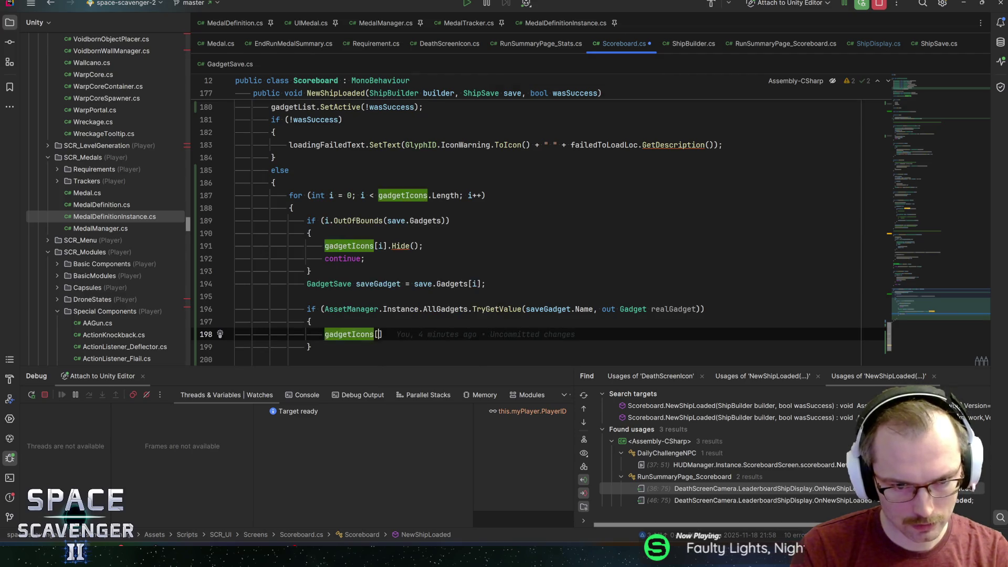
text([i].s)
text(ho)
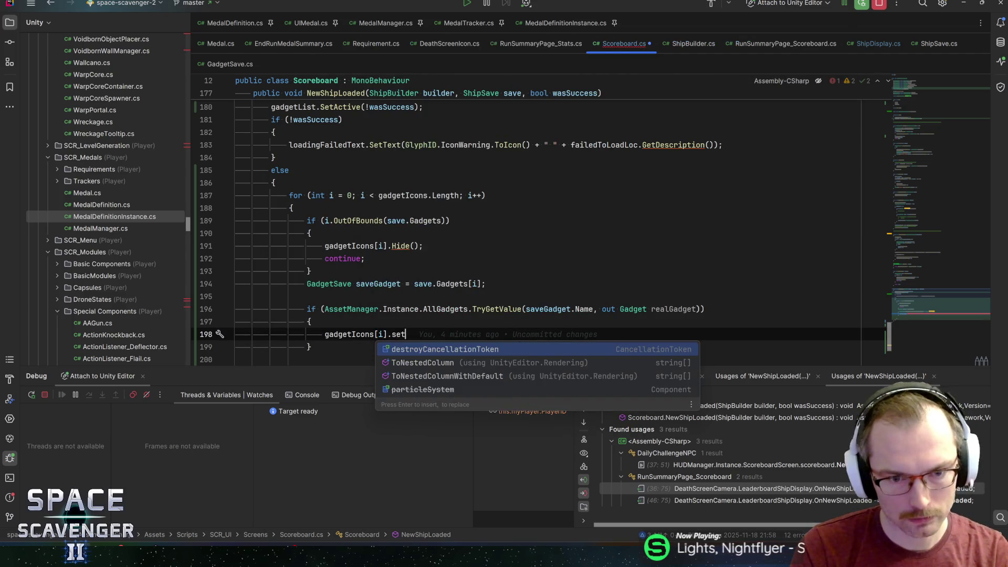
key(Return)
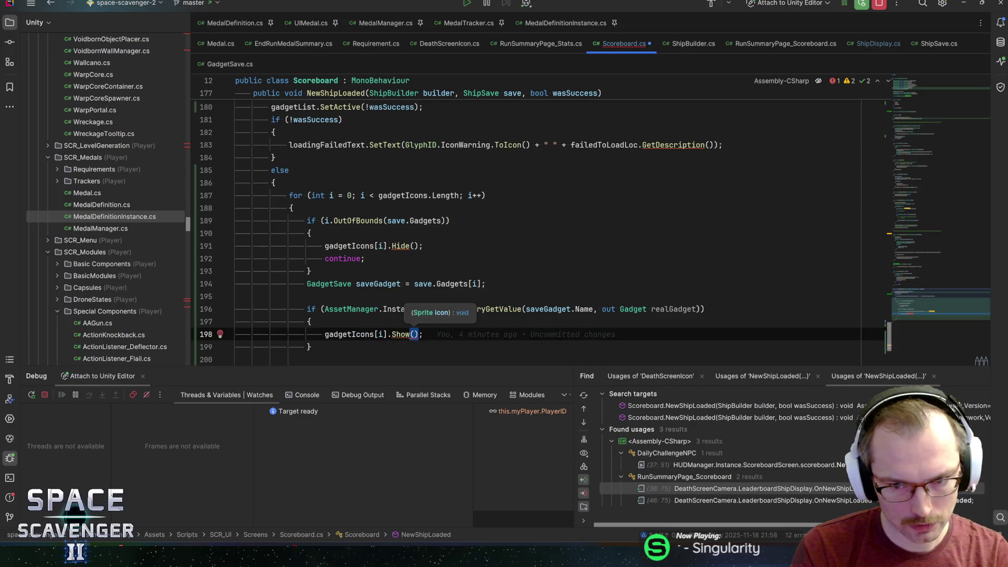
text(realg)
key(Return)
text(.)
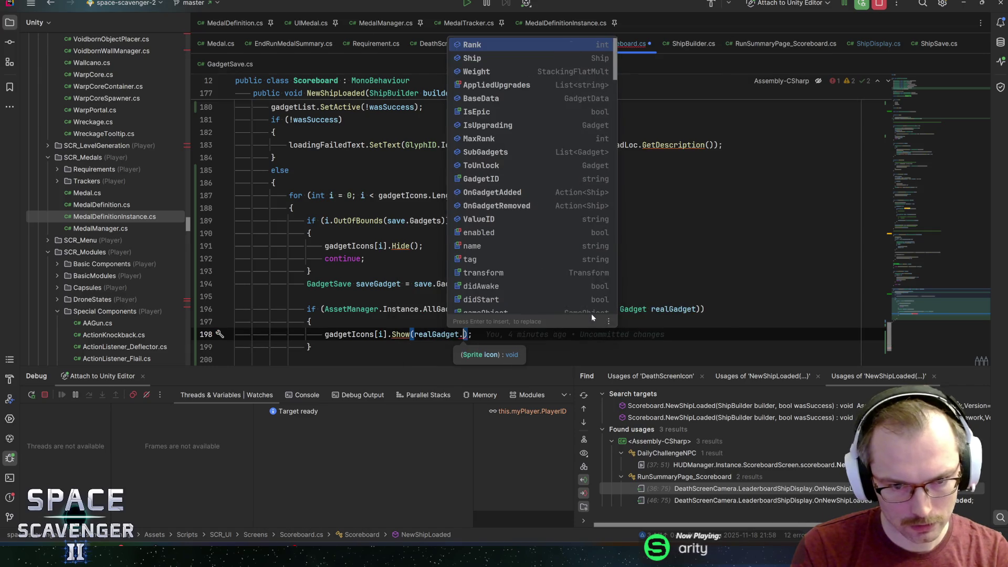
text(bas)
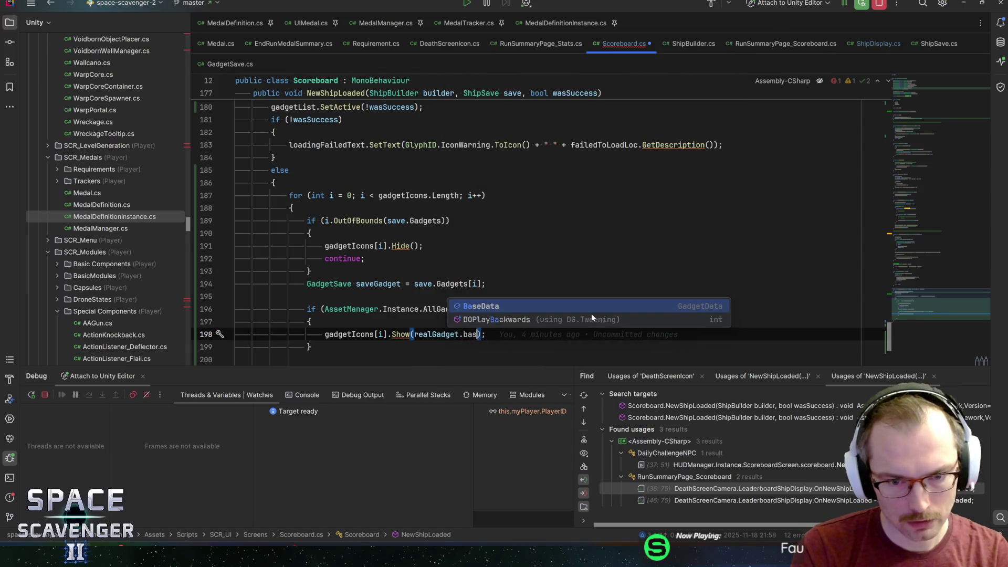
key(Return)
text(.)
key(Escape)
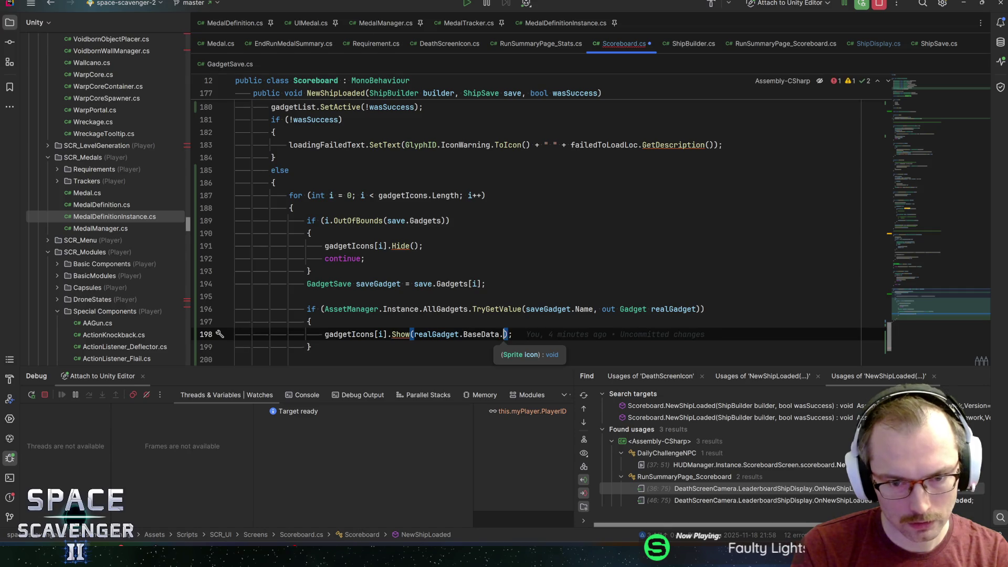
text(icon)
key(Return)
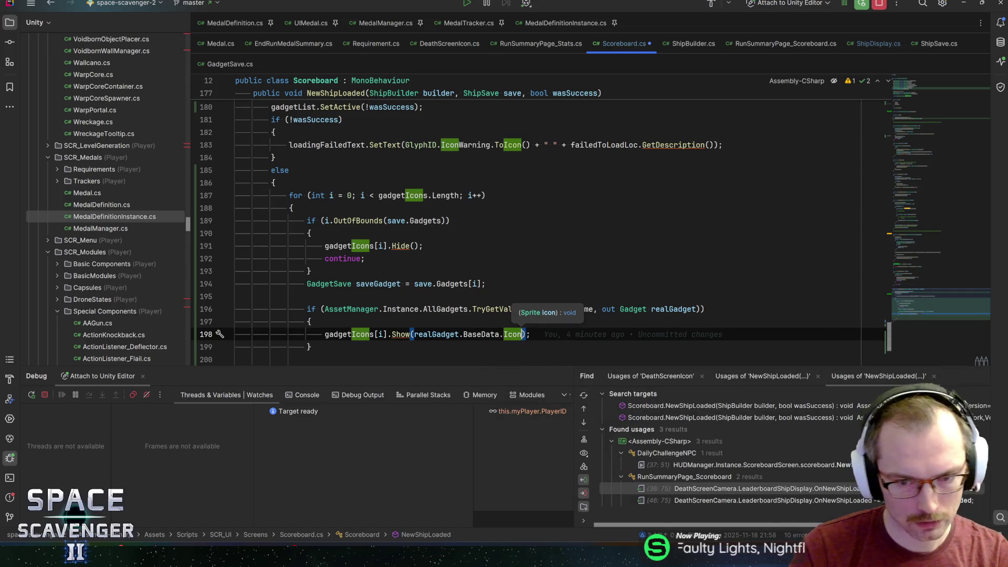
key(End)
Step: Add an else branch logging "No Gadget With name: {saveGadget.Name}" and calling gadgetIcons[i].Hide()
scroll(541, 233, down, 1)
key(Down)
key(Down)
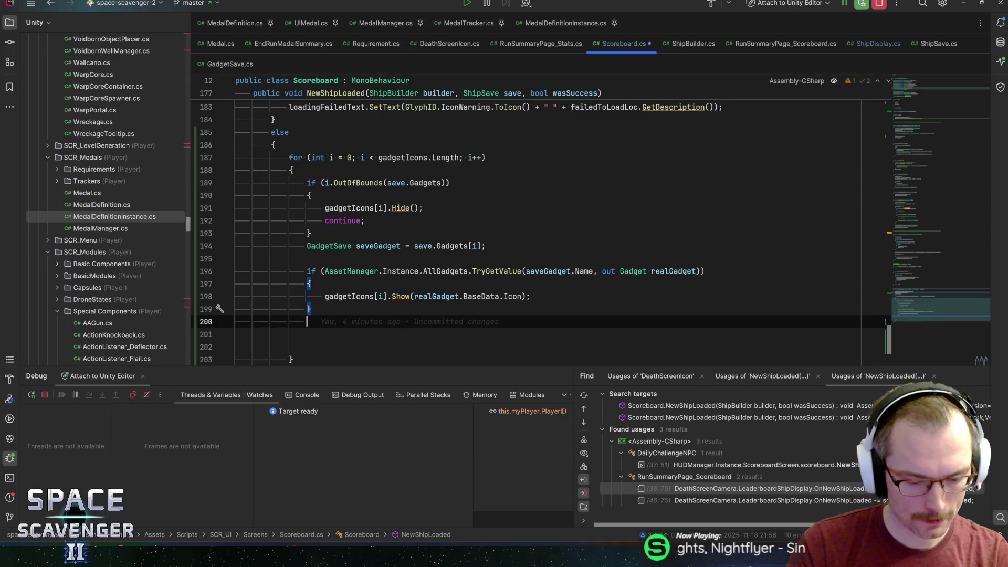
text(else)
key(Return)
text({)
key(Return)
text(warn)
key(Return)
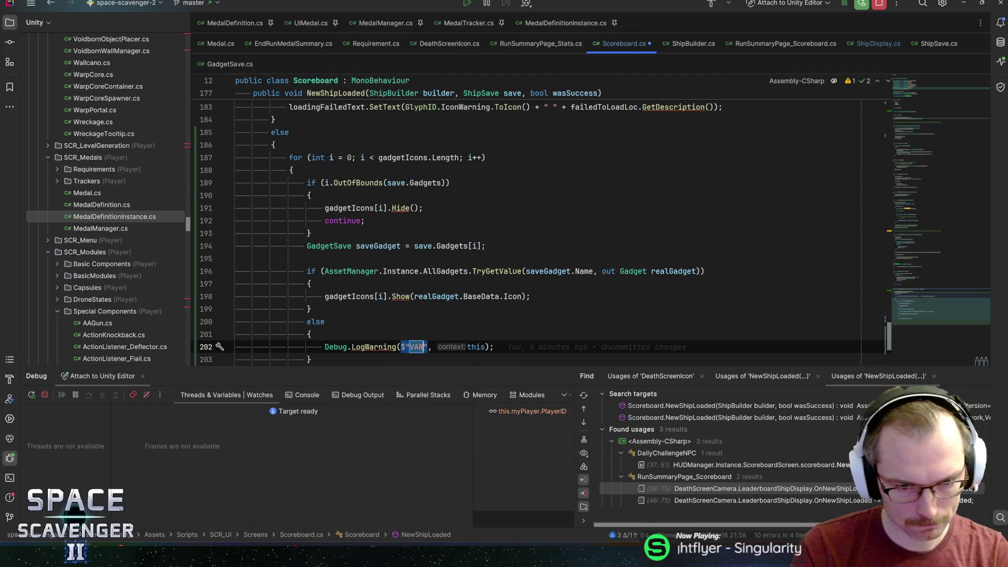
text(No Gadget W)
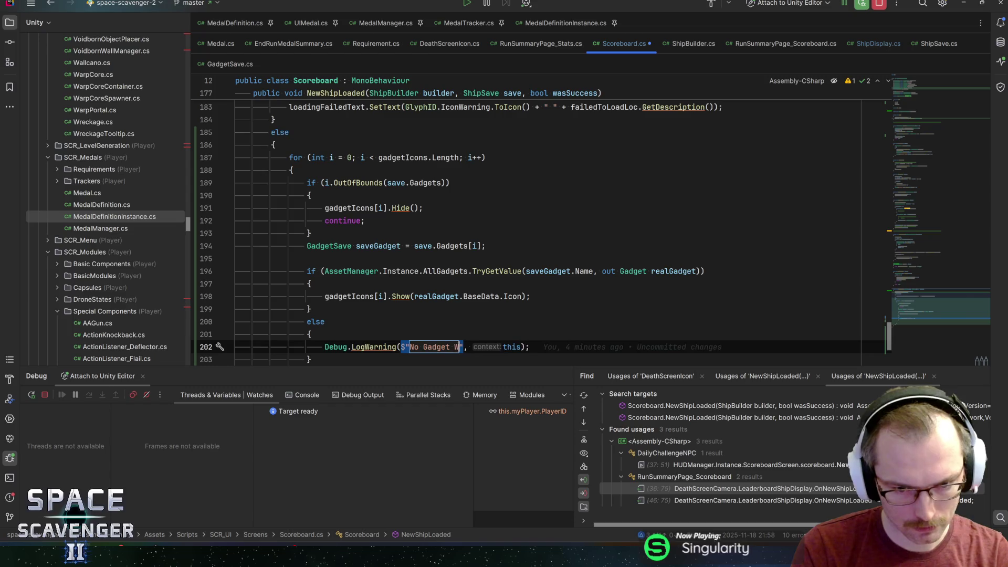
text(ith name: )
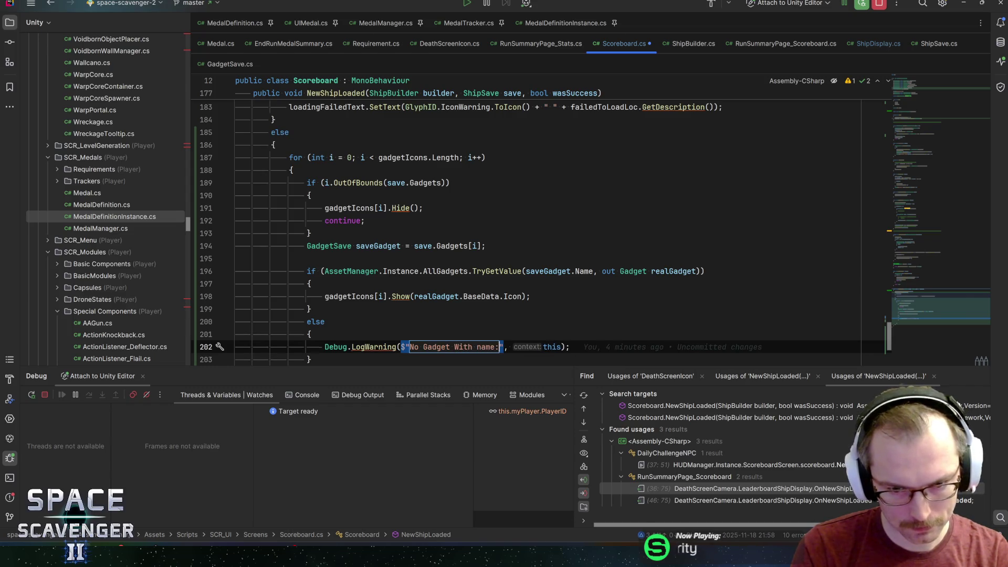
text({saveGadget.)
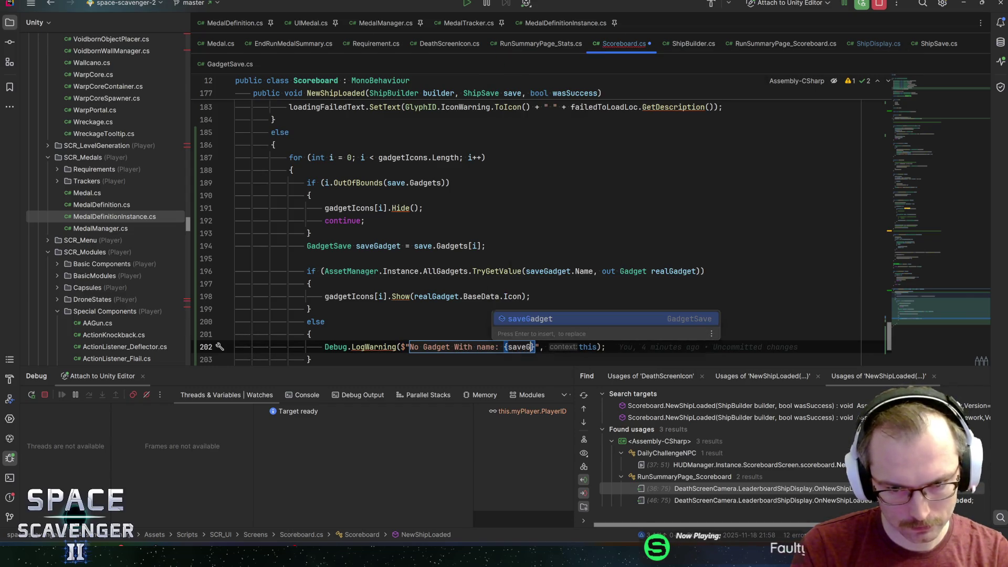
text(Name)
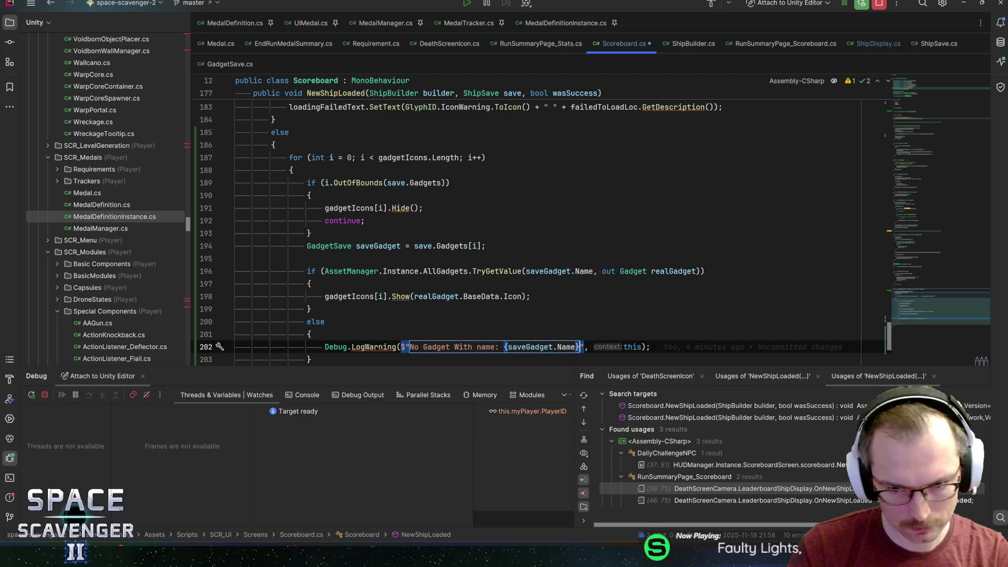
key(Return)
key(ctrl+z)
key(ctrl+z)
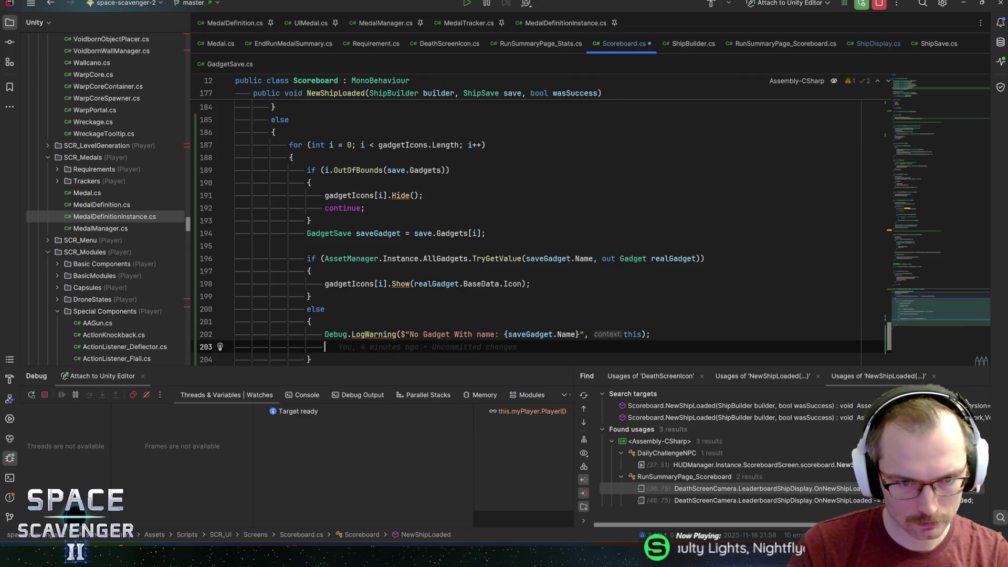
text(gadgetIcons)
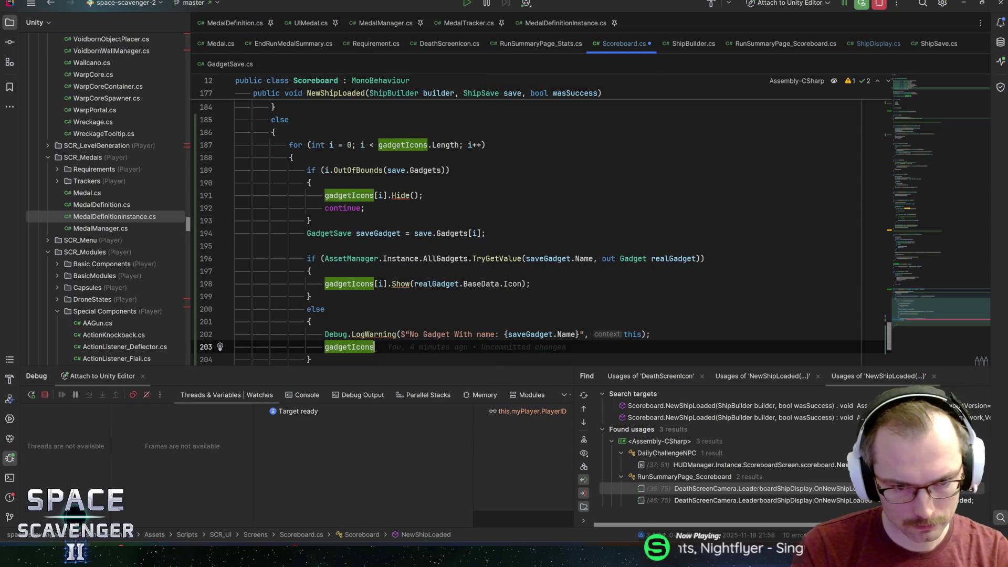
text([i].hid)
key(Return)
text(;)
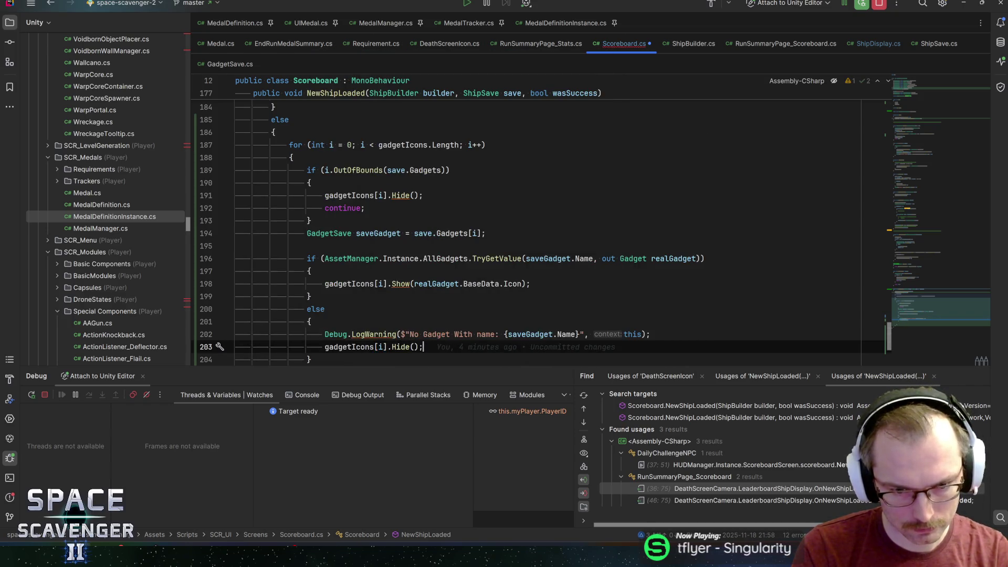
Step: Save Scoreboard.cs and switch to Unity to recompile
click(311, 359)
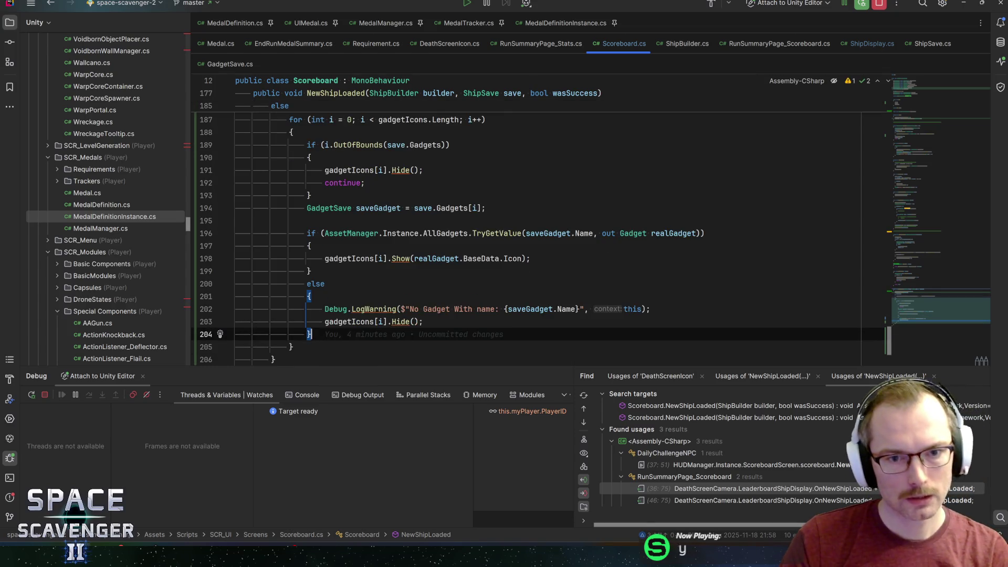
click(485, 208)
key(alt+shift+Down)
key(alt+Tab)
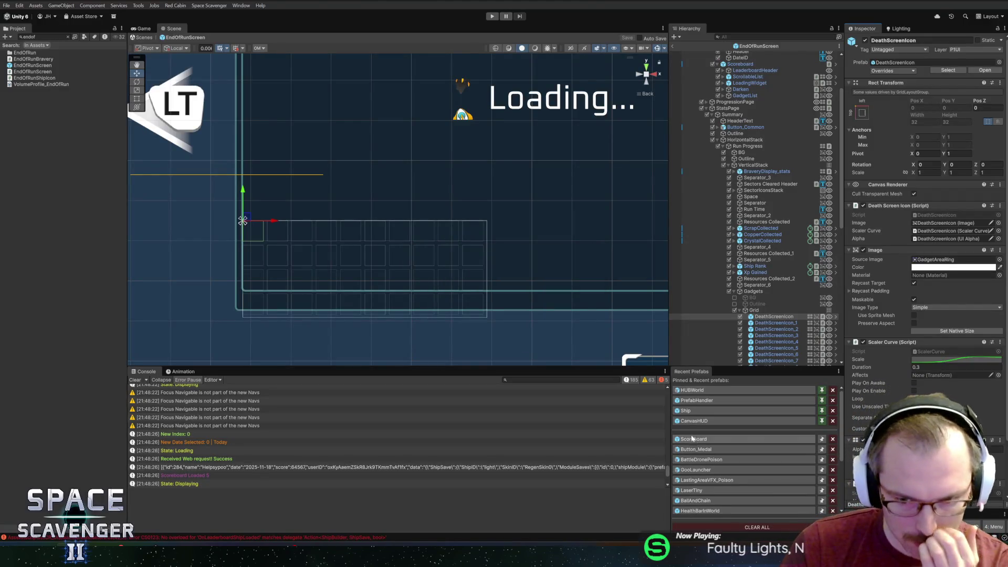
Step: From the console compile error, open DailyChallengeNPC.cs and add a ShipSave save parameter to OnNewShipLoaded
click(141, 379)
double_click(201, 392)
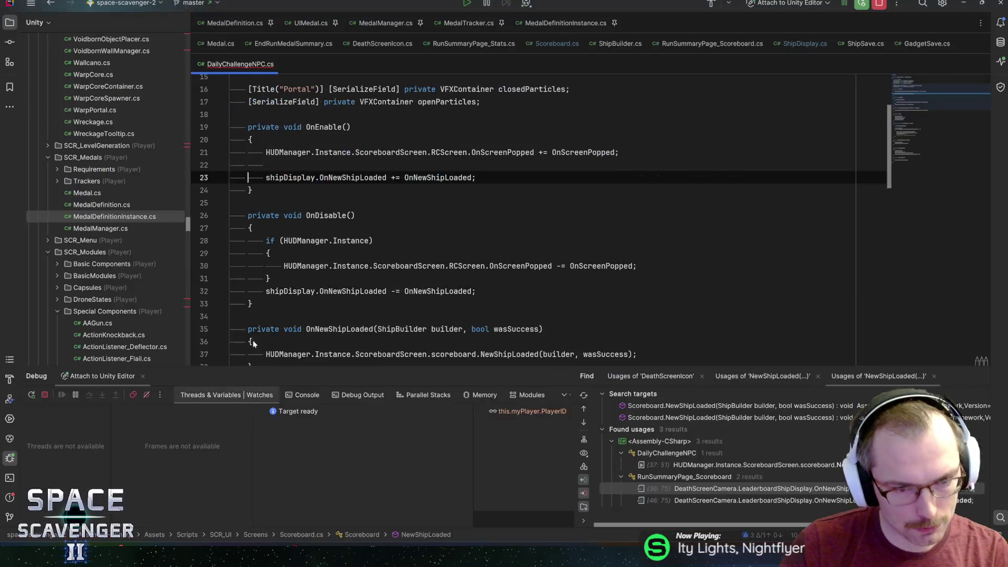
ctrl+click(438, 178)
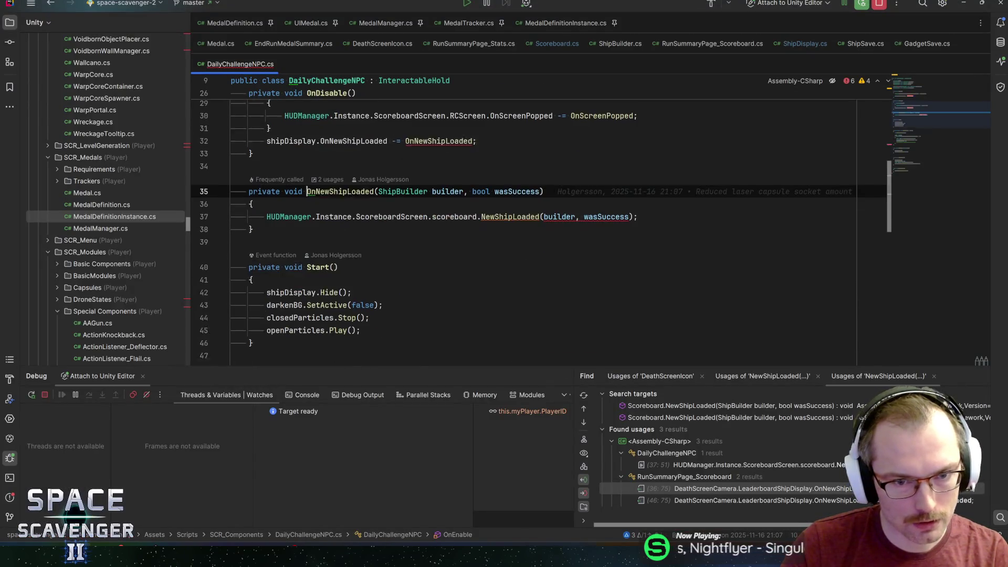
click(461, 186)
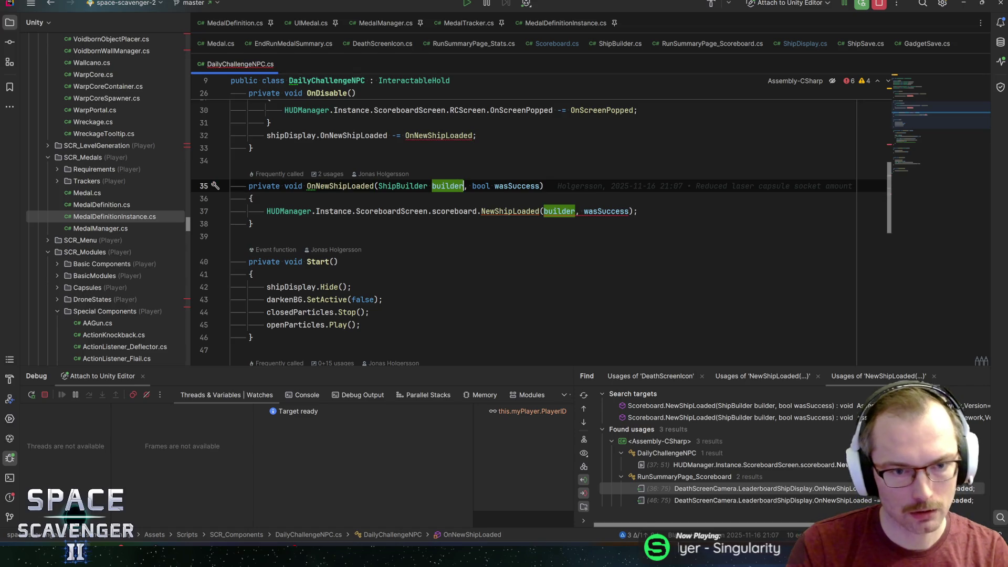
text(, ShipSav)
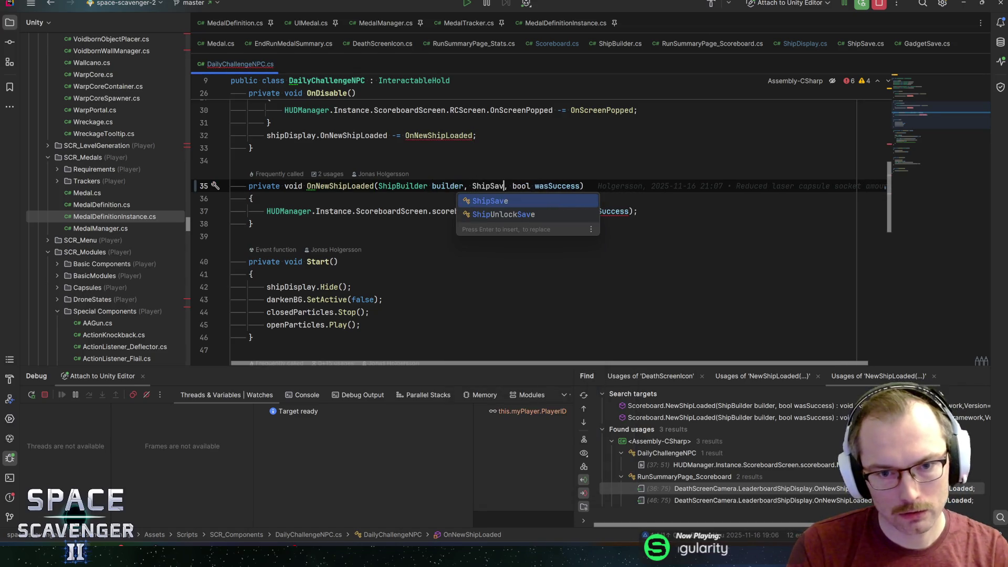
key(Return)
text(save,)
Step: Pass save into the call as scoreboard.NewShipLoaded(builder, save, wasSuccess)
click(611, 186)
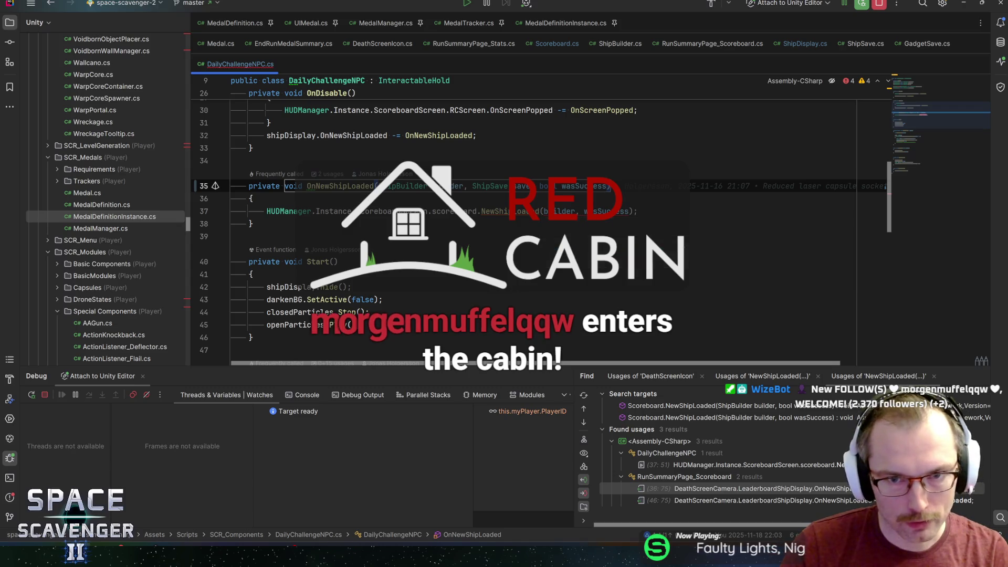
click(564, 211)
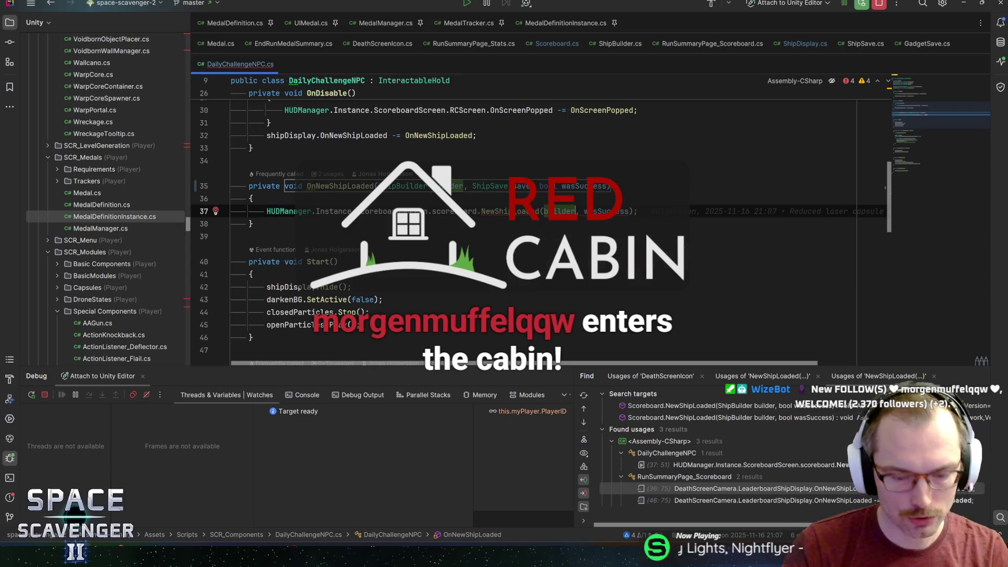
text(save,)
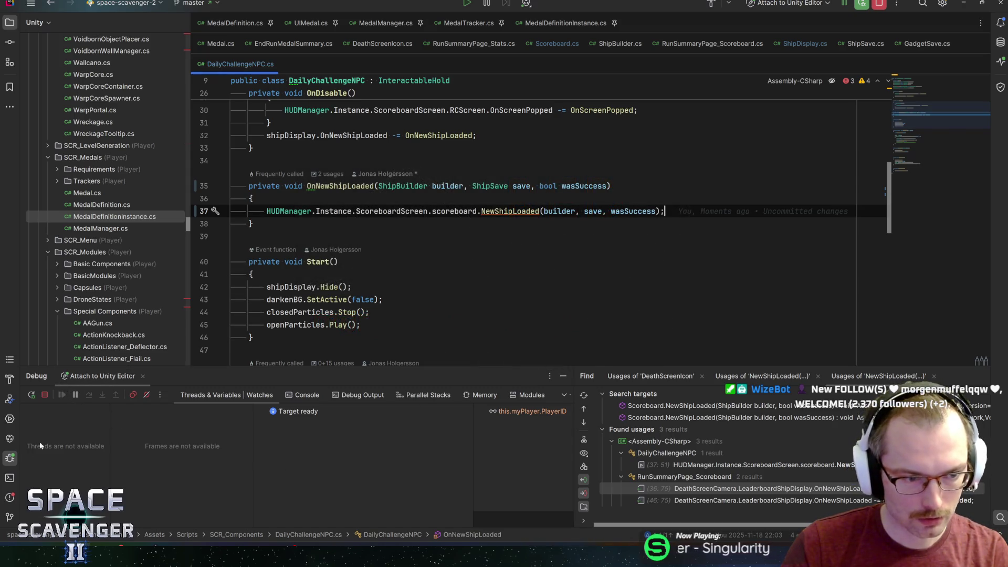
Step: From the Problems list, add a ShipSave save parameter to DeathScreenCamera's OnLeaderboardShipLoaded
click(10, 496)
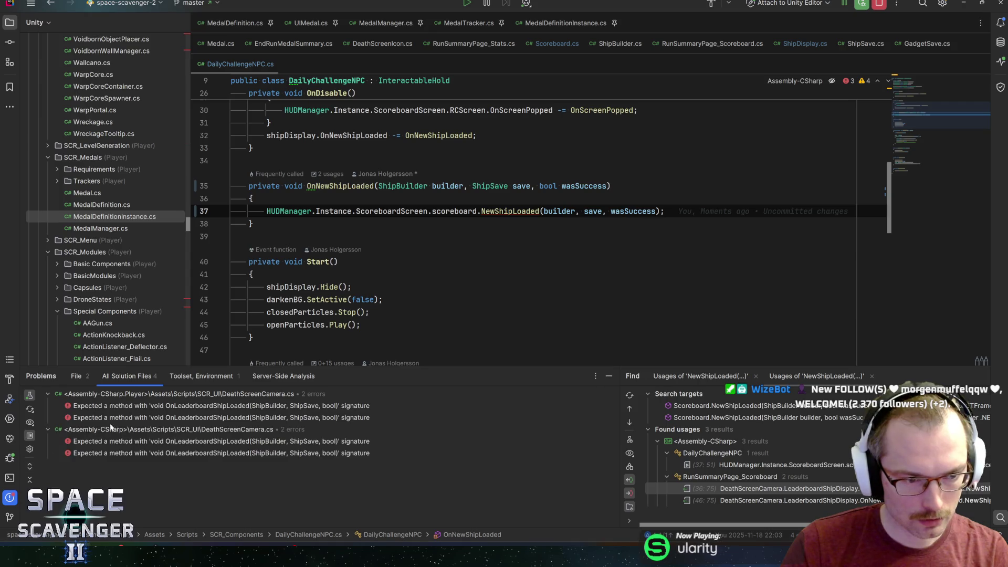
key(ctrl+alt+Down)
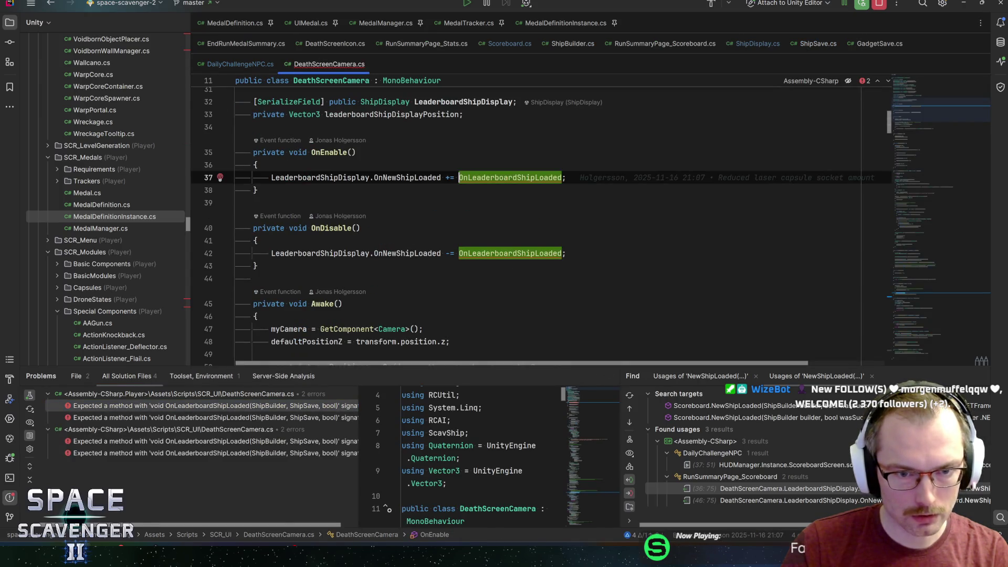
key(ctrl+b)
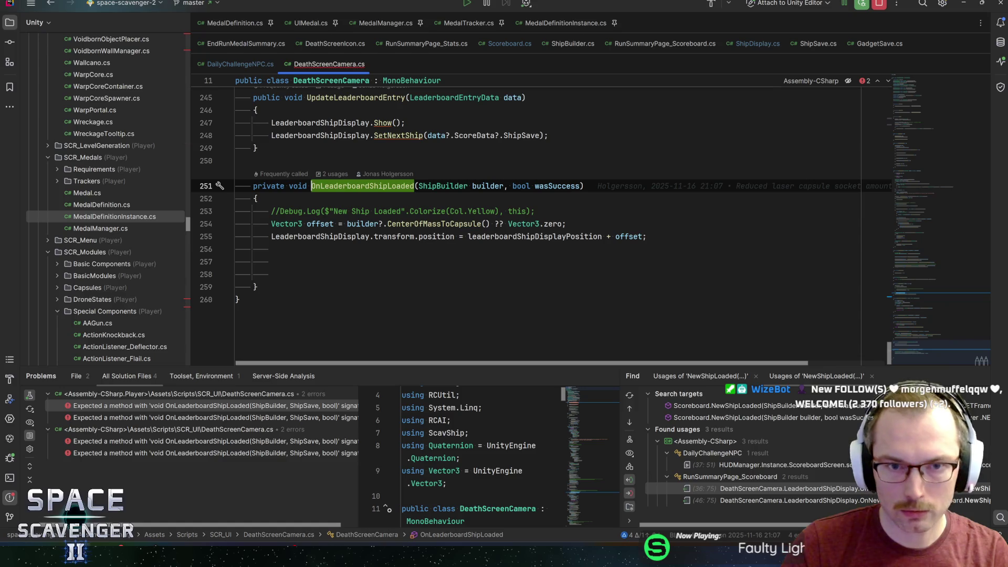
click(504, 186)
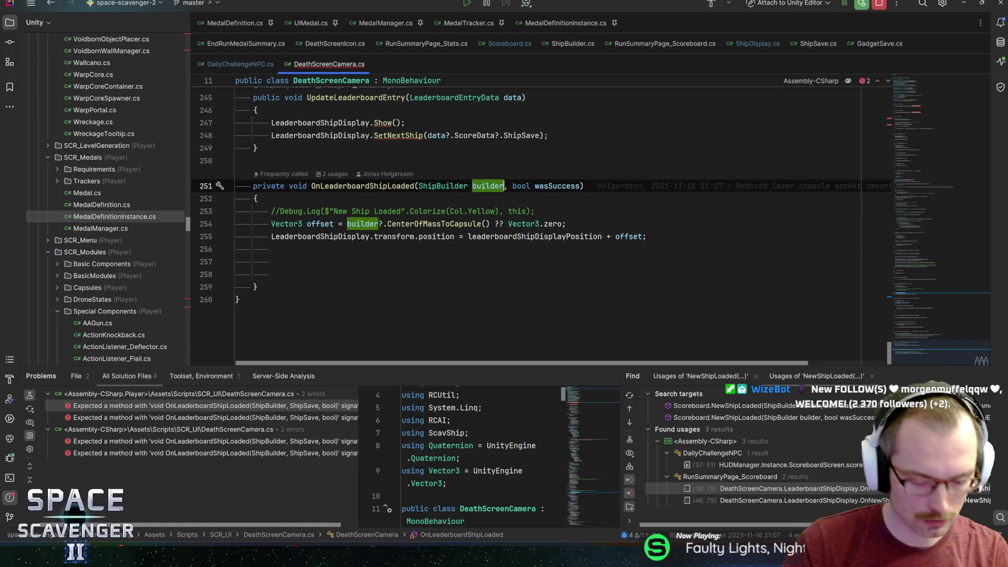
text(, Ship)
text(Save sav,)
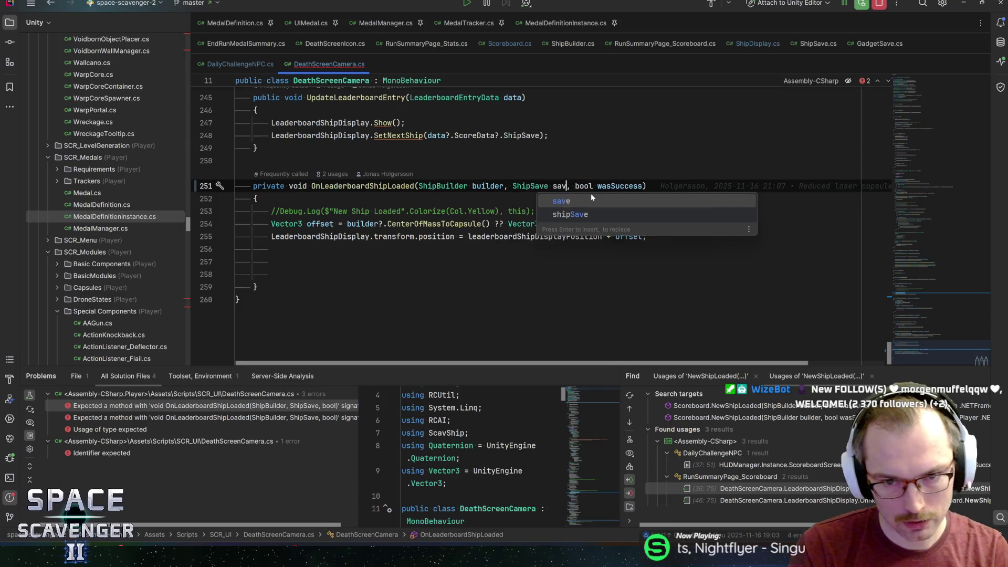
key(Return)
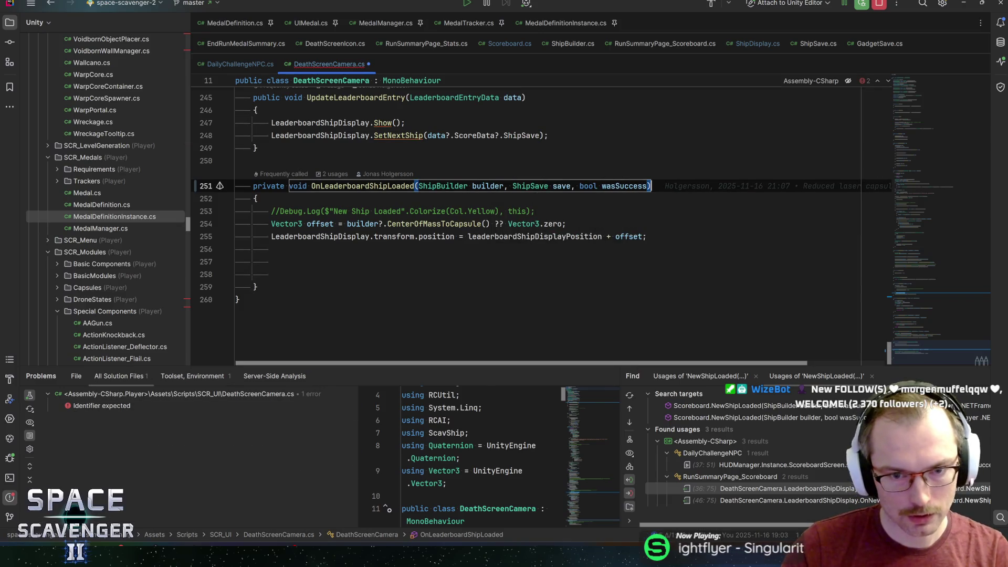
Step: Review OnLeaderboardShipLoaded's parameters and the offset and position lines in its body
click(313, 223)
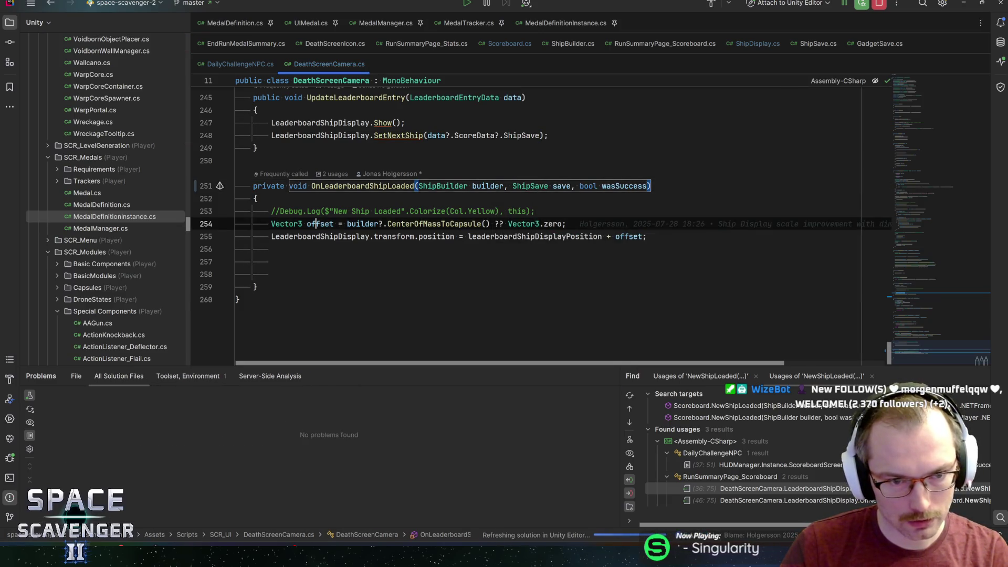
click(647, 236)
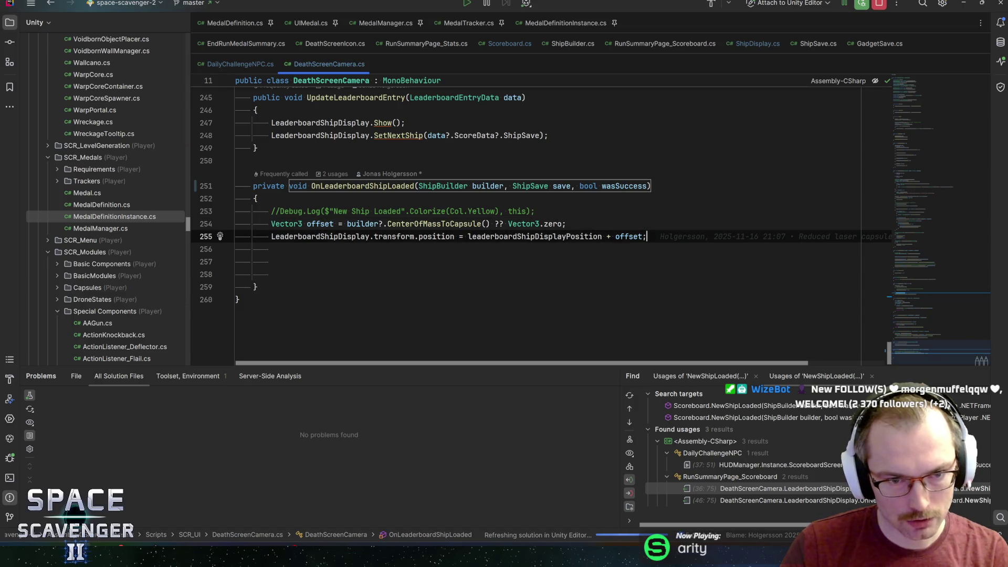
click(366, 186)
click(562, 186)
click(472, 185)
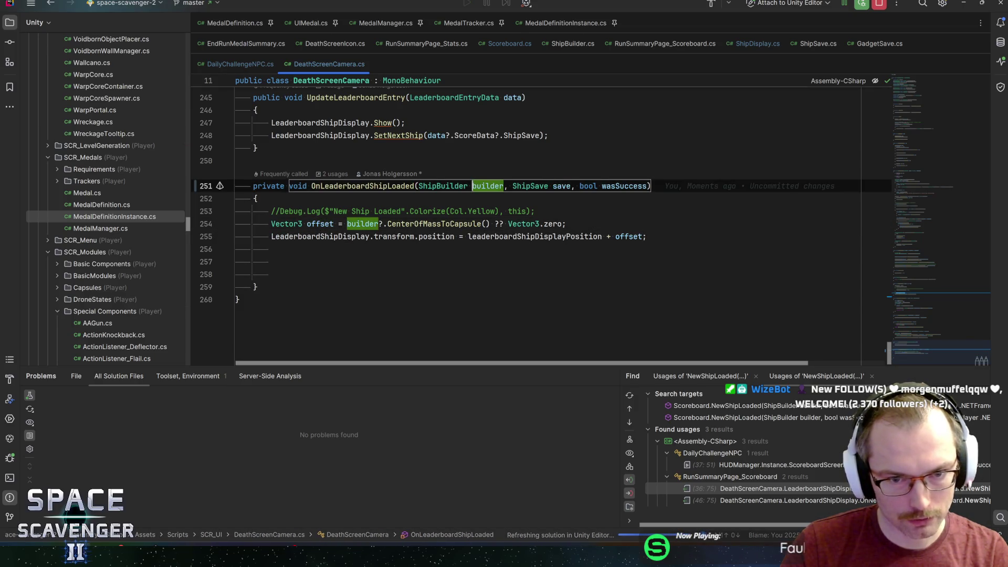
click(624, 186)
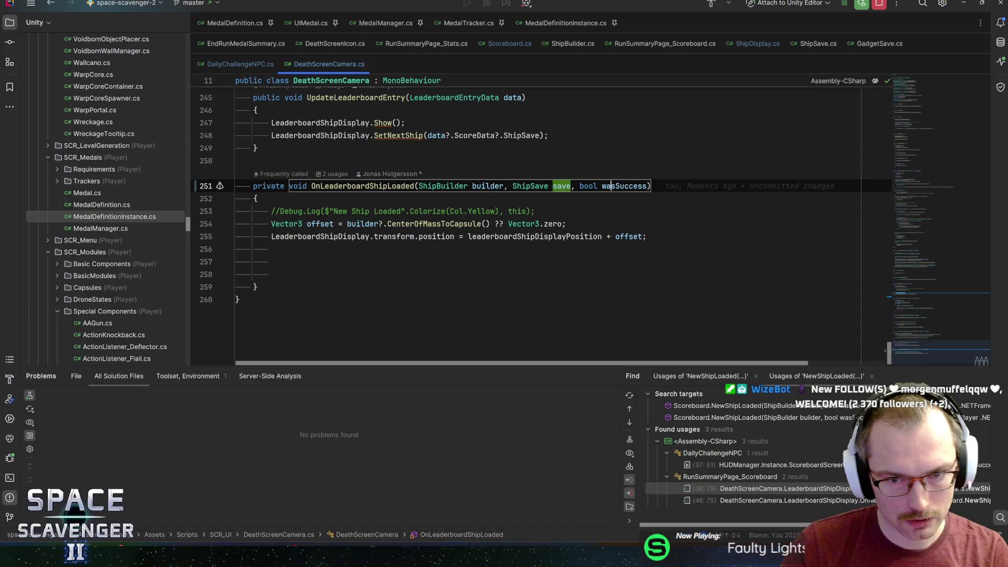
click(256, 198)
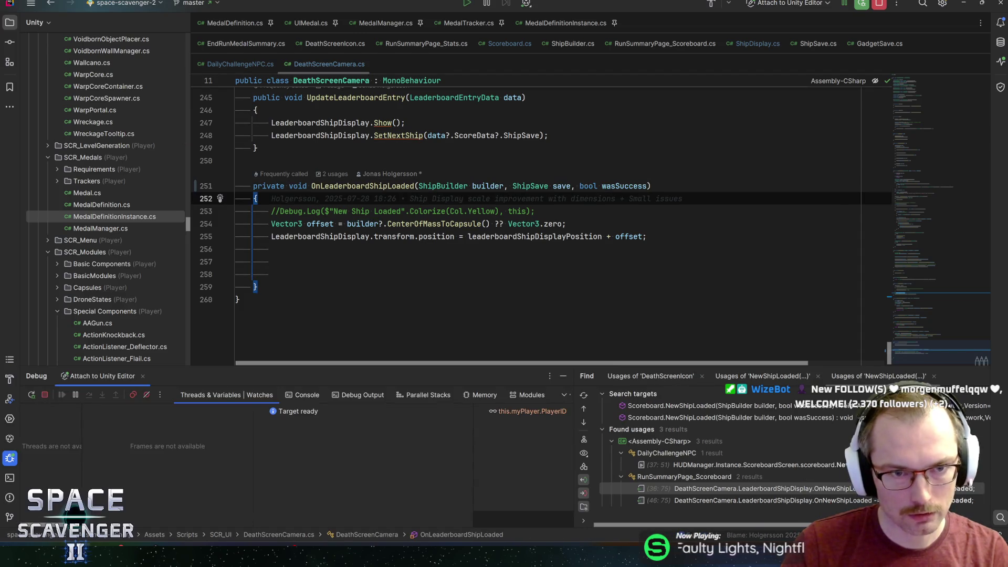
click(612, 225)
Step: Back in Unity, resume past the Rider exception break and open the Scoreboard prefab
key(alt+Tab)
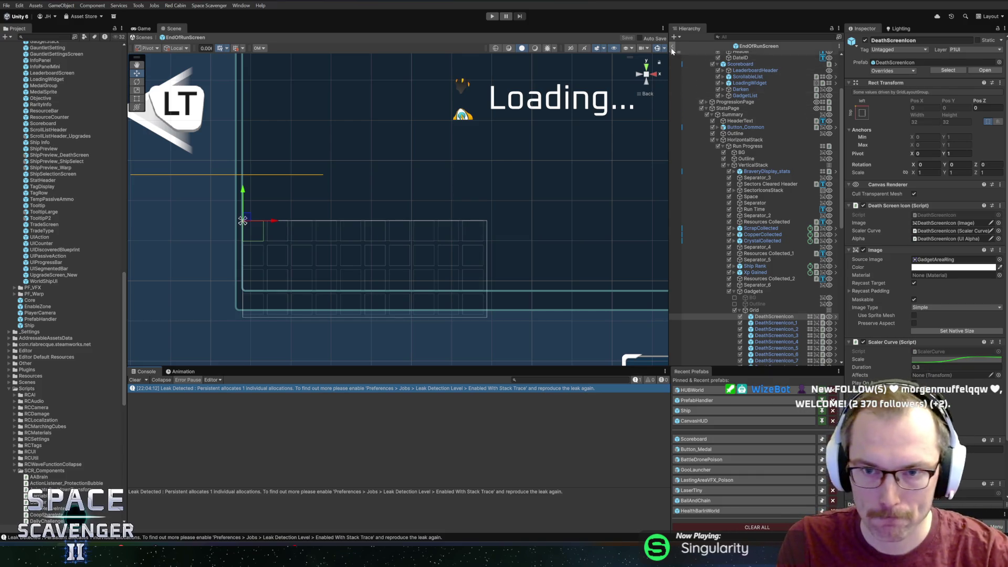
click(711, 448)
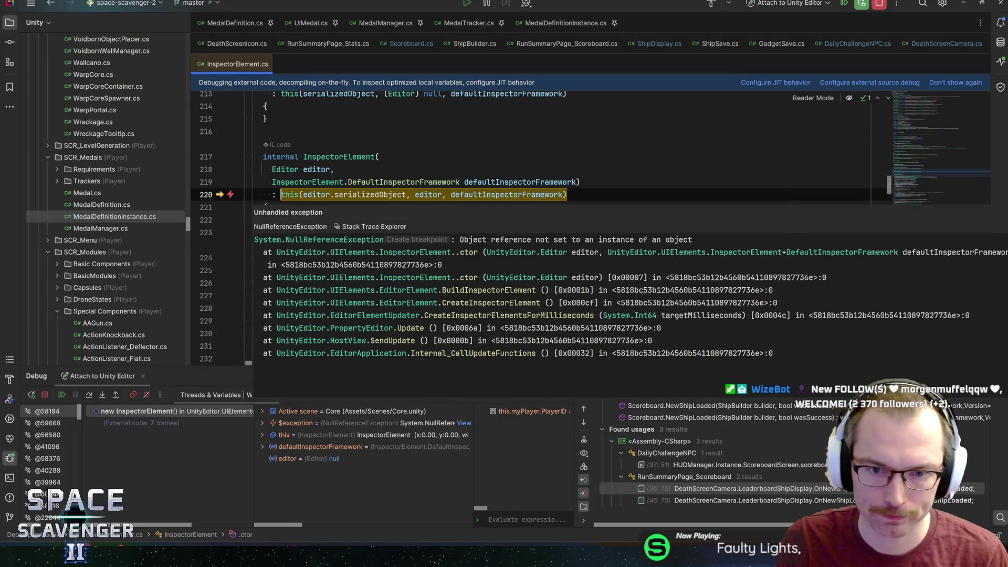
key(F9)
key(alt+Tab)
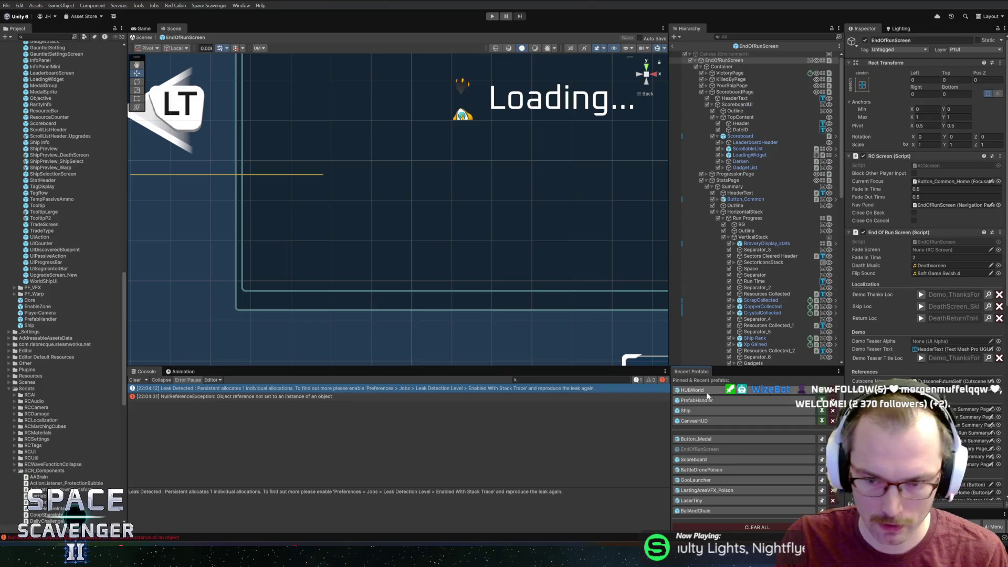
click(703, 459)
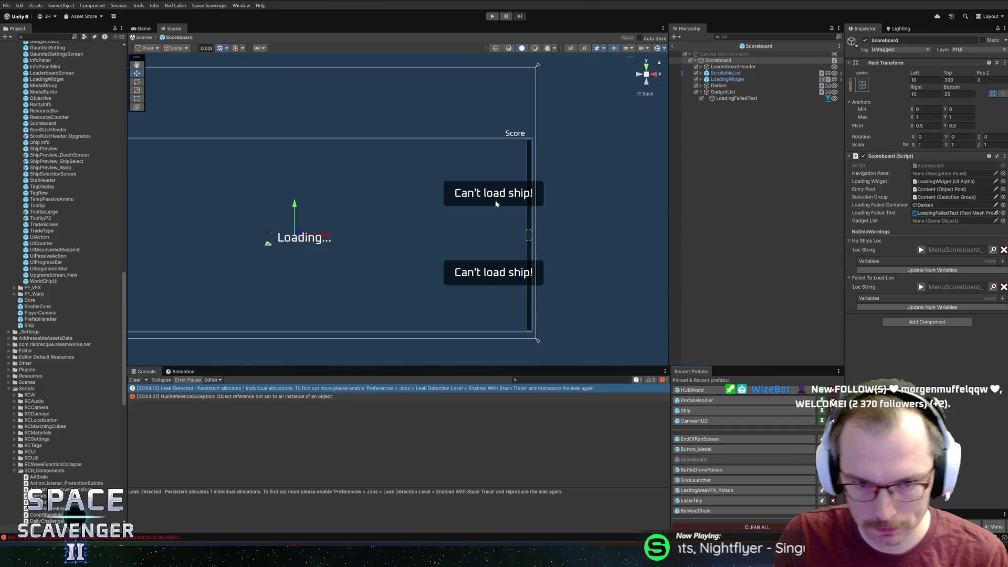
Step: Assign GadgetList to Scoreboard's Gadget List field and delete LoadingFailedText
click(723, 92)
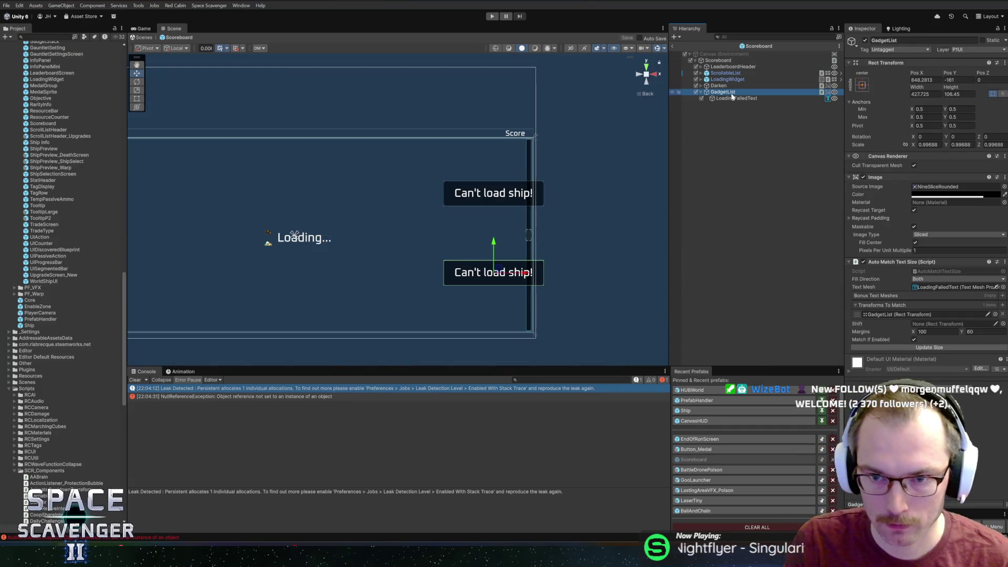
click(716, 61)
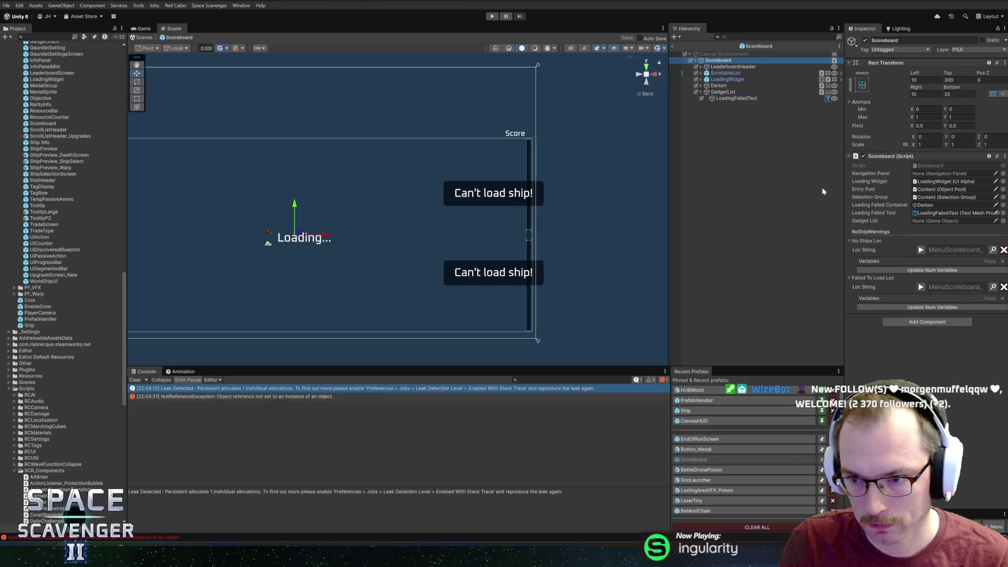
drag(723, 92, 953, 221)
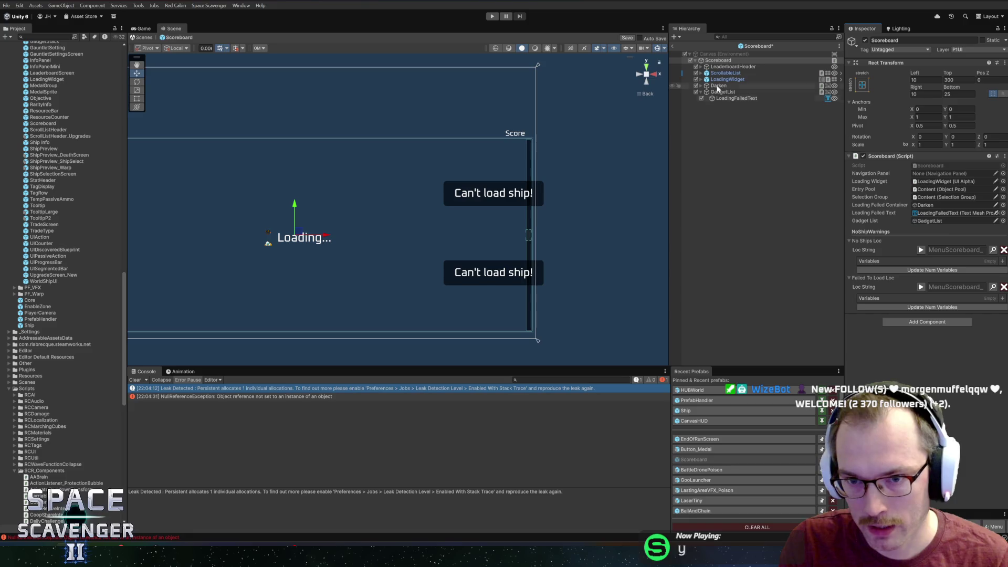
click(731, 98)
key(Delete)
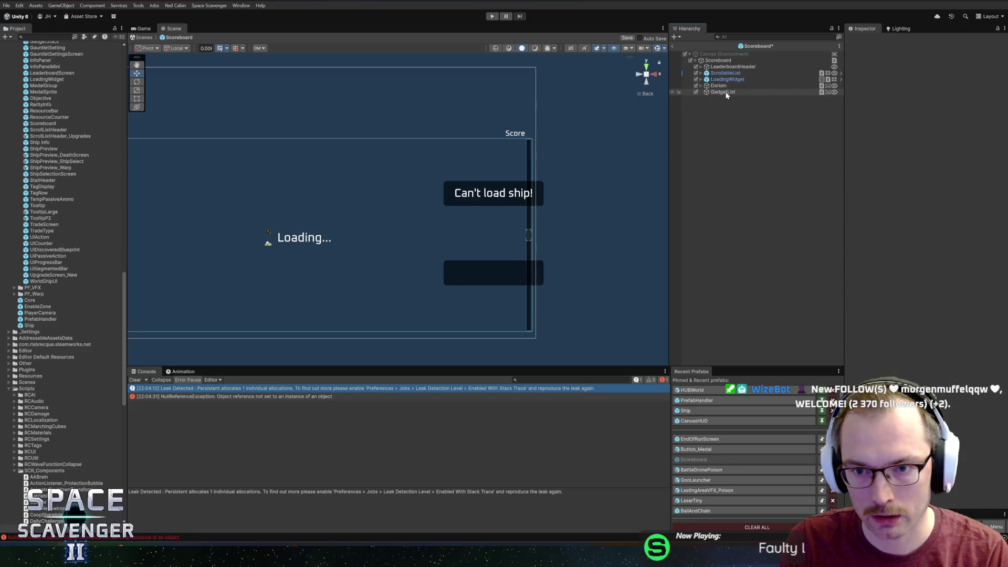
Step: Remove Auto Match Text Size from GadgetList, set its width to 600, and save the prefab
click(726, 93)
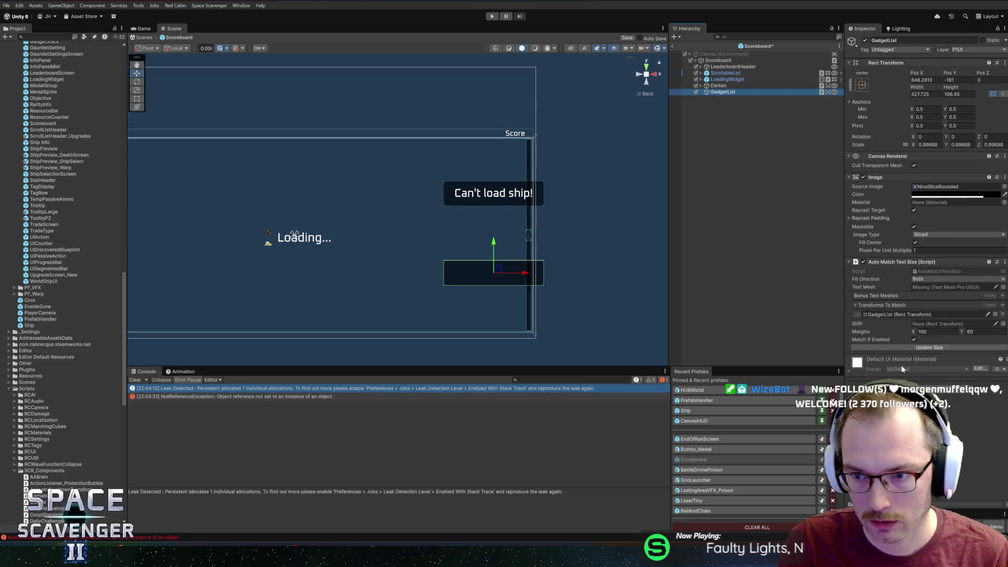
right_click(890, 266)
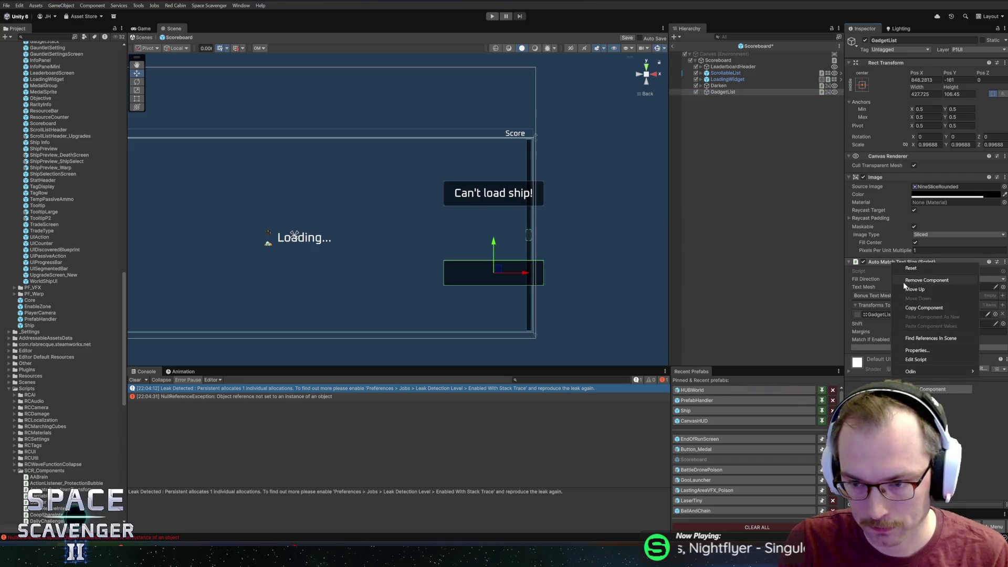
click(905, 282)
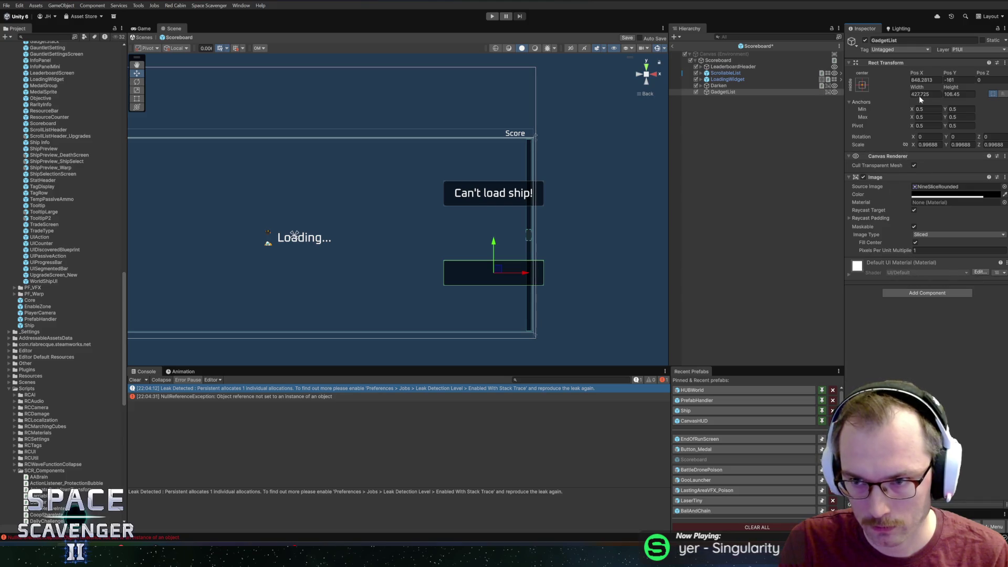
text(600)
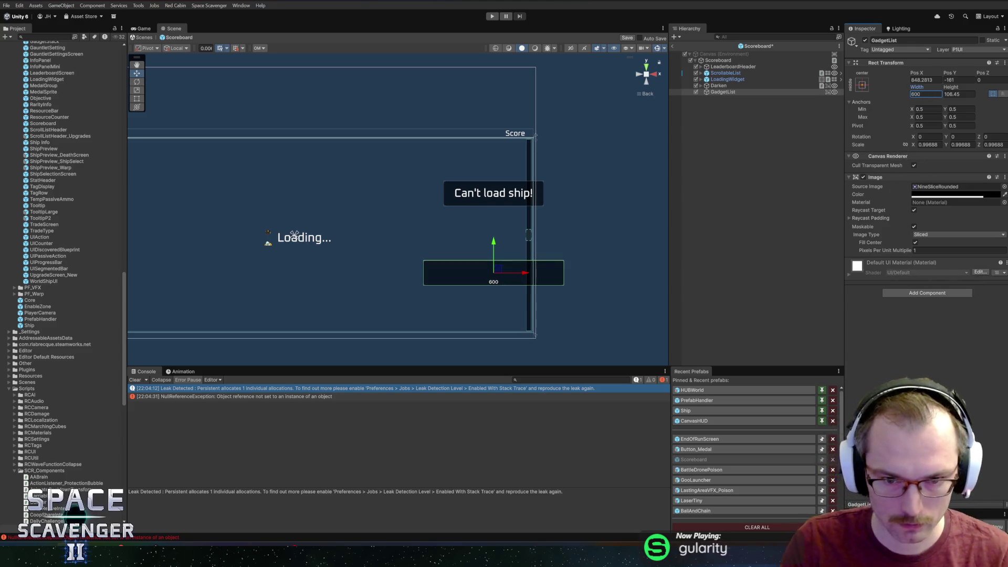
key(ctrl+s)
Step: Play-test the scoreboard briefly, then restore the scene view layout
scroll(400, 208, down, 2)
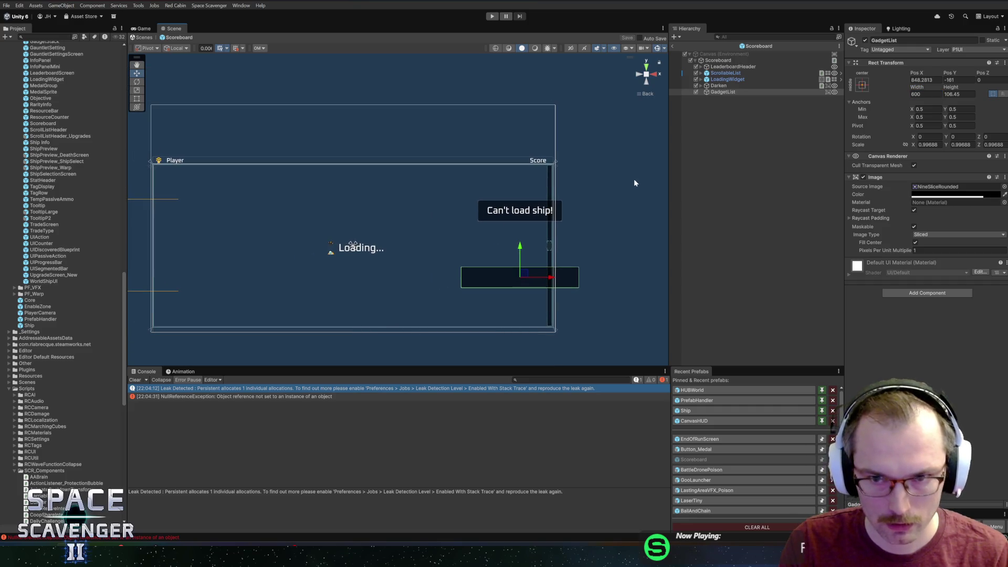
key(ctrl+p)
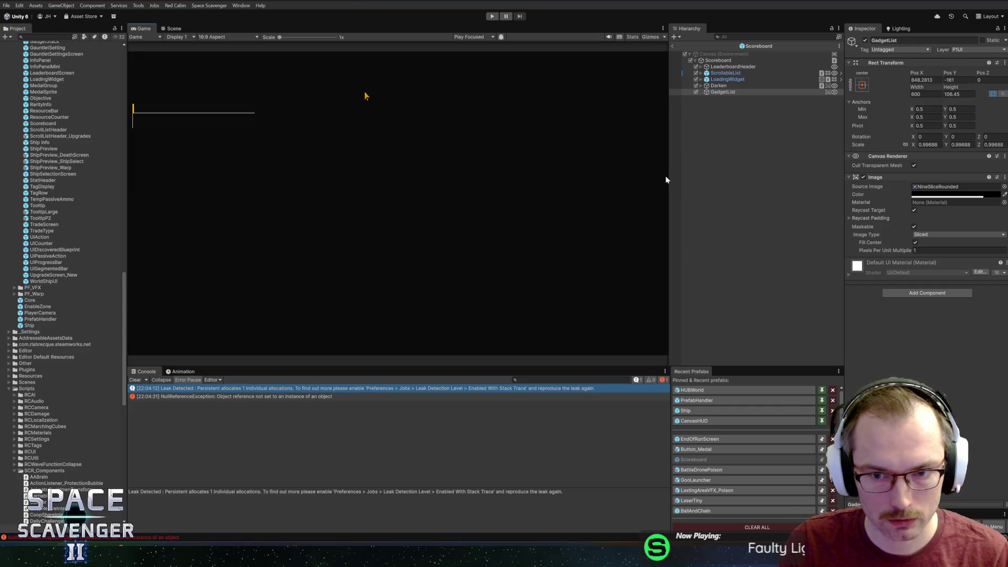
drag(666, 176, 470, 177)
key(ctrl+p)
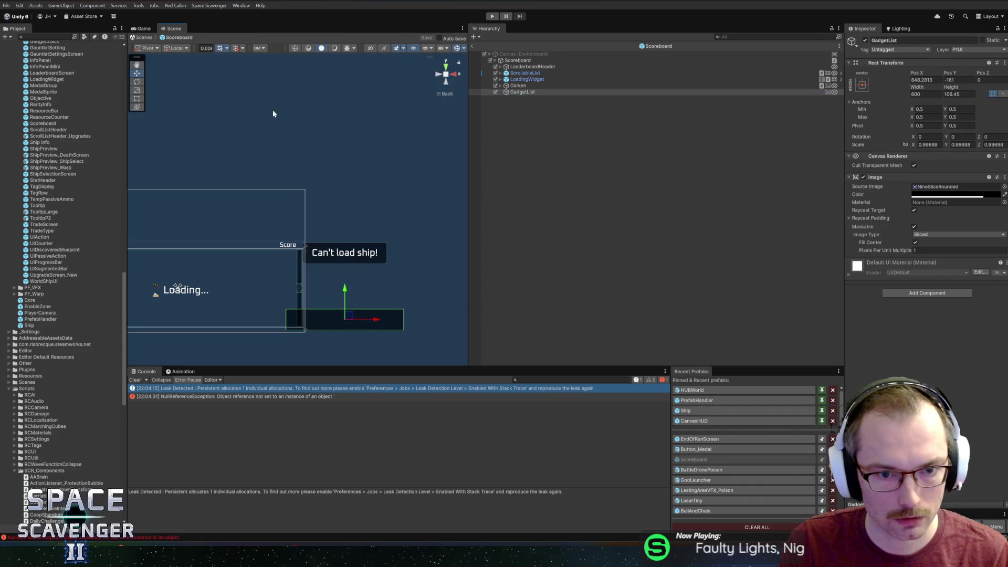
drag(294, 155, 365, 112)
scroll(365, 113, up, 2)
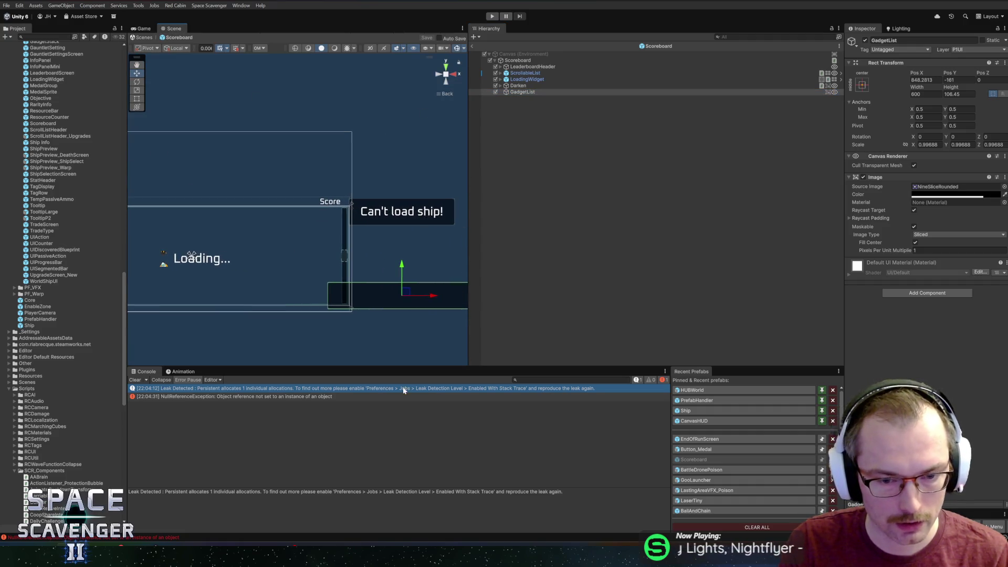
drag(470, 332, 674, 331)
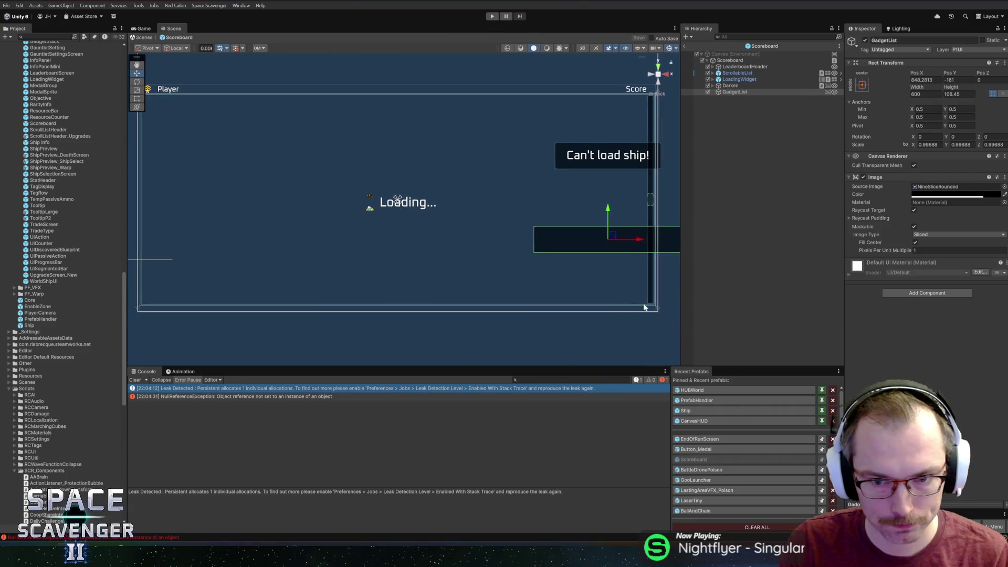
drag(593, 261, 444, 290)
scroll(443, 291, down, 1)
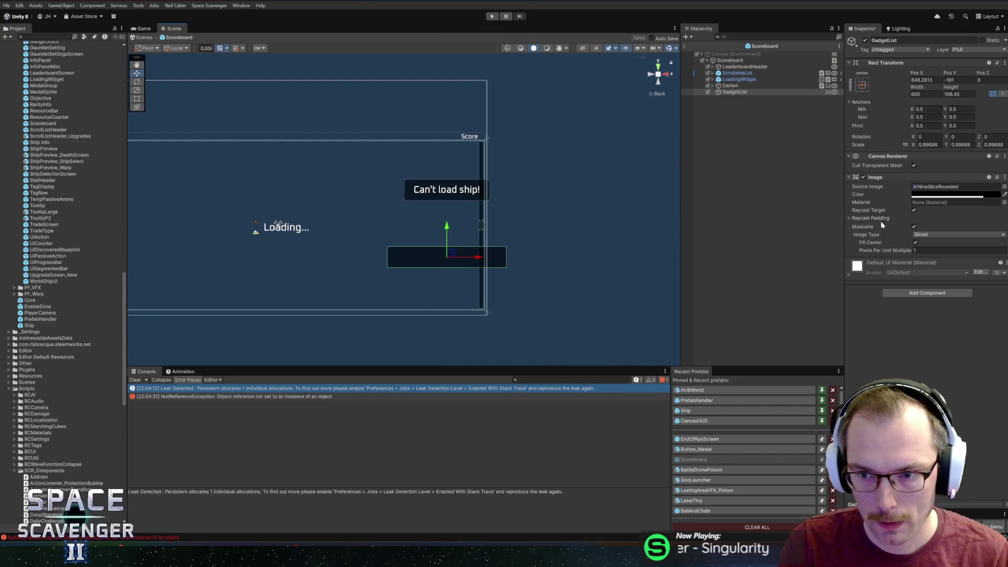
Step: Add a Grid Layout Group with 100×100 cells to GadgetList, then open EndOfRunScreen for reference
click(927, 294)
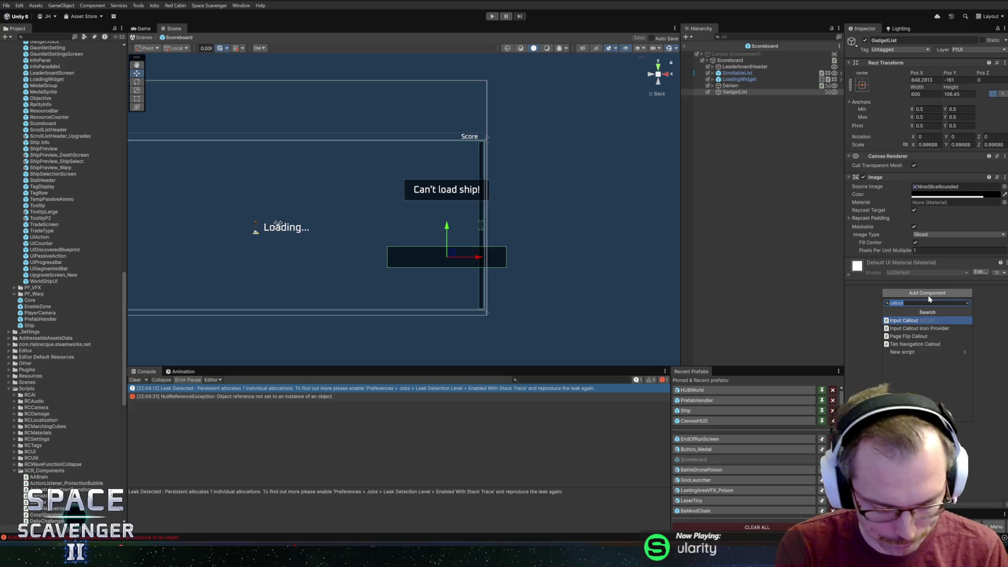
text(grid)
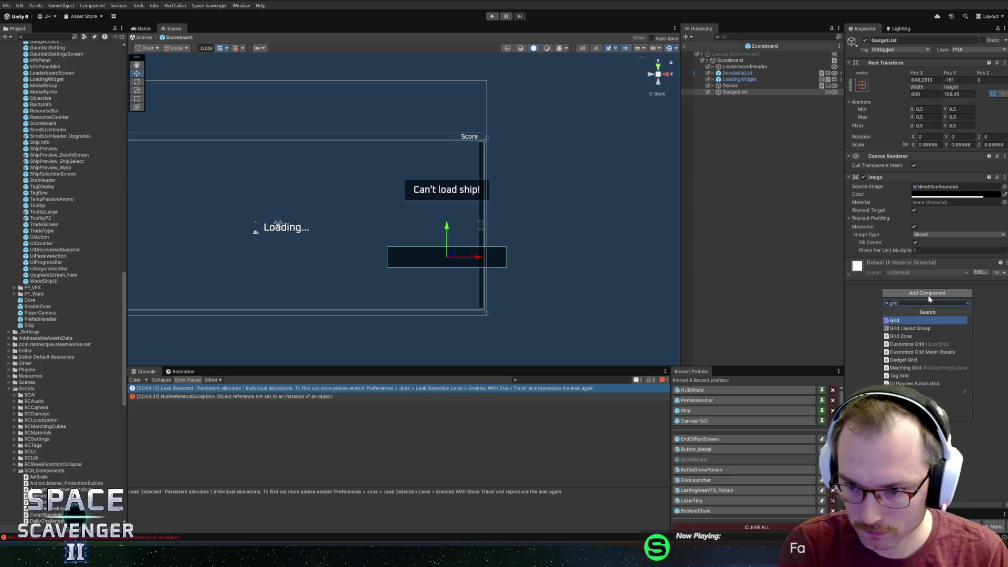
key(Down)
key(Return)
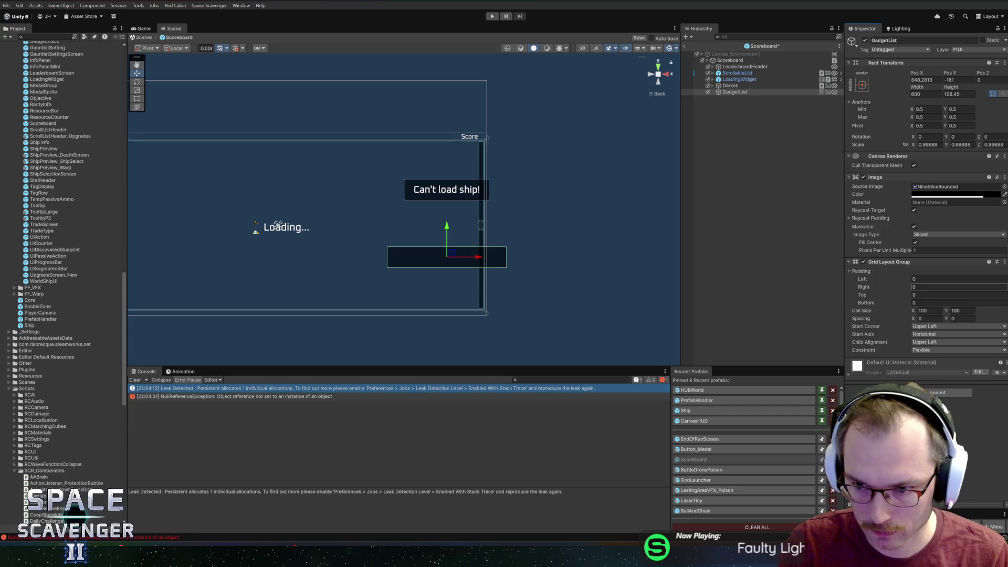
click(958, 279)
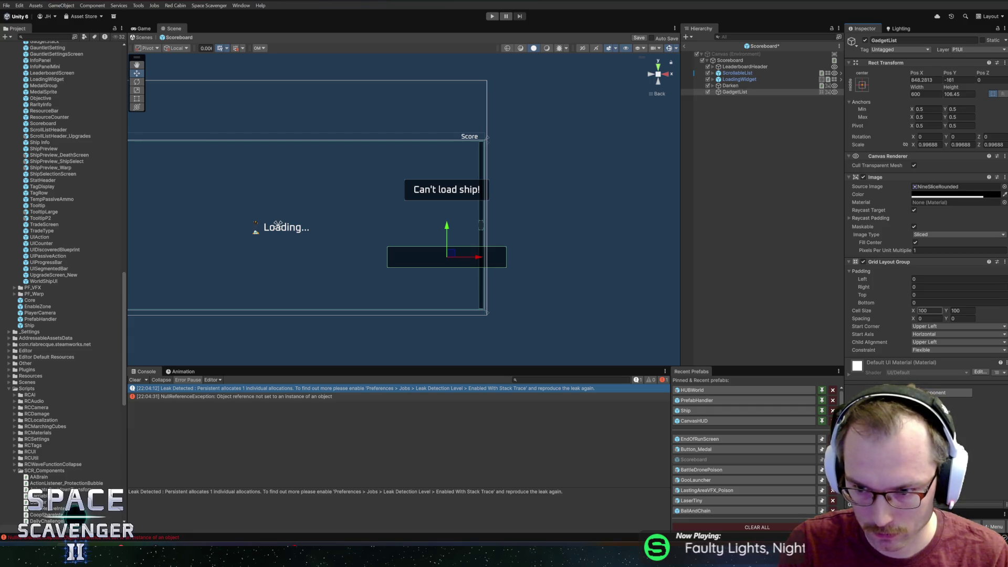
click(699, 439)
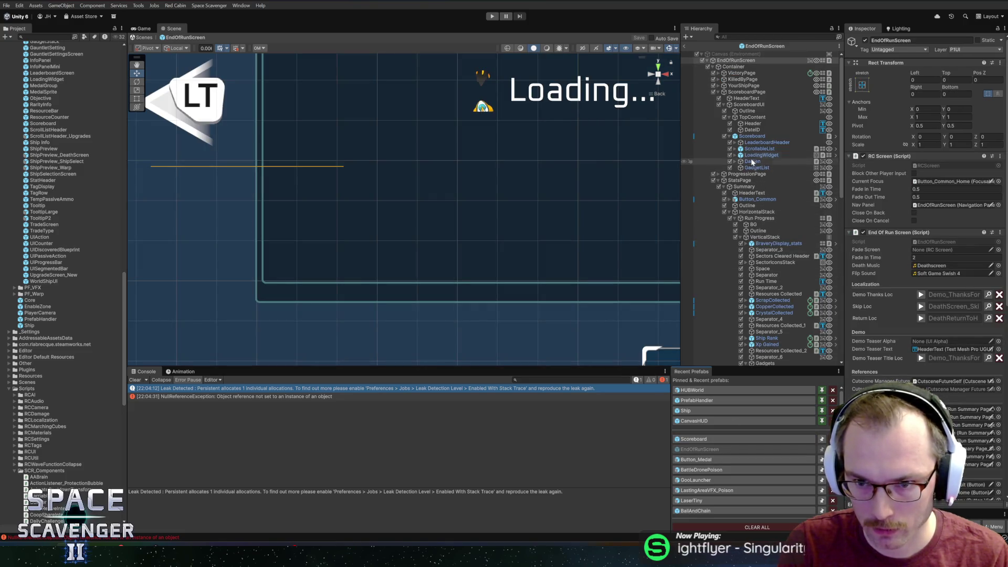
scroll(754, 199, down, 5)
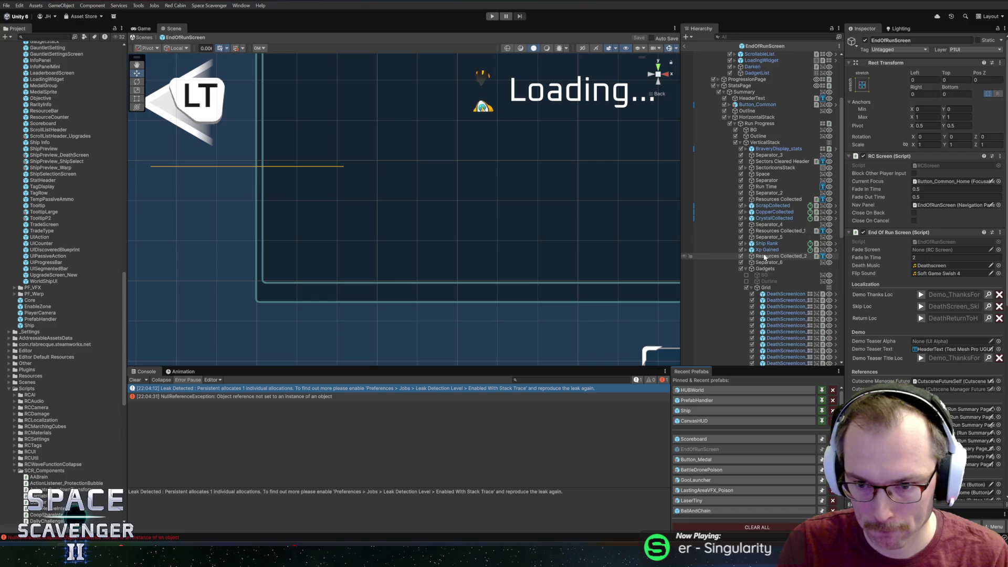
click(765, 288)
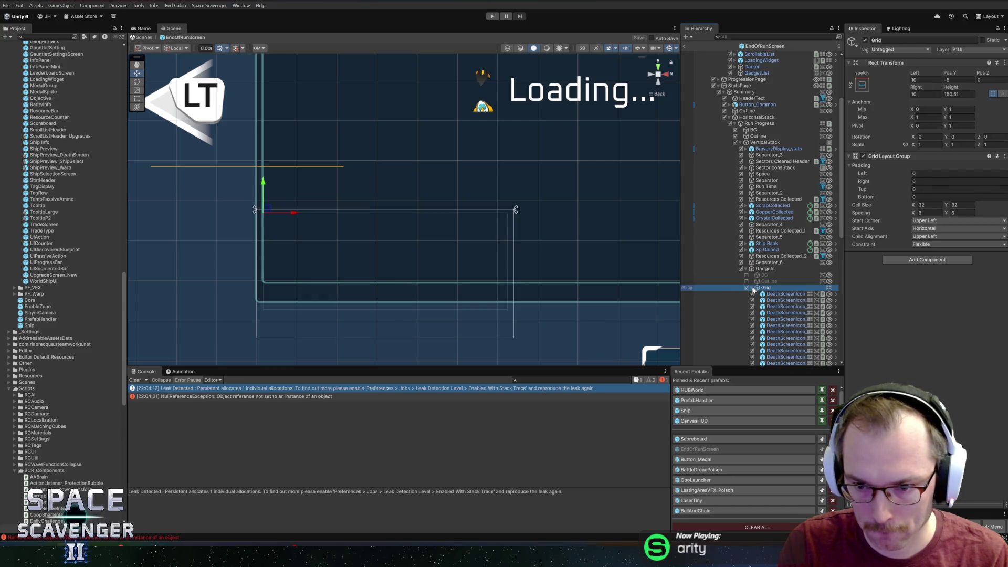
click(751, 288)
click(752, 288)
scroll(771, 293, down, 7)
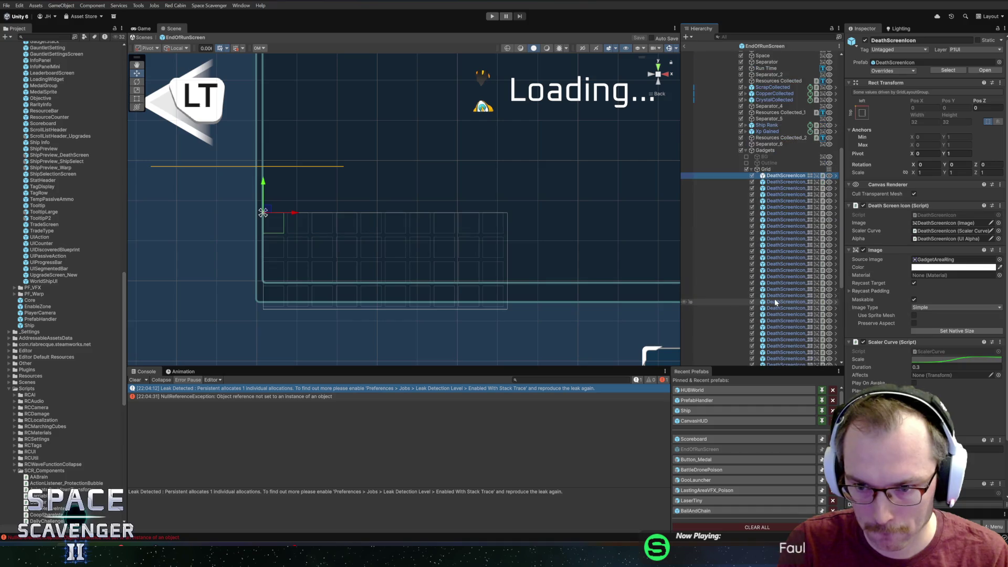
scroll(771, 297, up, 2)
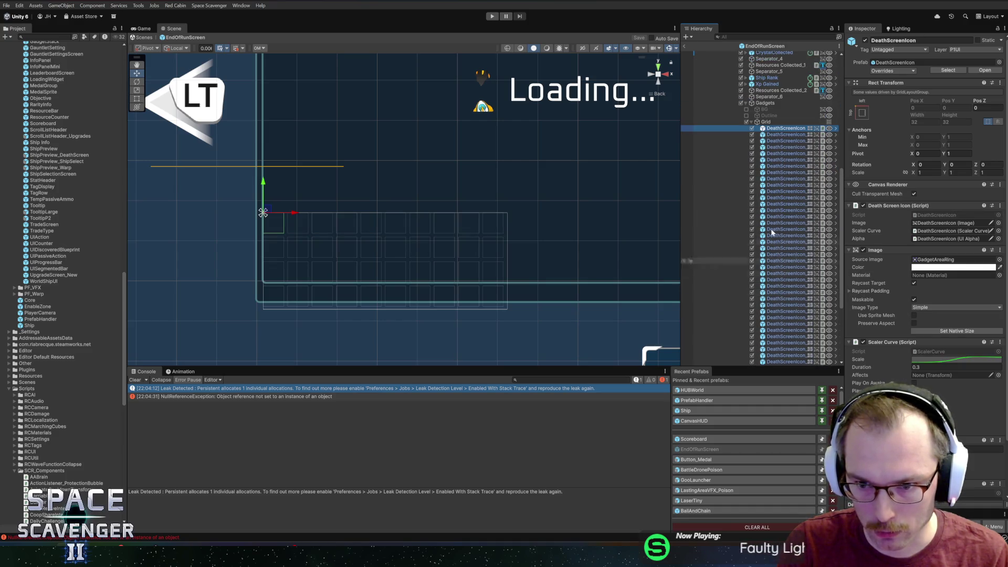
click(769, 123)
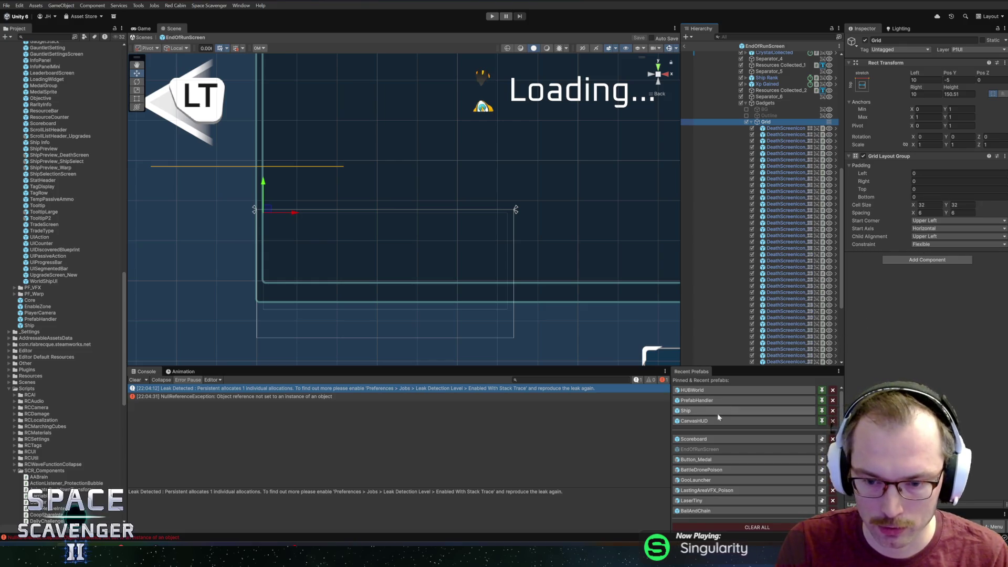
click(693, 439)
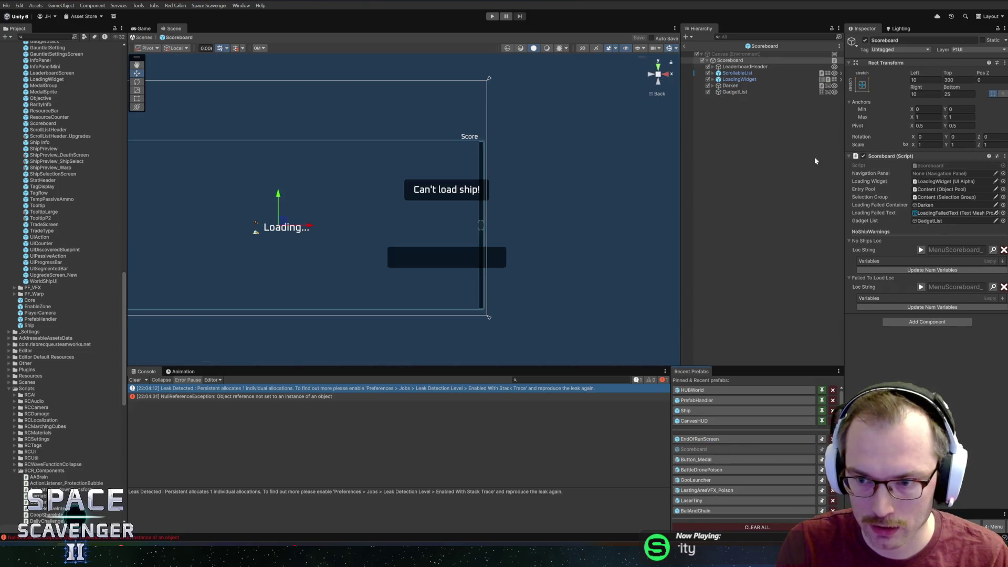
Step: Set GadgetList's grid to 32×32 cells with 6 spacing
click(734, 92)
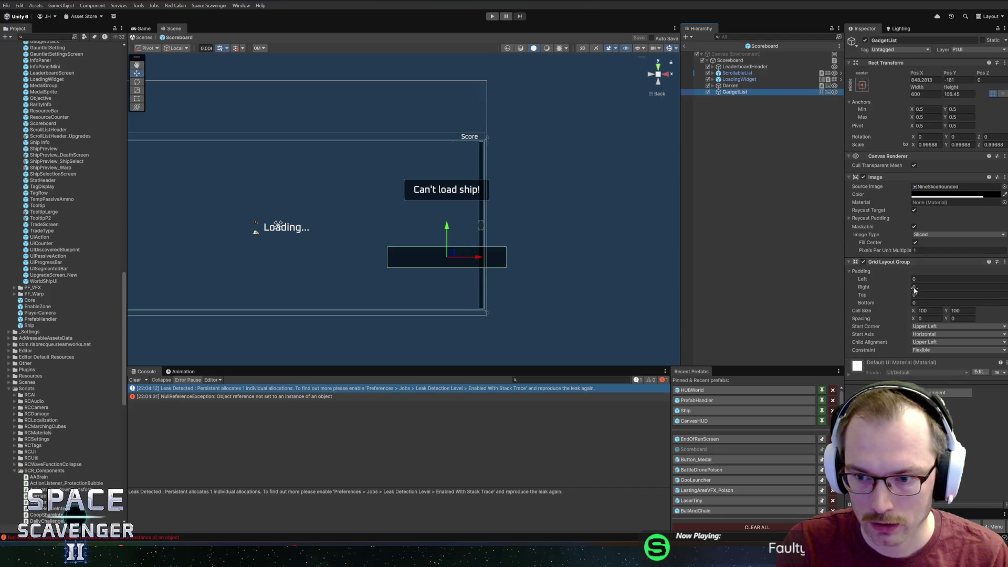
click(940, 318)
text(8)
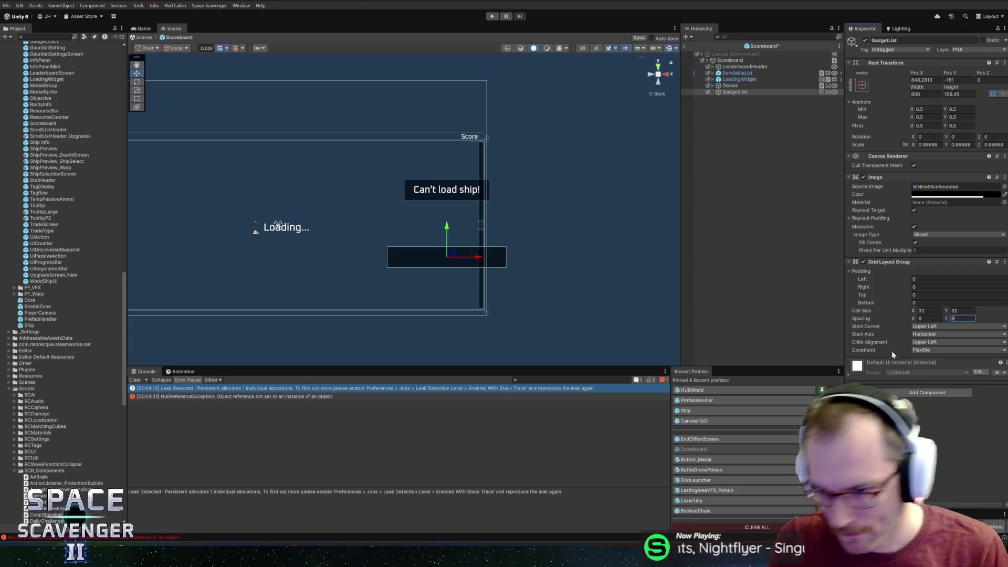
click(739, 93)
text(deathscreen)
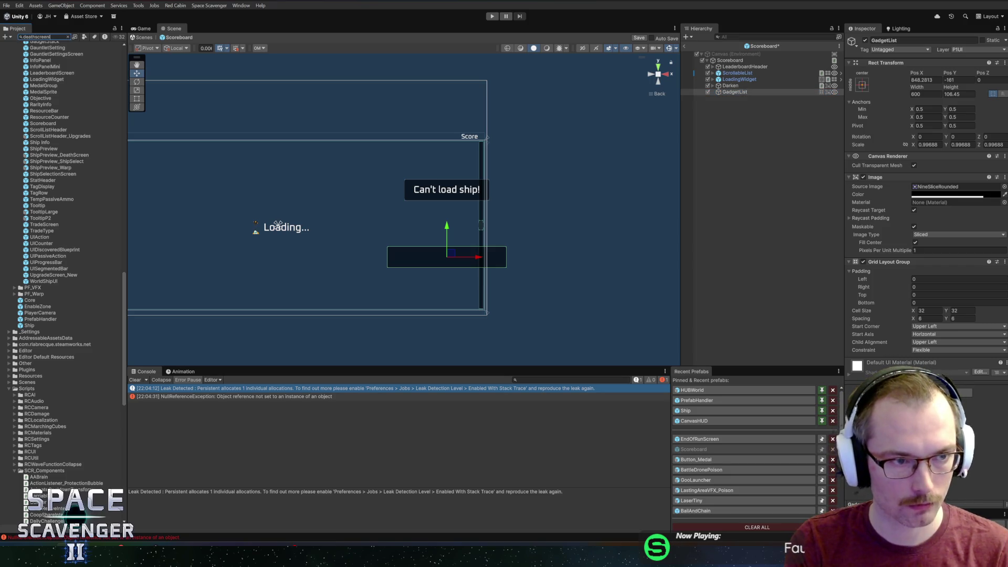
Step: Place a DeathScreenIcon in GadgetList and duplicate it up to DeathScreenIcon_44
text(ic)
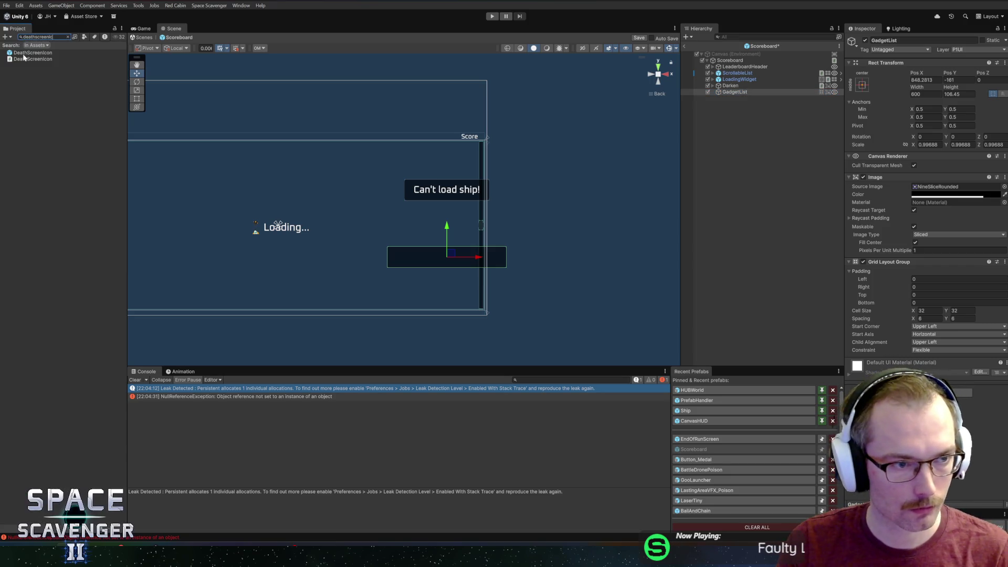
drag(659, 89, 736, 93)
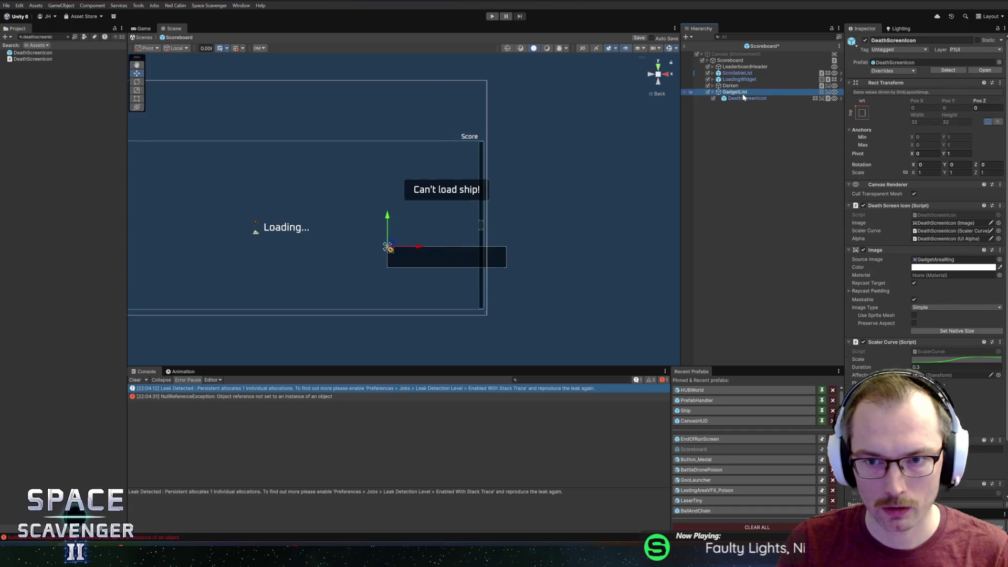
click(745, 99)
key(ctrl+d)
key(ctrl+d)
key(ctrl+d)
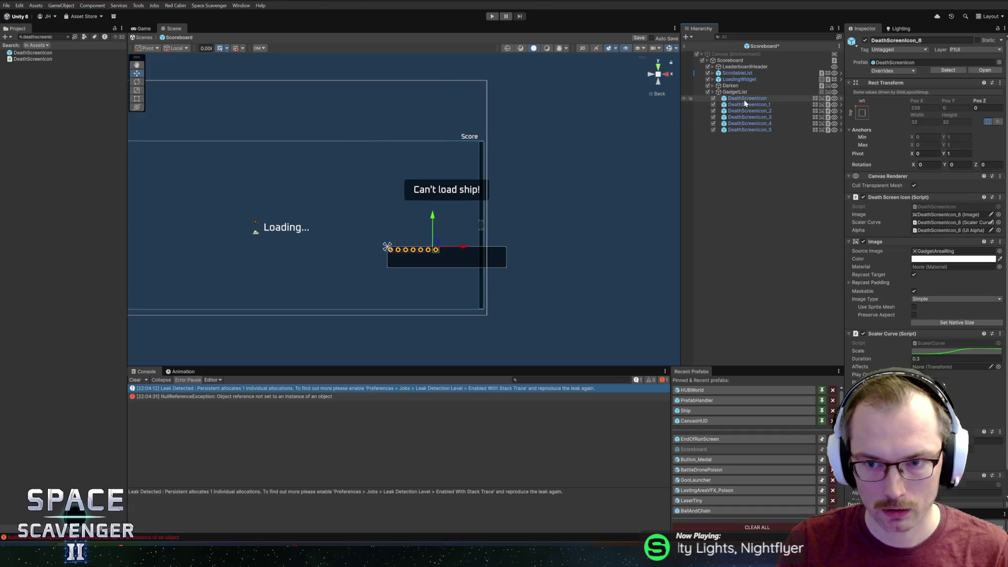
key(ctrl+d)
key(ctrl+d)
key(ctrl+d)
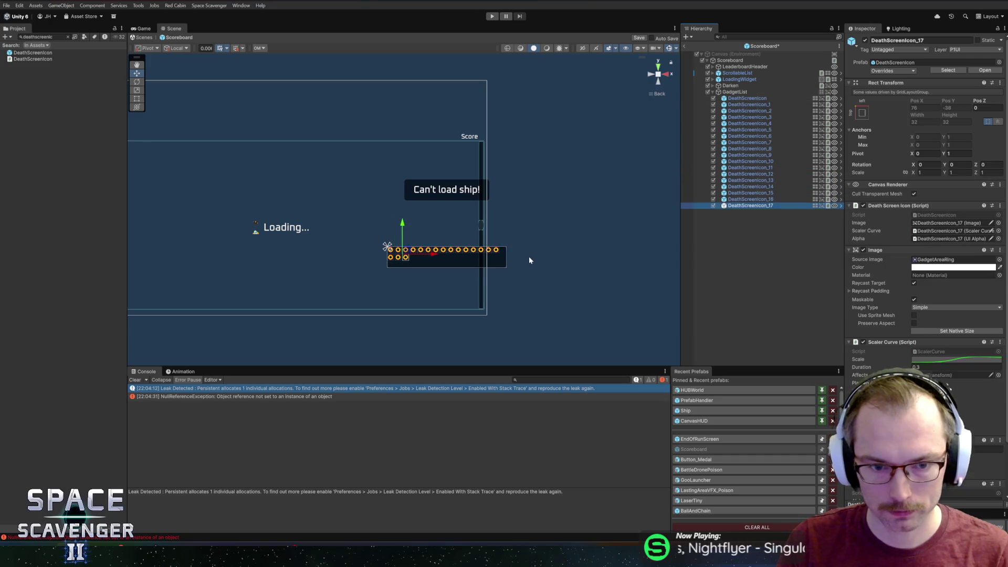
key(ctrl+d)
key(ctrl+d)
key(ctrl+d)
key(ctrl+d)
key(ctrl+d)
key(ctrl+d)
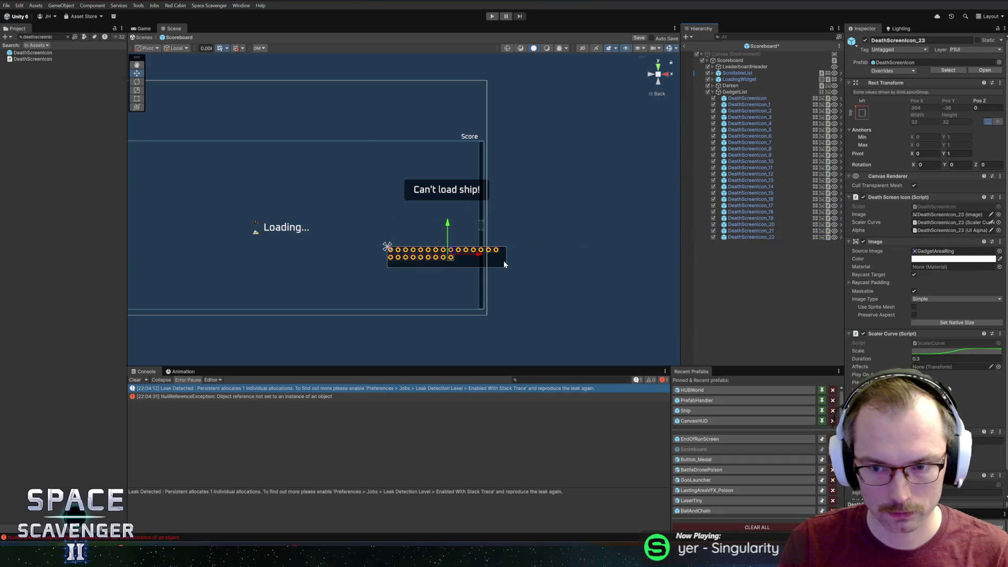
scroll(485, 273, up, 2)
scroll(485, 273, up, 2)
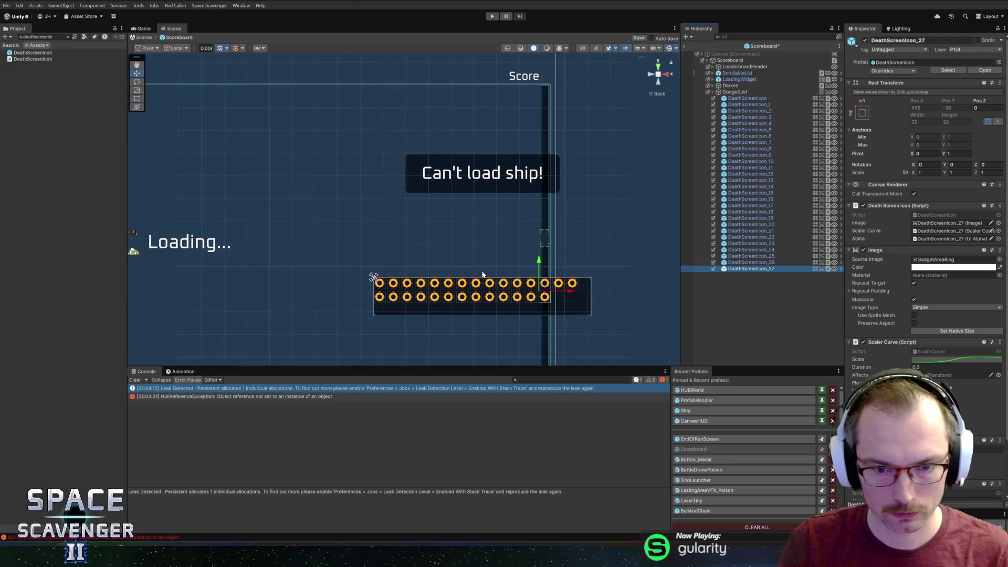
key(ctrl+d)
key(ctrl+d)
key(ctrl+d)
key(ctrl+d)
key(ctrl+d)
key(ctrl+d)
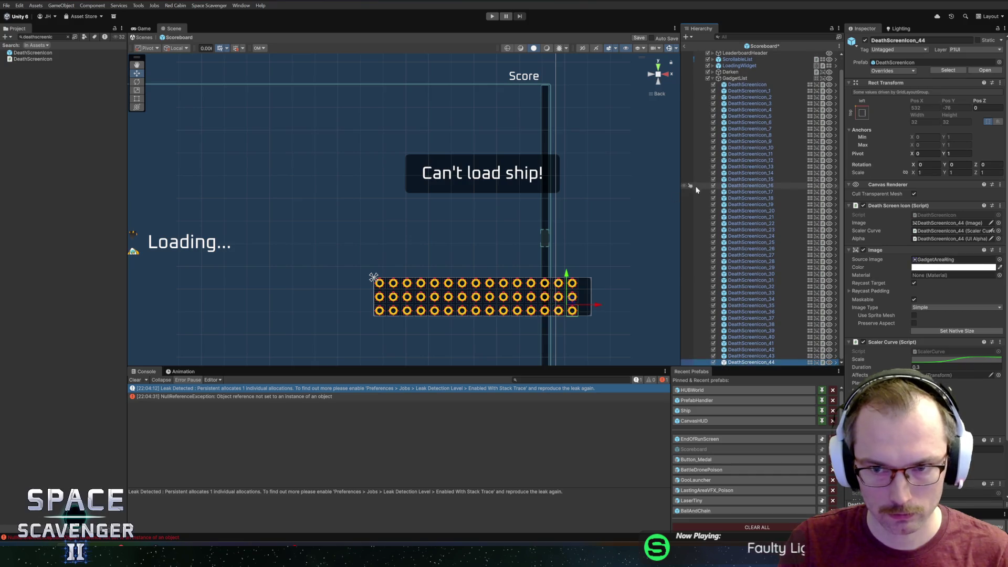
scroll(697, 189, up, 1)
click(734, 93)
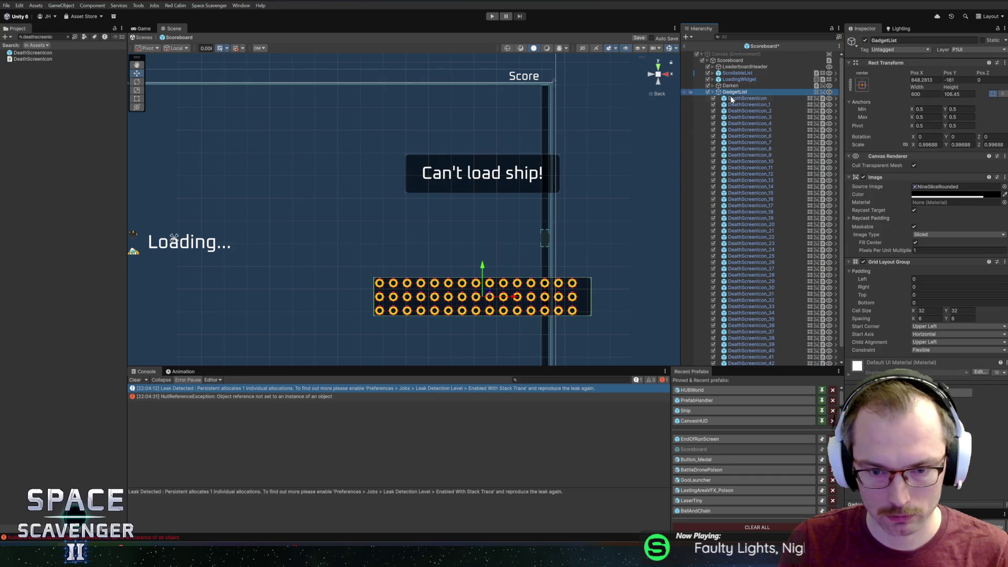
Step: Give GadgetList 10 left and top padding, height 124.63, and pivot Y 1
click(959, 94)
text(120)
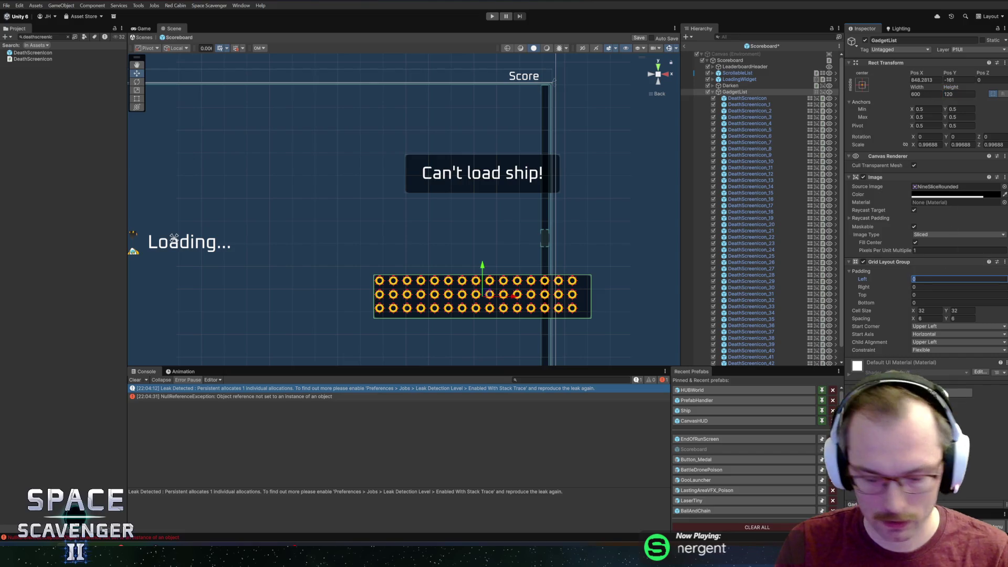
text(10)
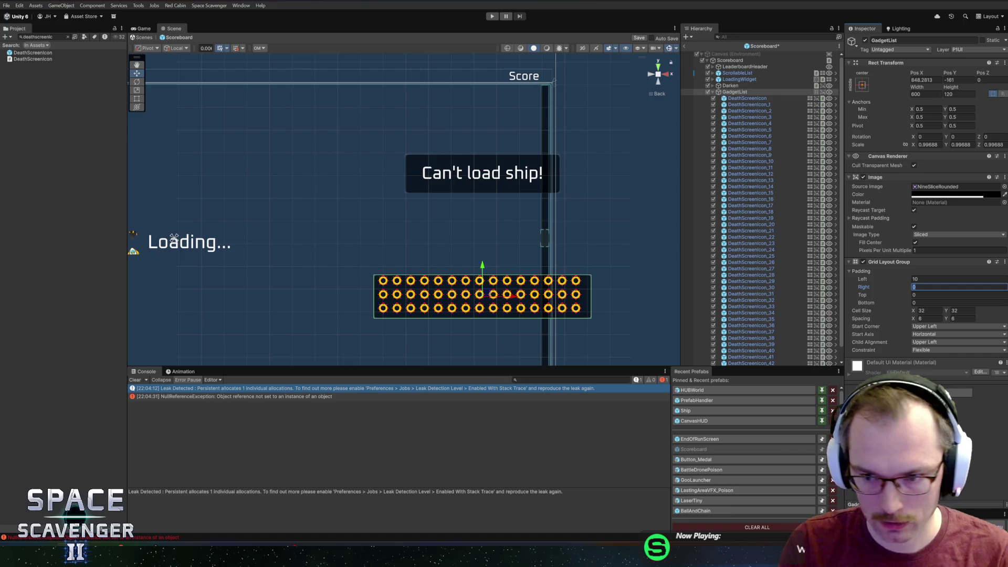
text(10)
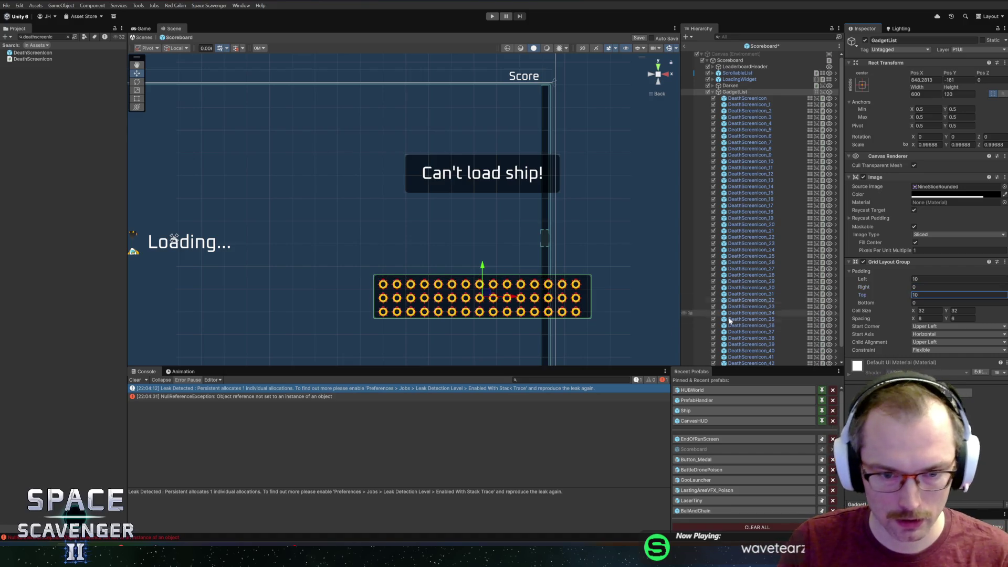
click(957, 94)
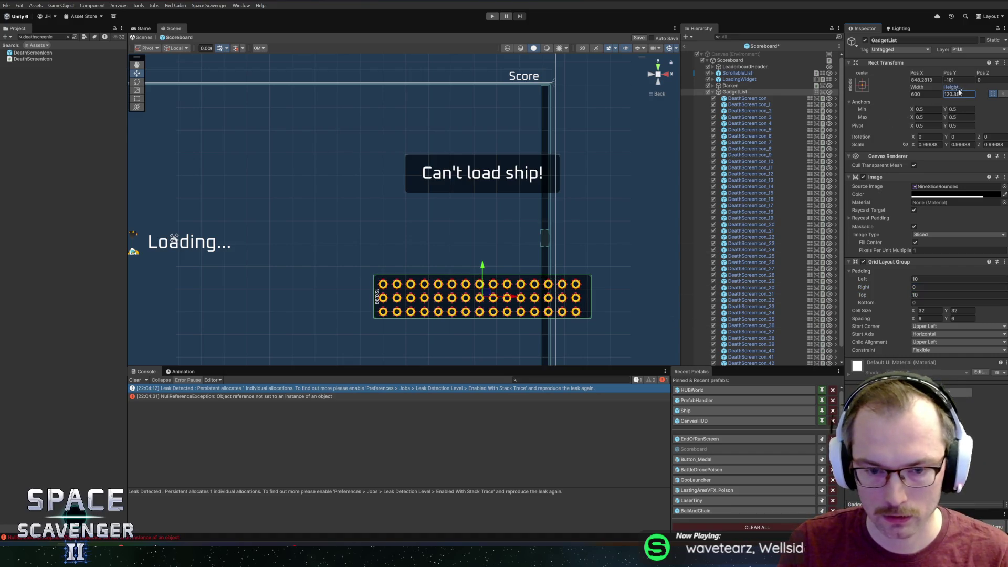
drag(977, 92, 1004, 92)
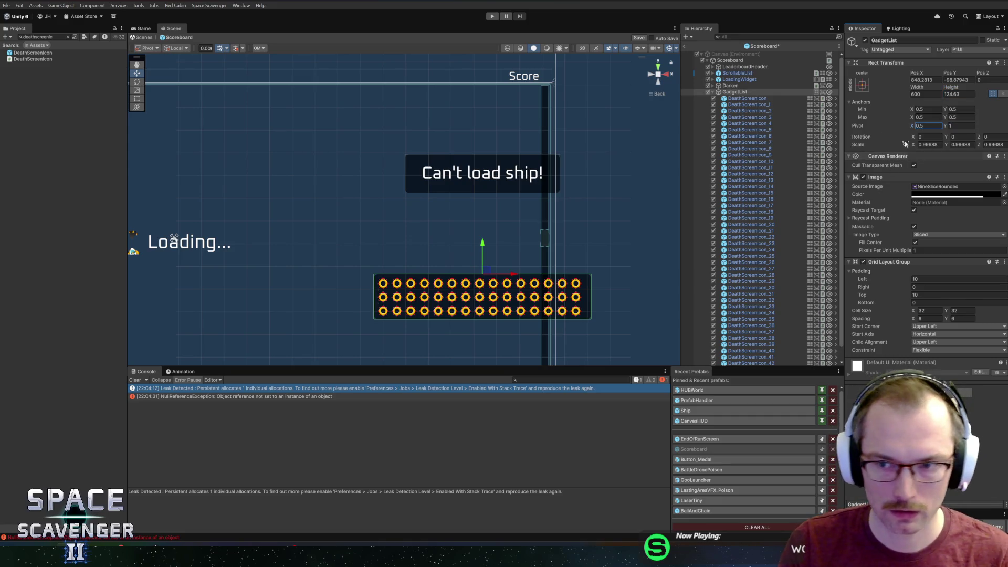
click(703, 60)
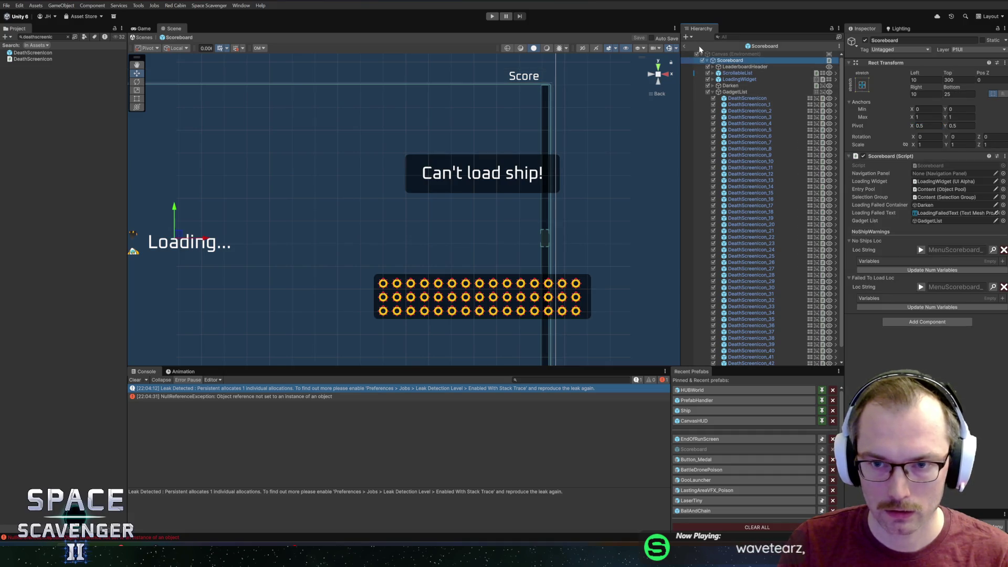
Step: Play the game, open the Daily Challenge leaderboard to check the ship entries, then return to Rider
key(ctrl+p)
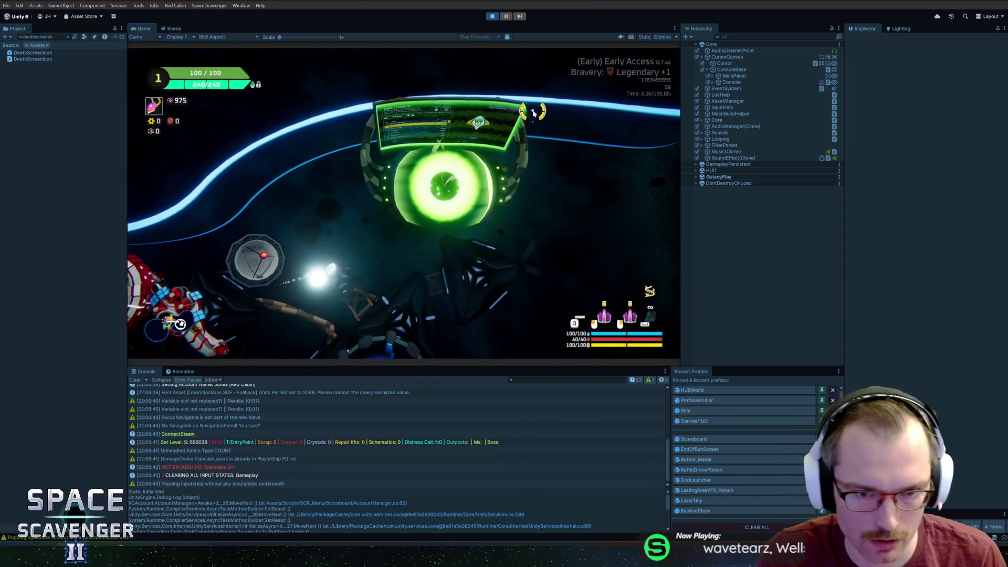
click(533, 112)
text(gadgetlist)
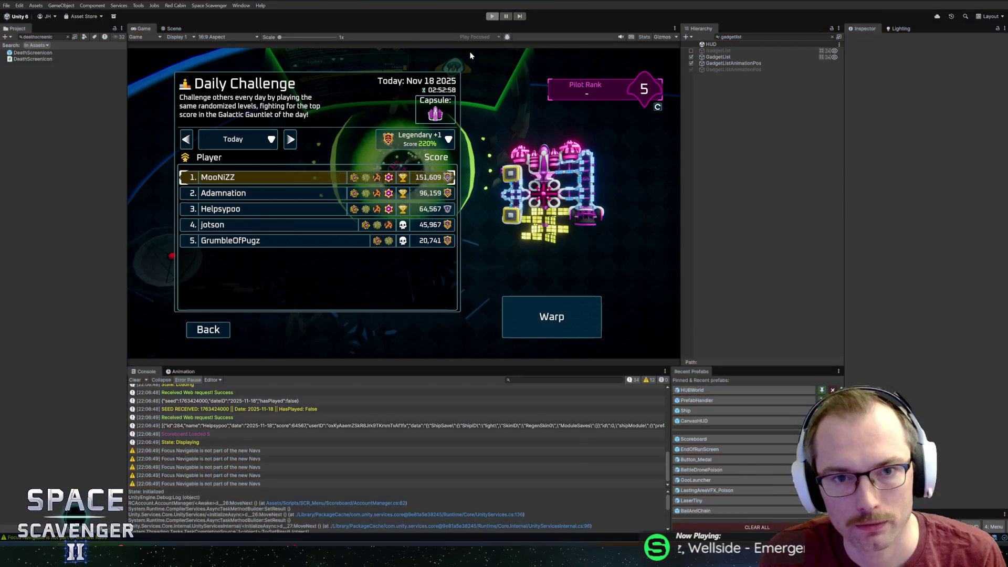
key(alt+Tab)
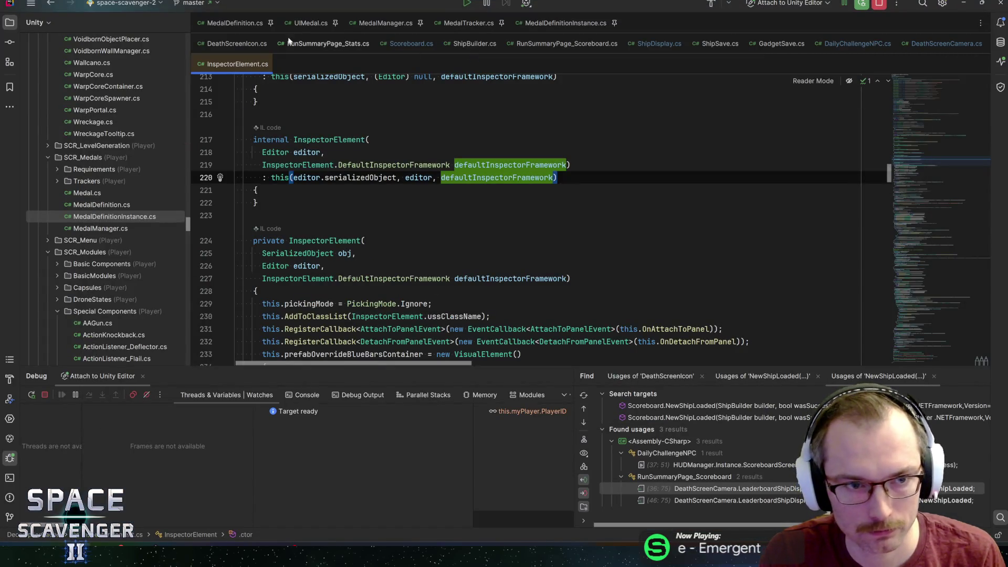
Step: In Scoreboard.cs, change gadgetList.SetActive(!wasSuccess) to SetActive(wasSuccess) on line 180
key(ctrl+F4)
click(411, 44)
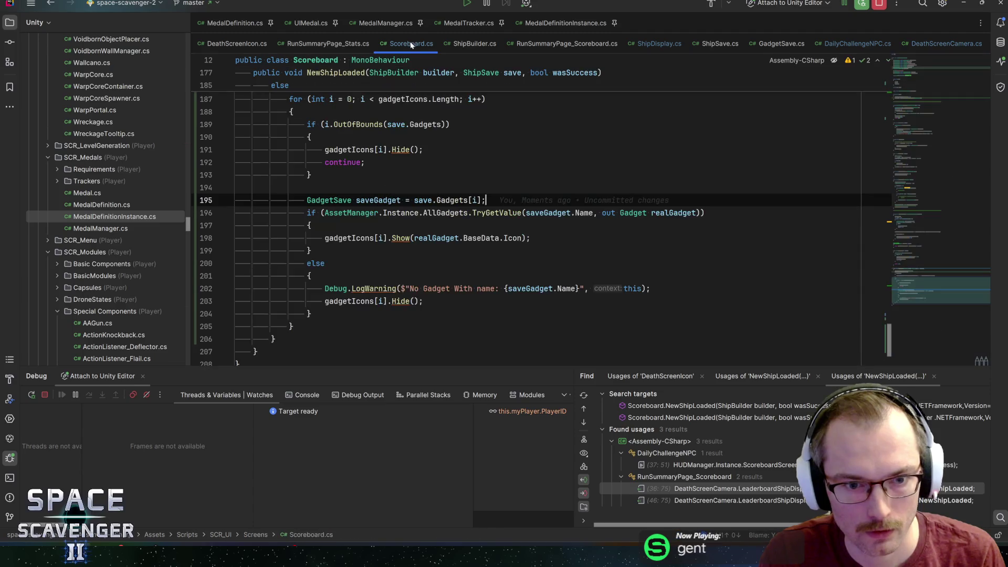
scroll(541, 210, up, 4)
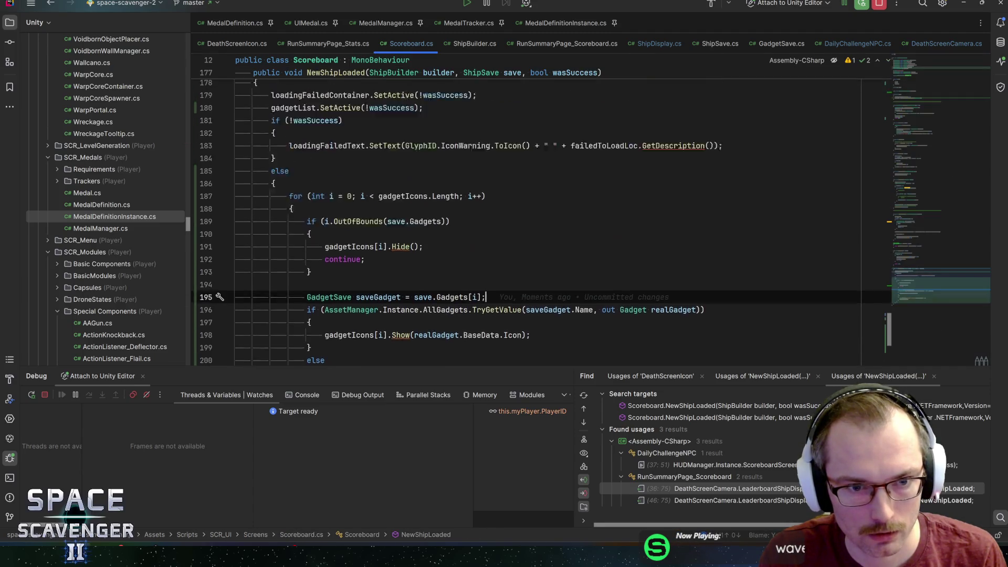
click(369, 163)
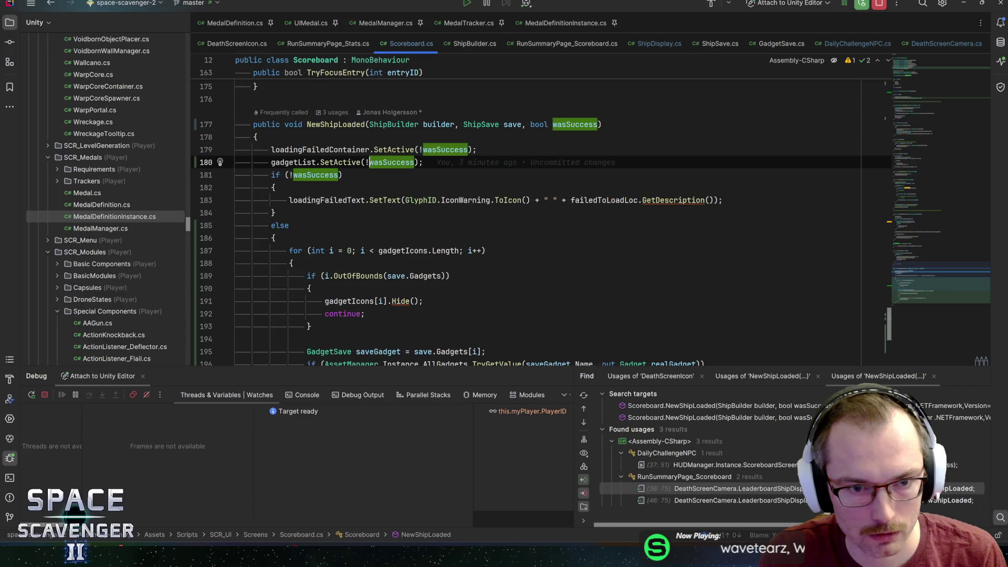
click(419, 162)
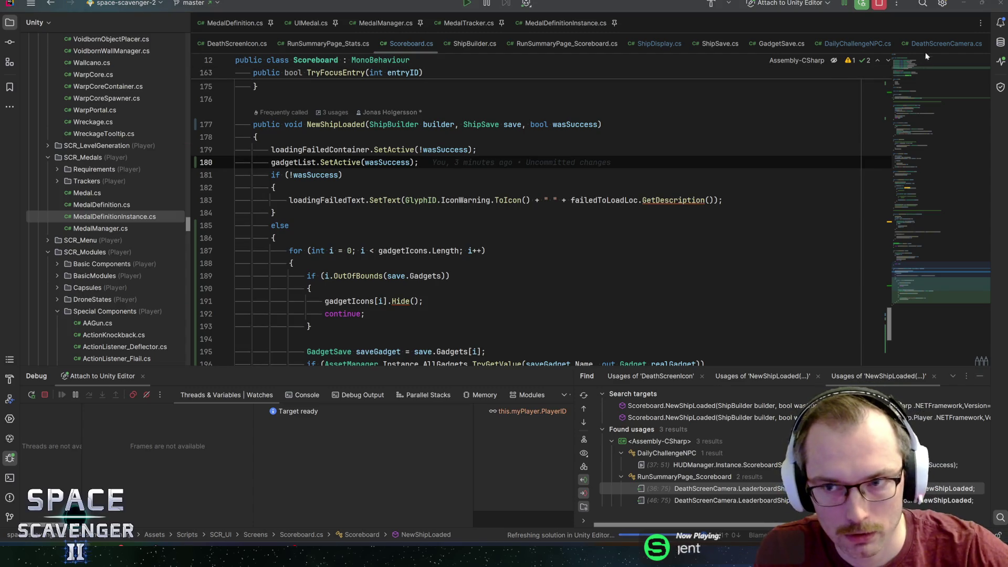
Step: Stop debugging the Unity editor and return to Unity
click(878, 3)
click(886, 48)
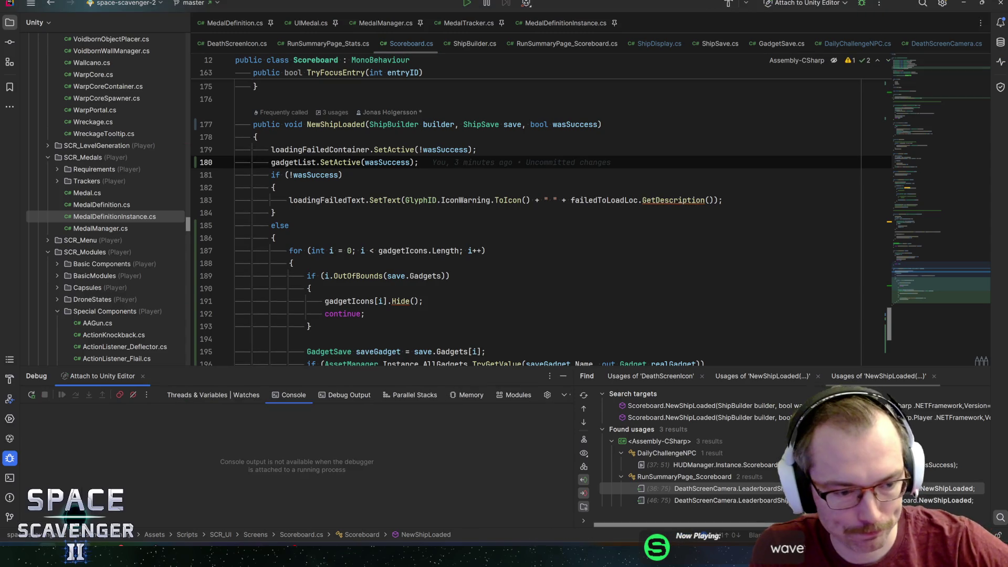
key(alt+Tab)
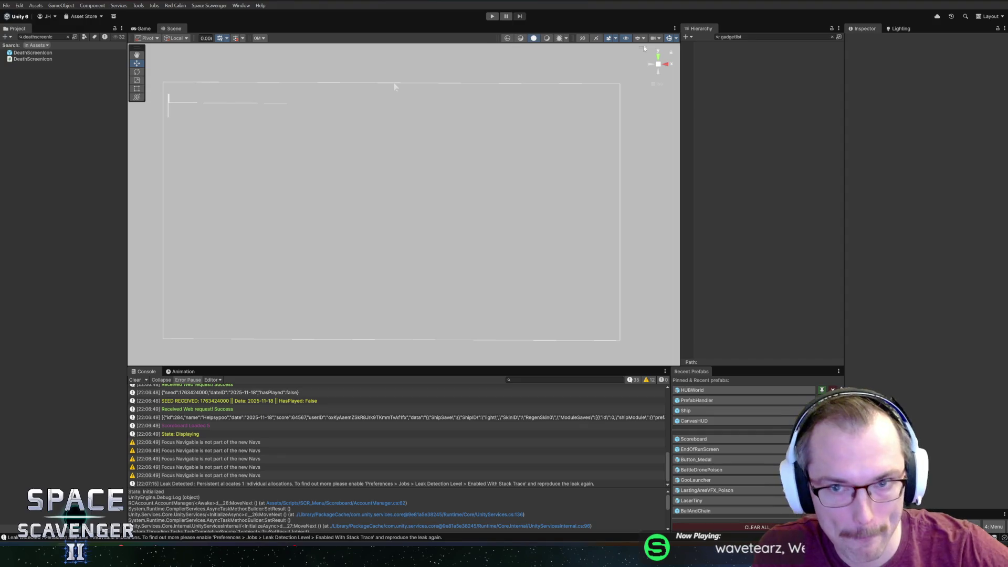
Step: Enter play mode and compare the top three pilots' ships and gadget grids on the leaderboard
click(491, 16)
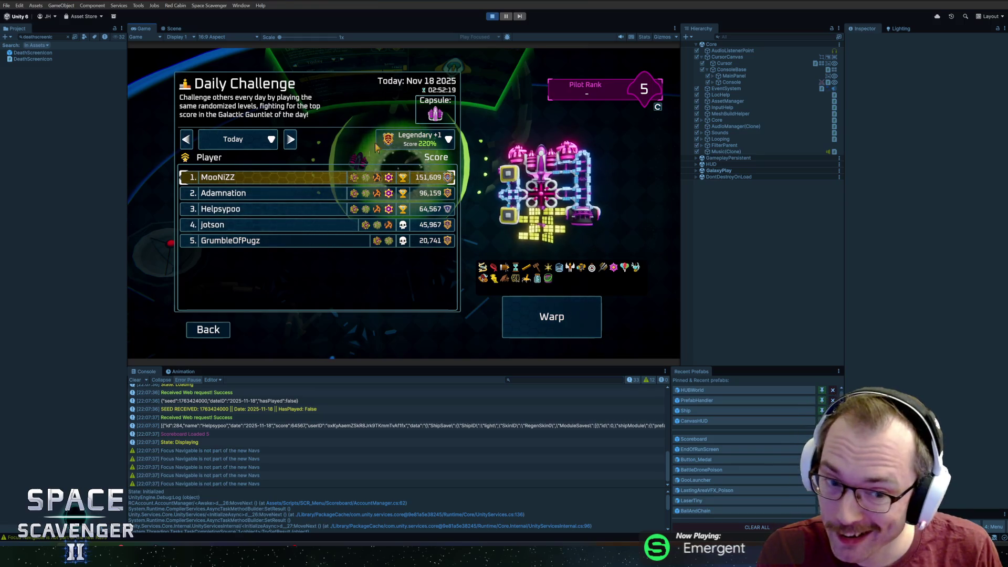
click(325, 196)
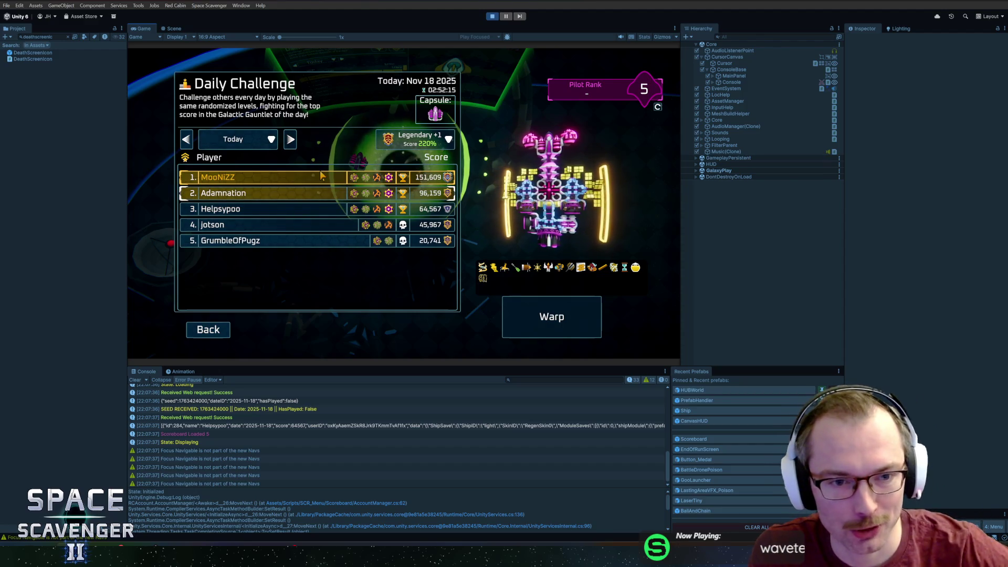
click(322, 177)
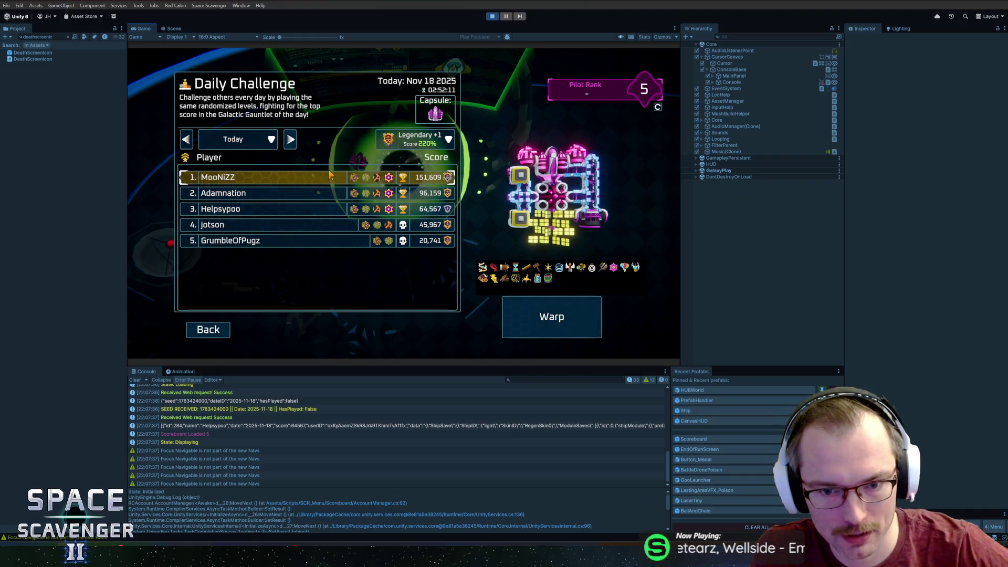
click(308, 212)
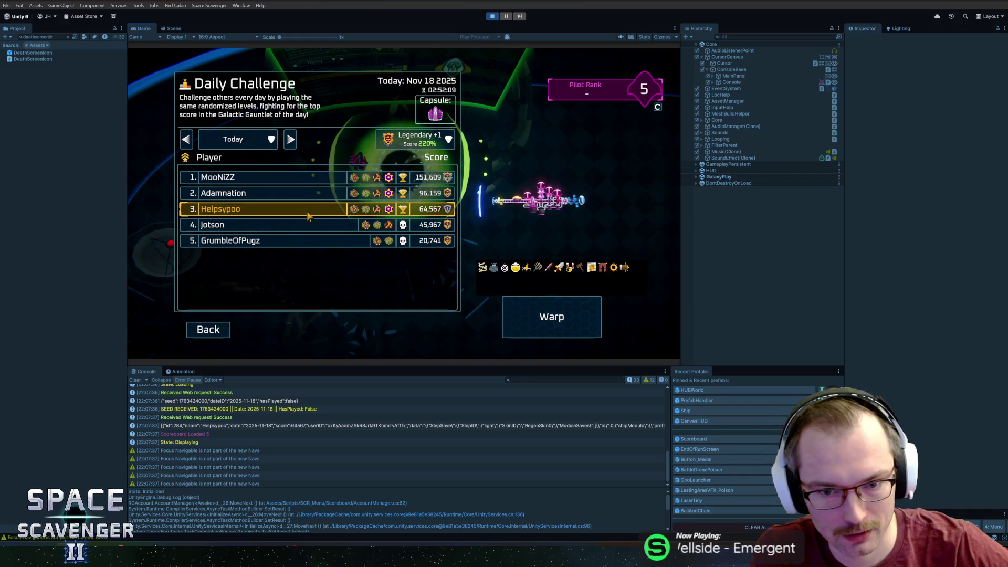
click(308, 193)
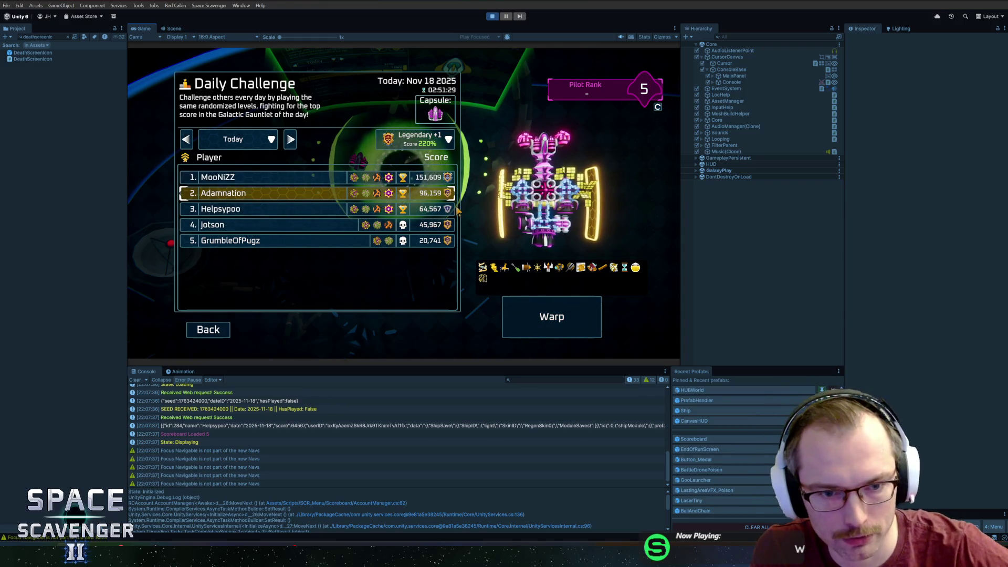
Step: Compare the third, fourth and top pilots' gadget rows, then exit play mode
click(294, 210)
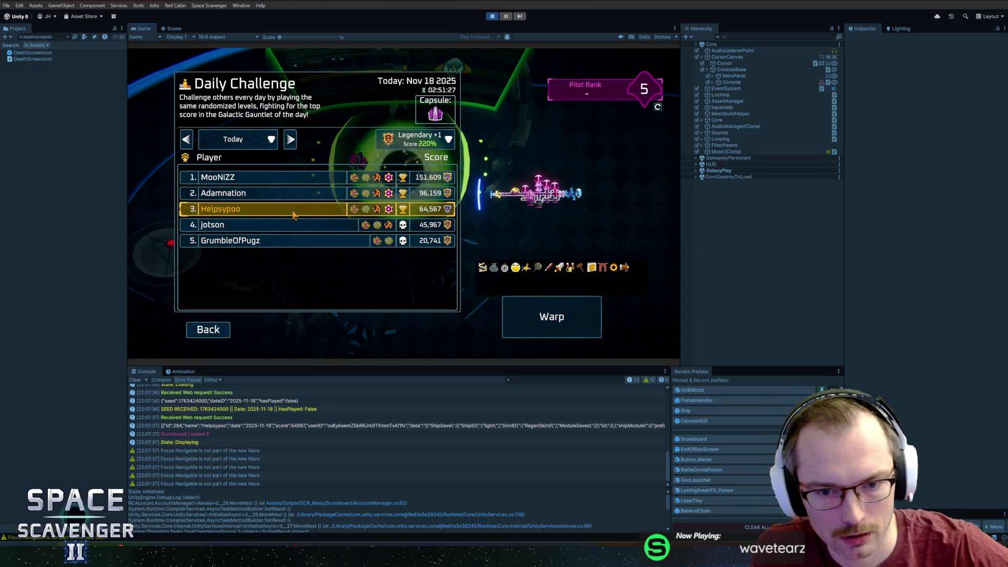
click(309, 226)
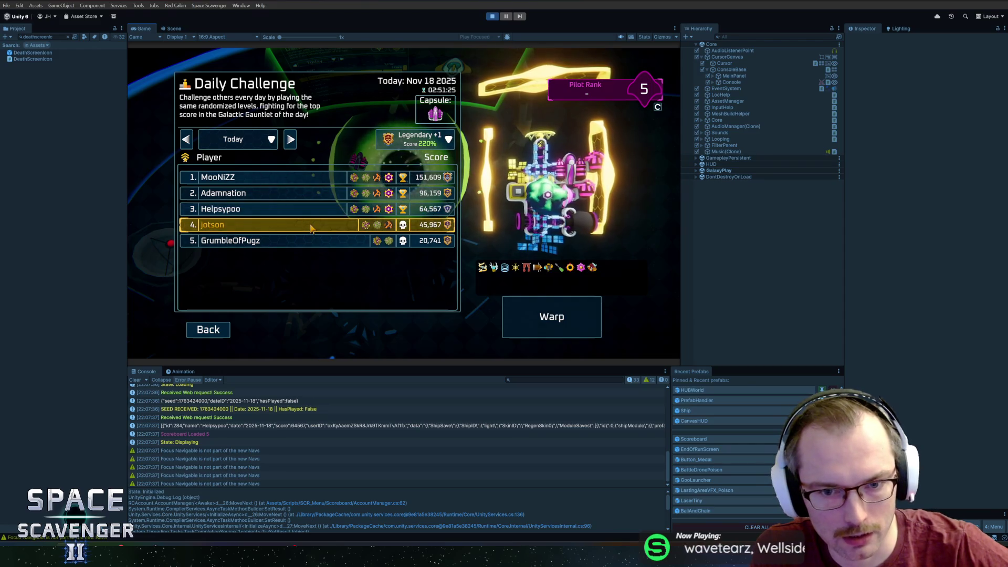
click(325, 210)
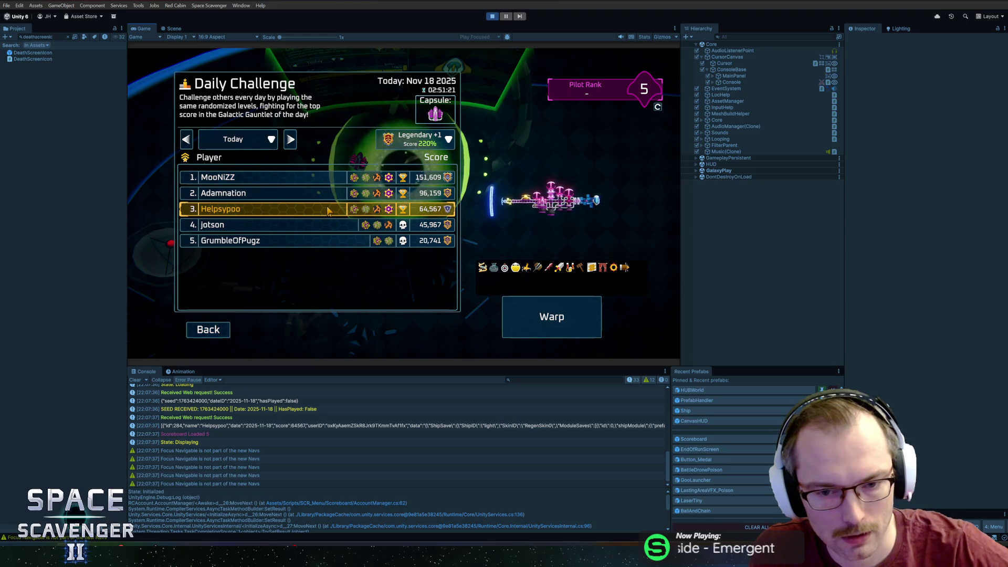
click(320, 178)
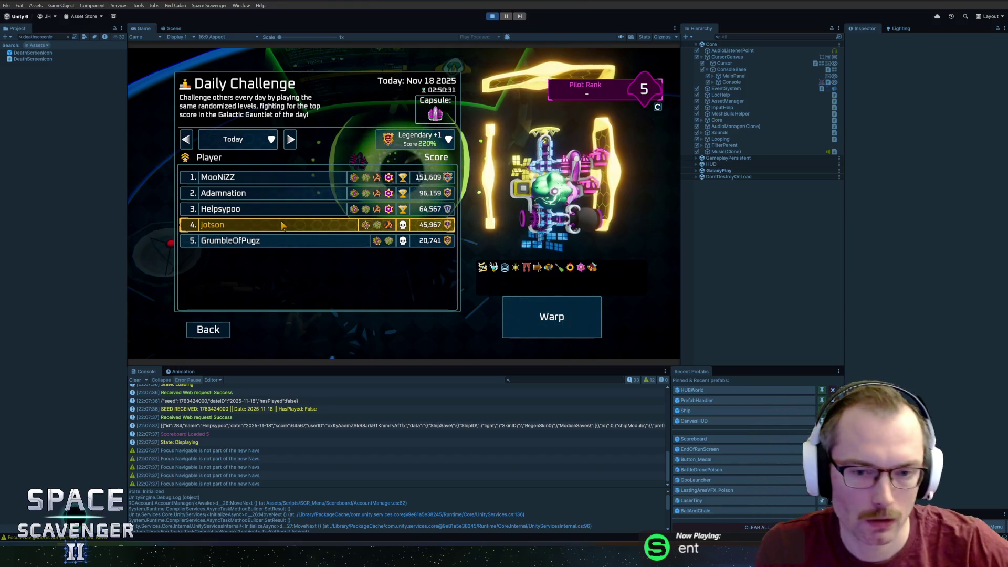
click(496, 17)
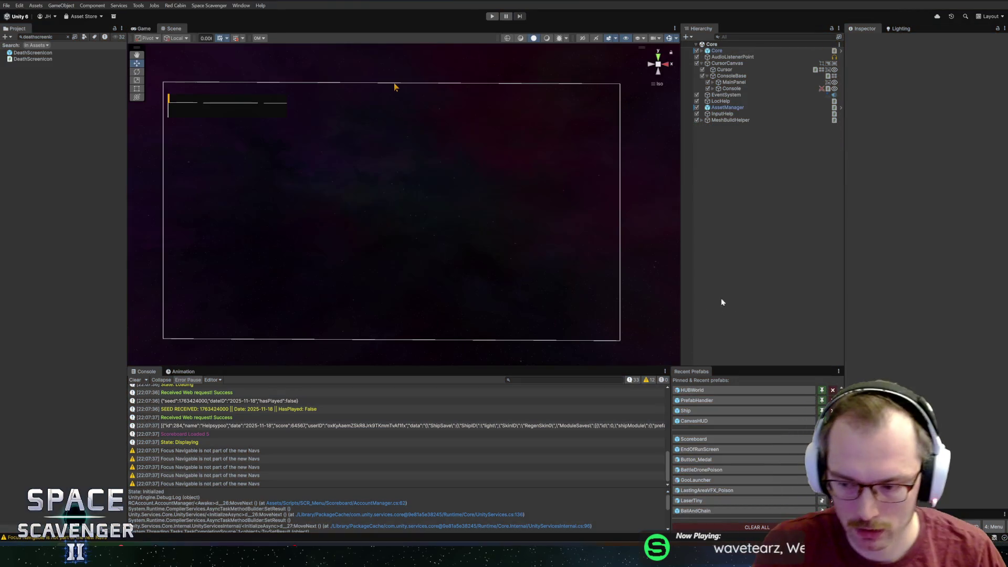
Step: Tint the Scoreboard prefab's GadgetList background Image dark teal (hex 001618)
click(712, 442)
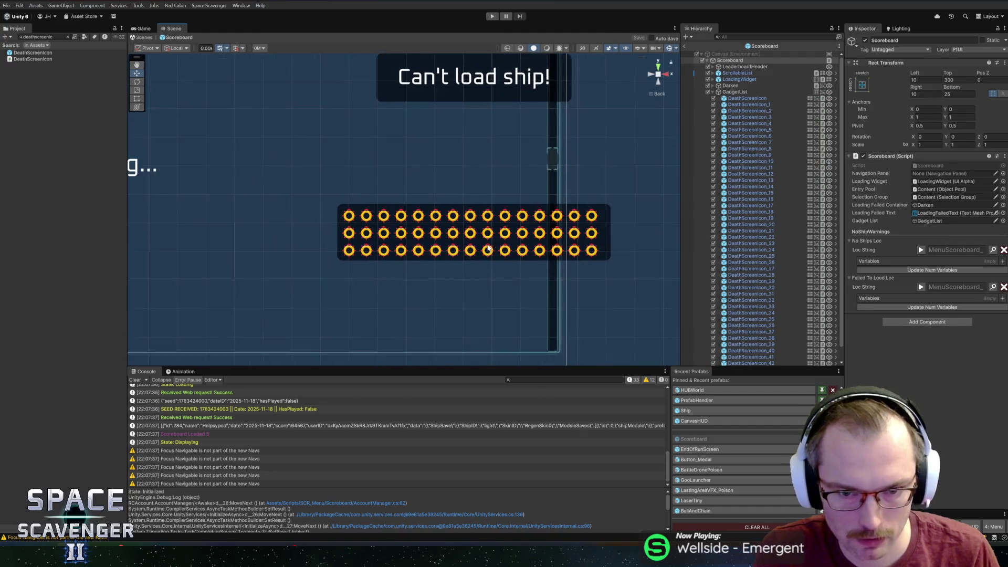
click(747, 93)
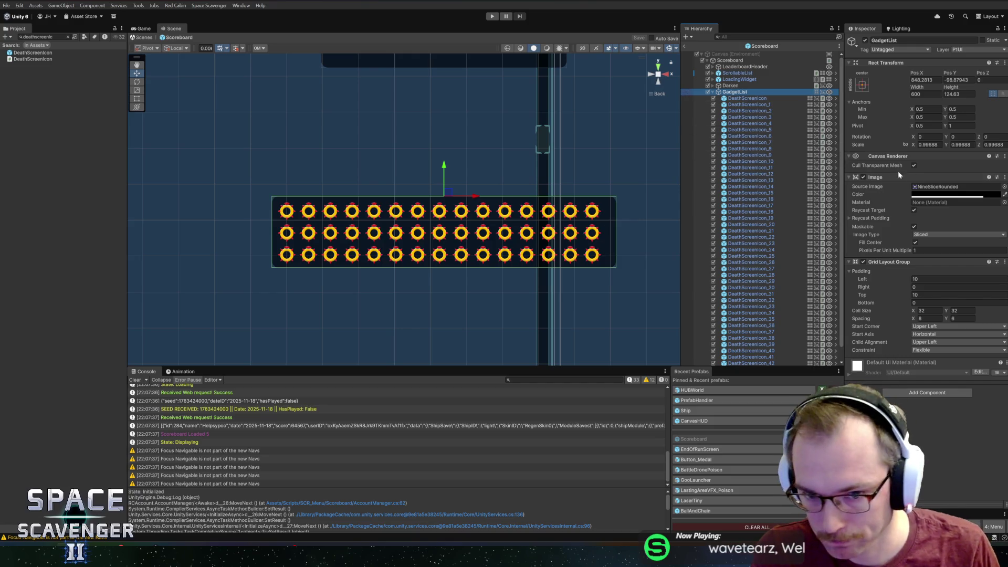
click(982, 196)
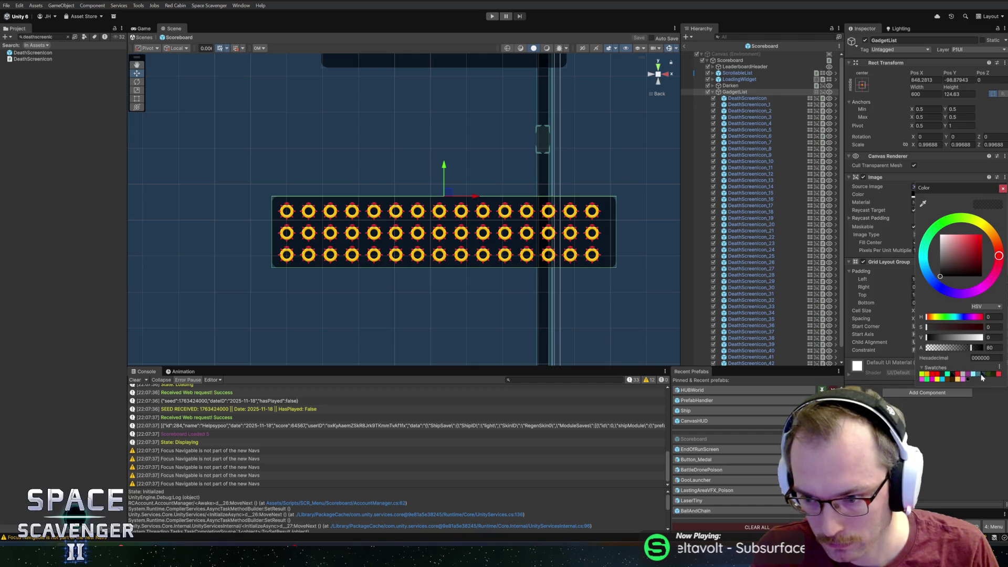
click(981, 375)
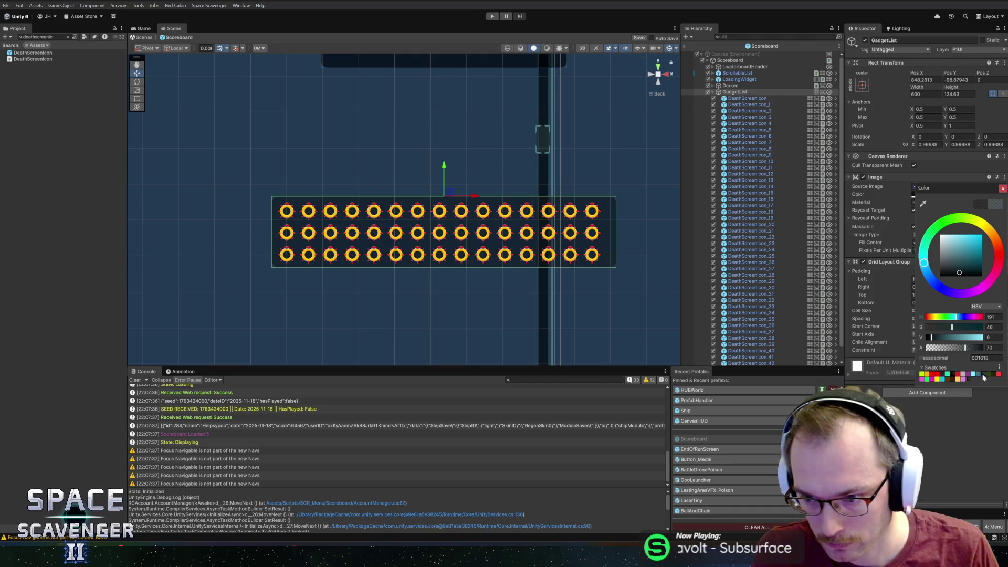
click(1002, 189)
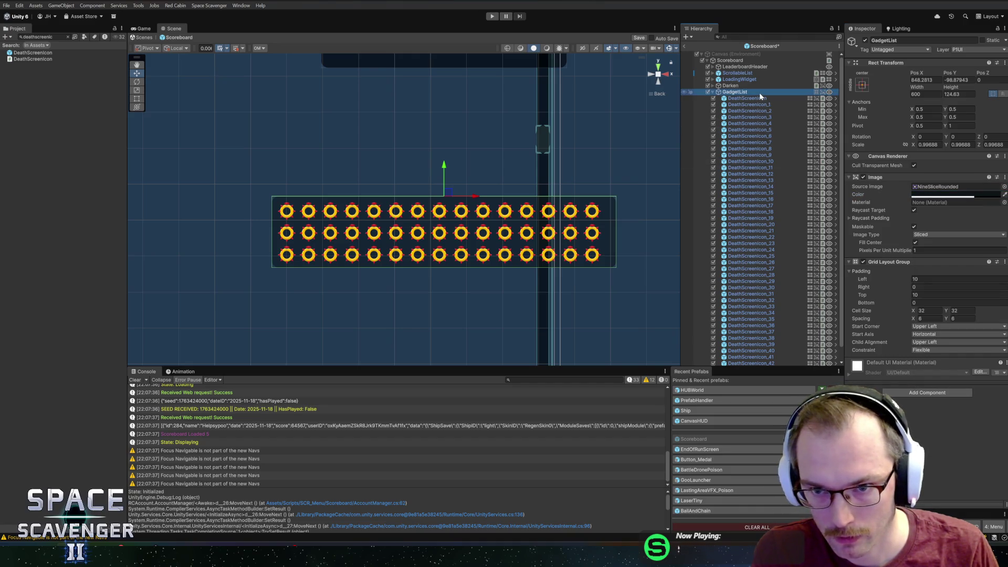
Step: Add an Image child under GadgetList with a Layout Element set to Ignore Layout
right_click(887, 178)
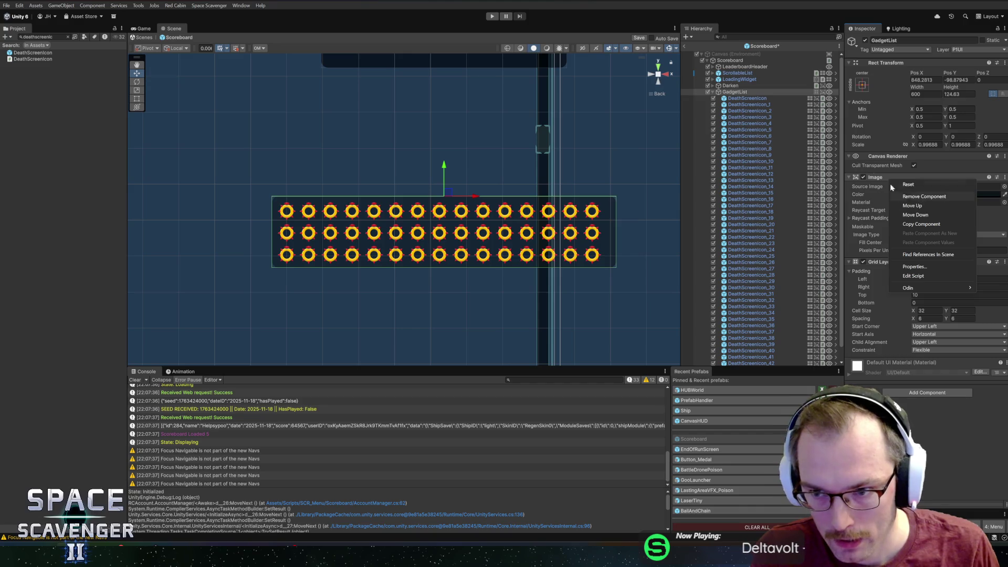
right_click(755, 93)
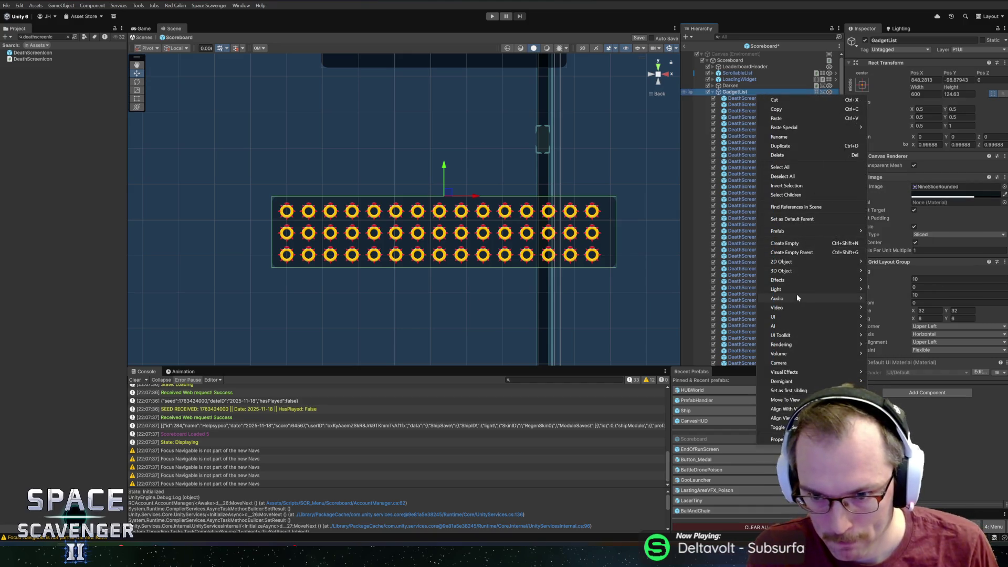
mouse_move(795, 317)
click(892, 316)
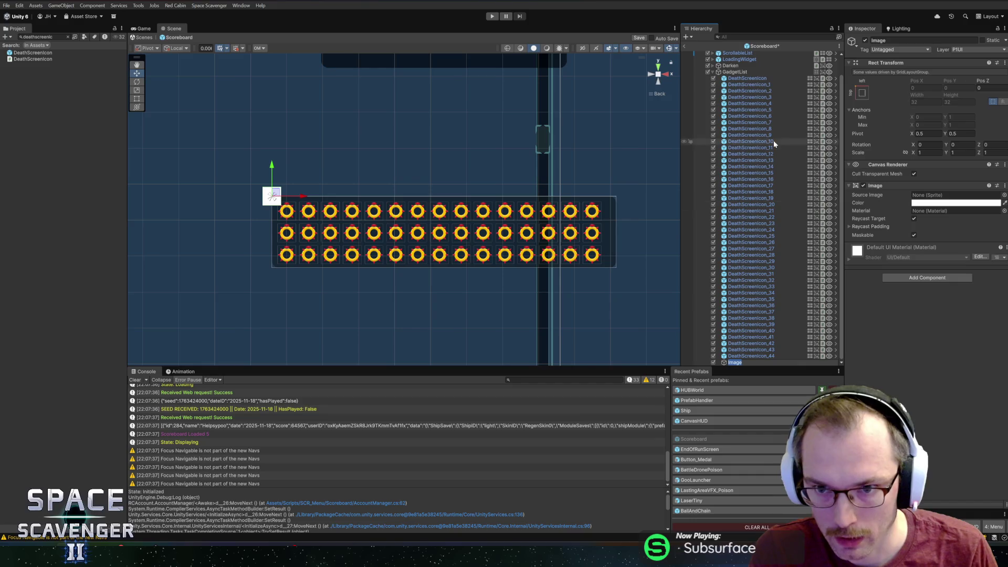
click(863, 91)
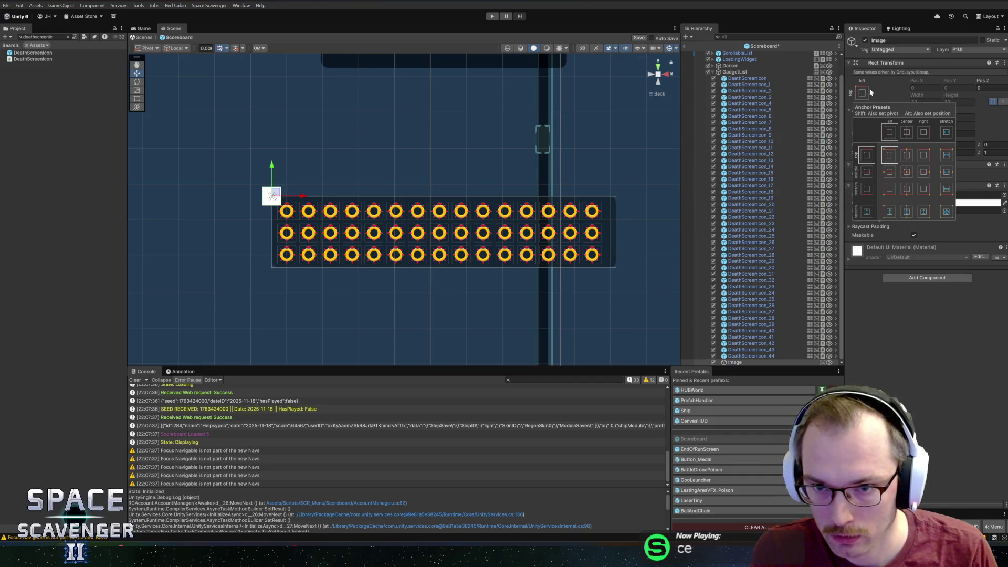
click(865, 89)
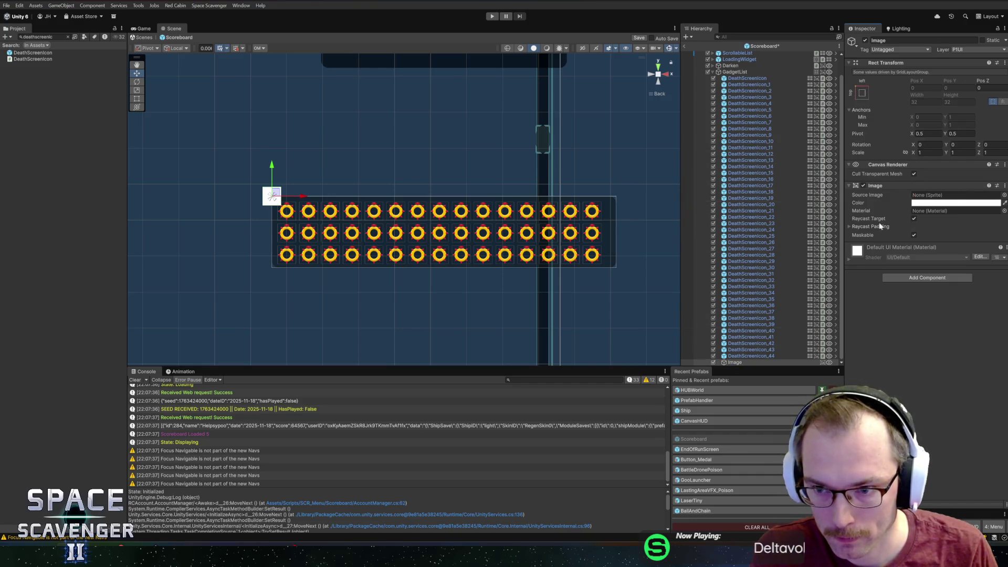
click(897, 278)
text(layout)
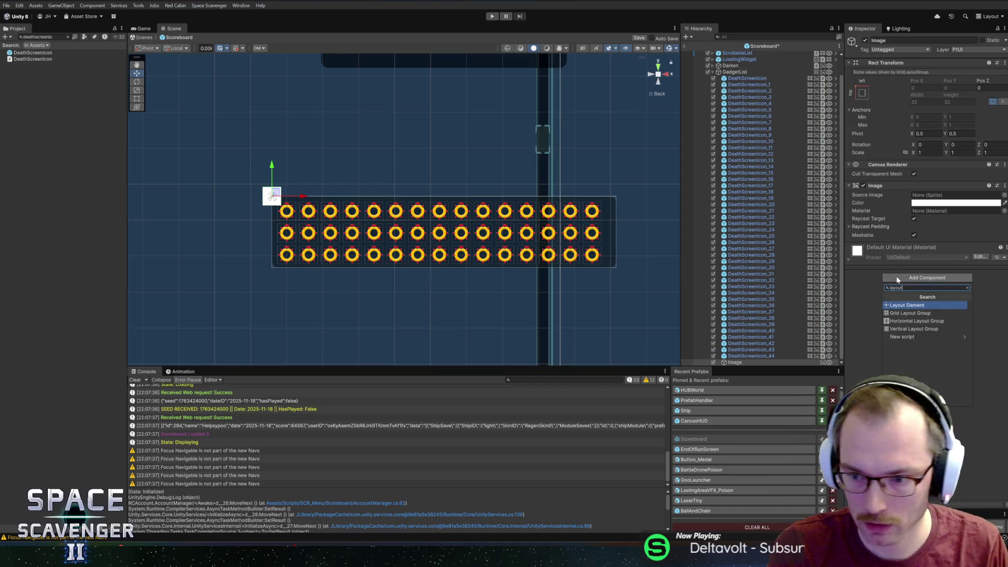
key(Return)
click(914, 254)
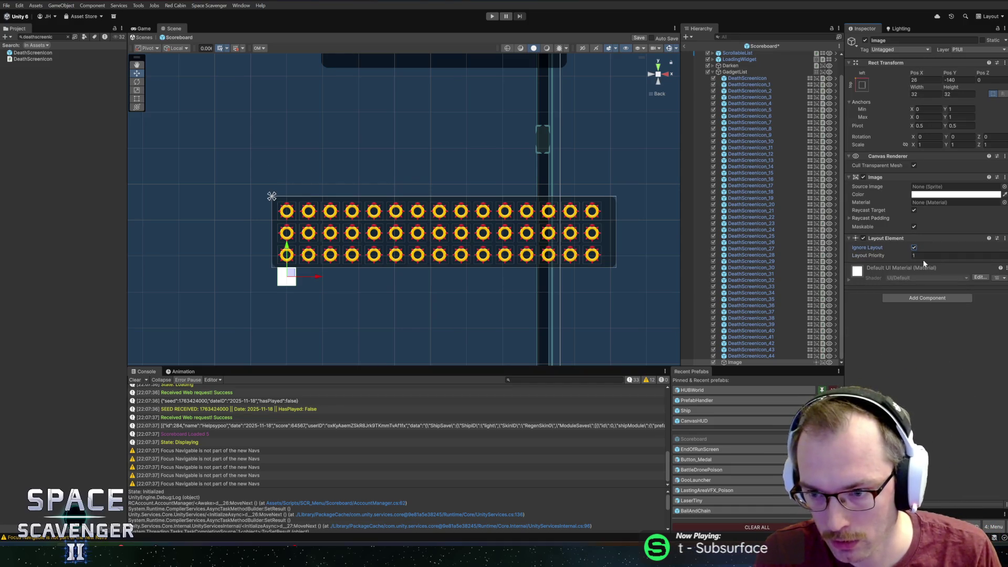
Step: Stretch the new Image to fill GadgetList, using sprite ButtonSharpOutline with multiplier 5
click(861, 85)
alt+click(945, 204)
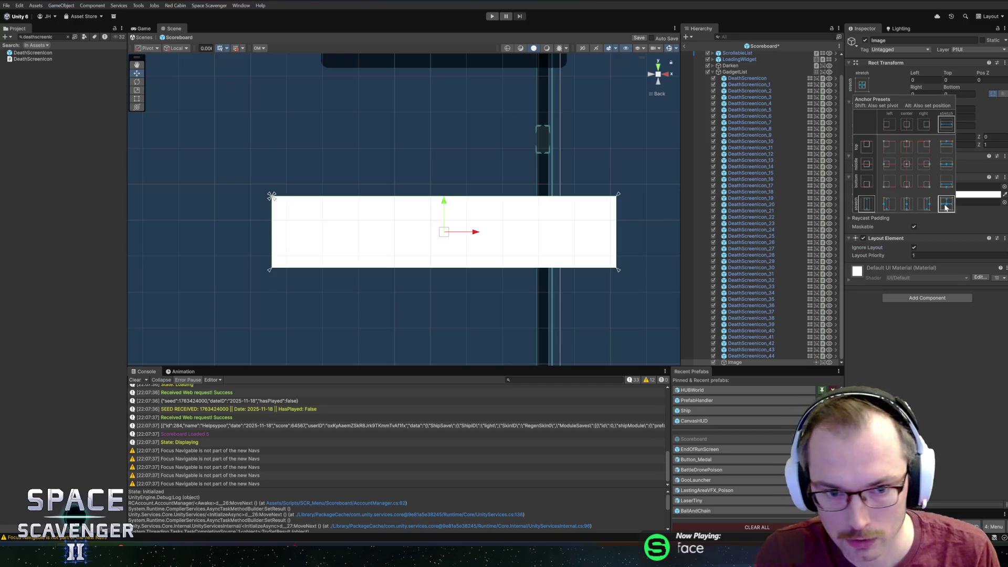
click(1004, 187)
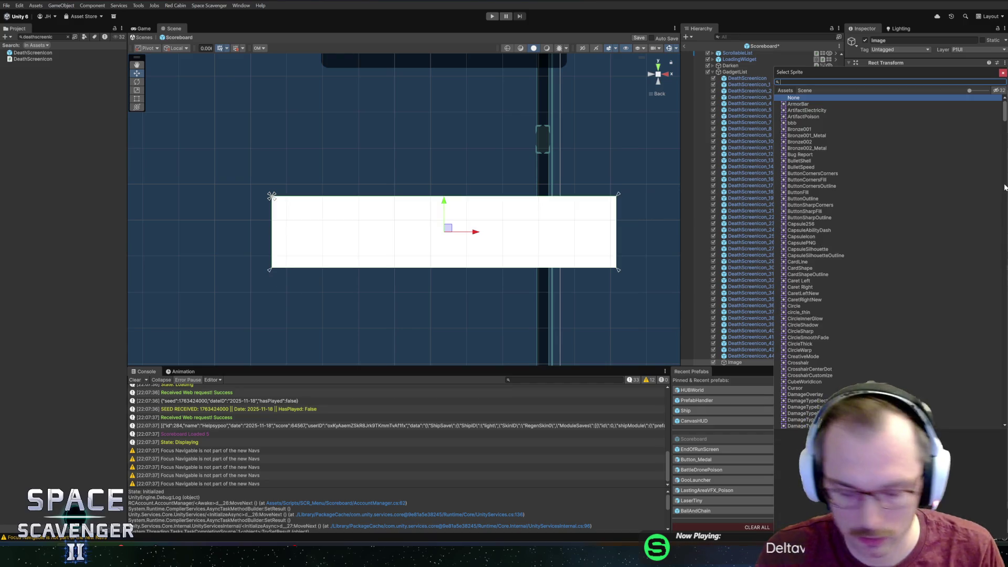
text(l)
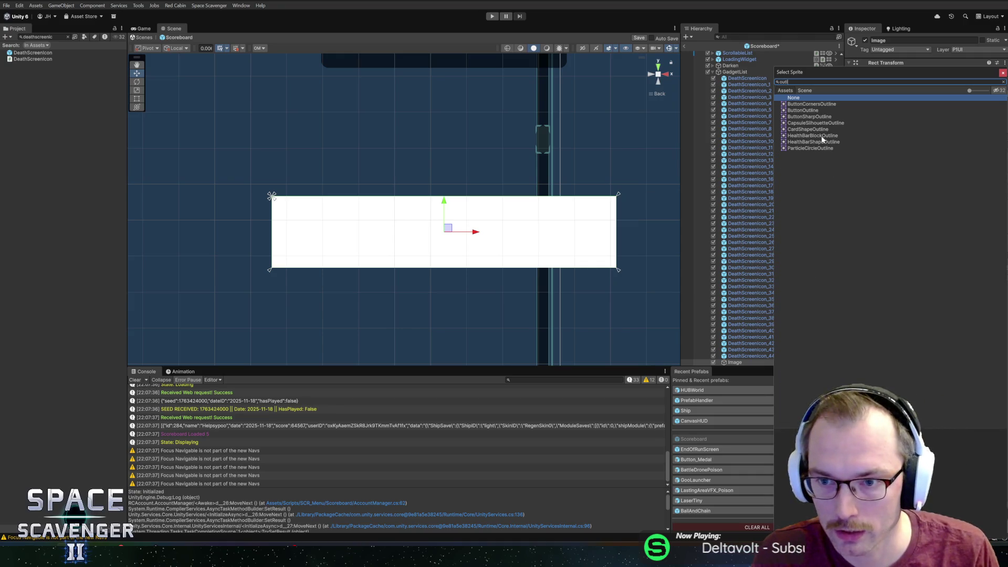
click(803, 117)
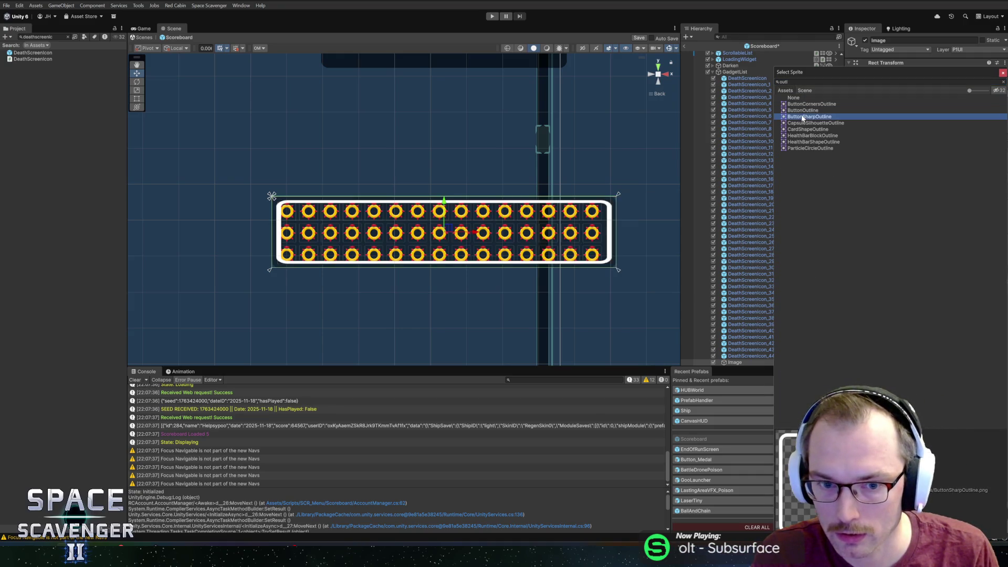
double_click(803, 117)
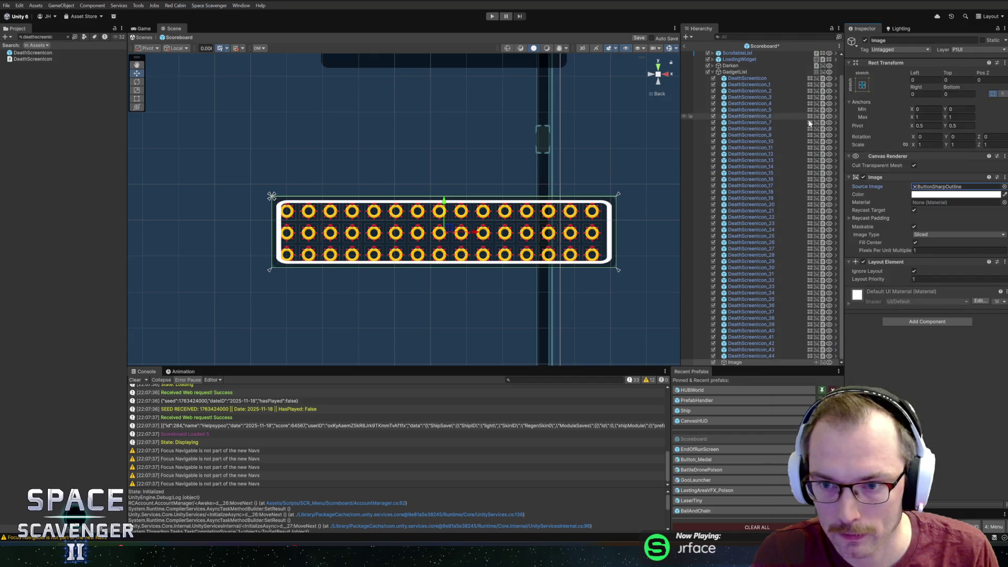
click(955, 250)
text(5)
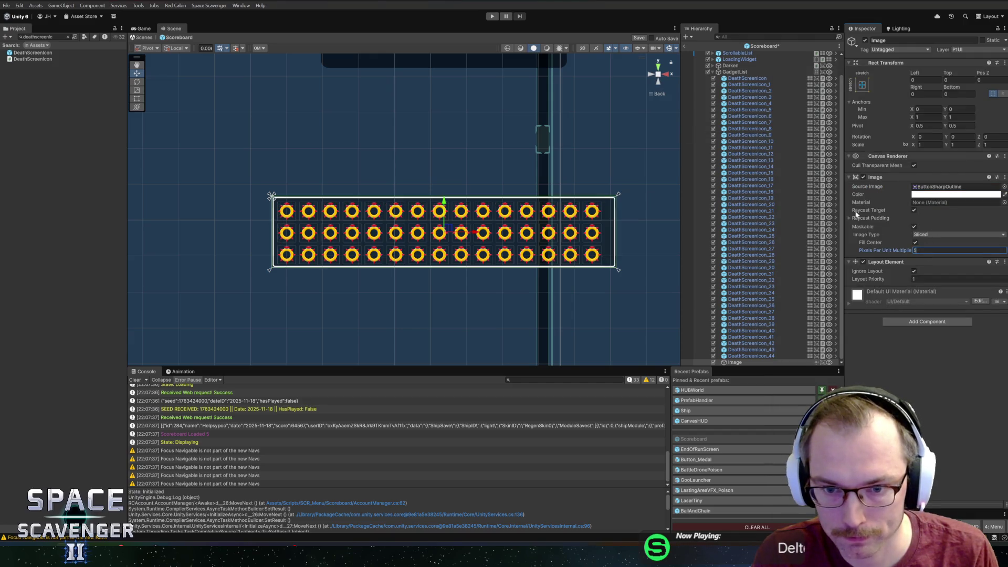
Step: Give GadgetList the ButtonSharpFill background sprite with Pixels Per Unit Multiplier 5
click(734, 72)
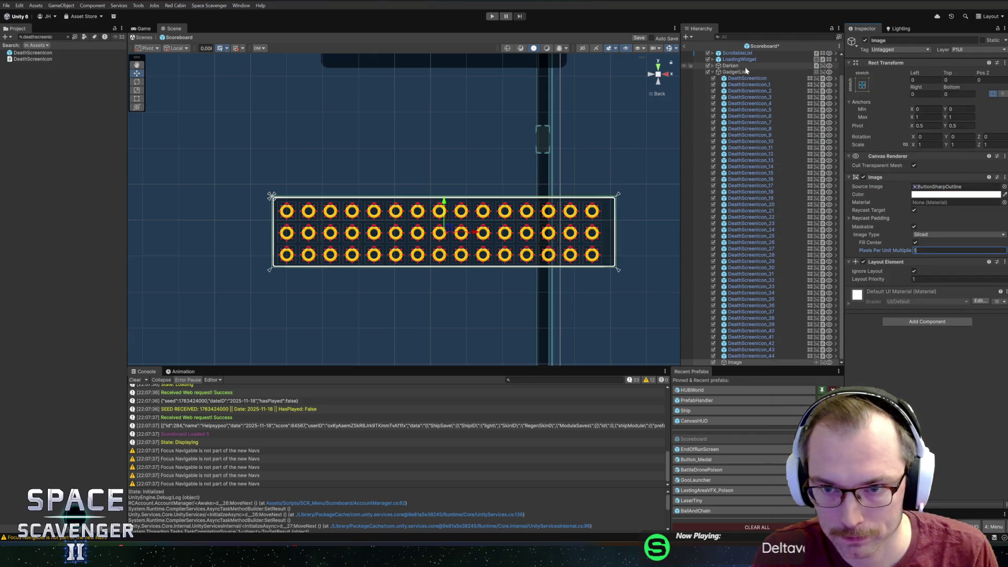
click(1004, 187)
text(sharp)
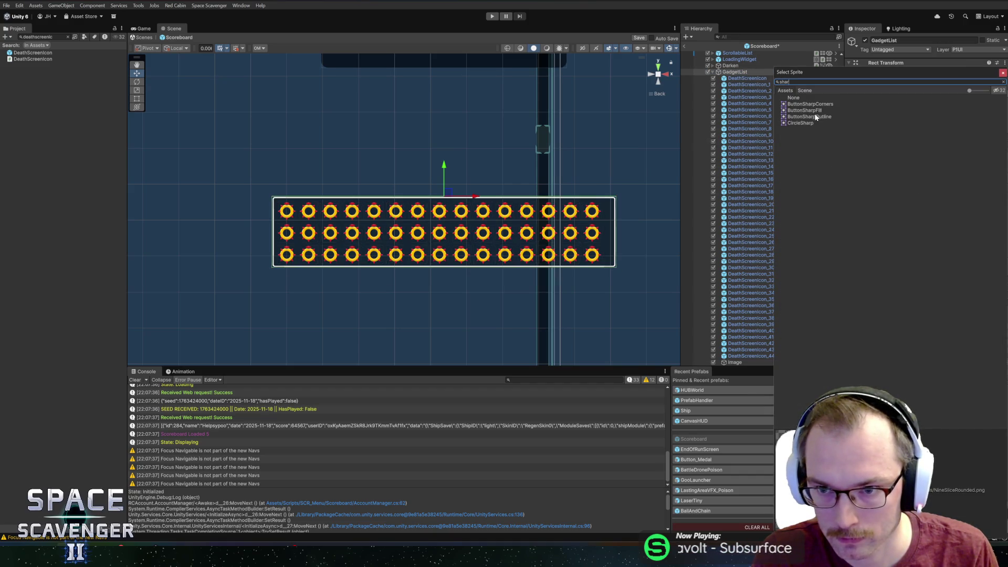
double_click(804, 110)
click(916, 250)
text(5)
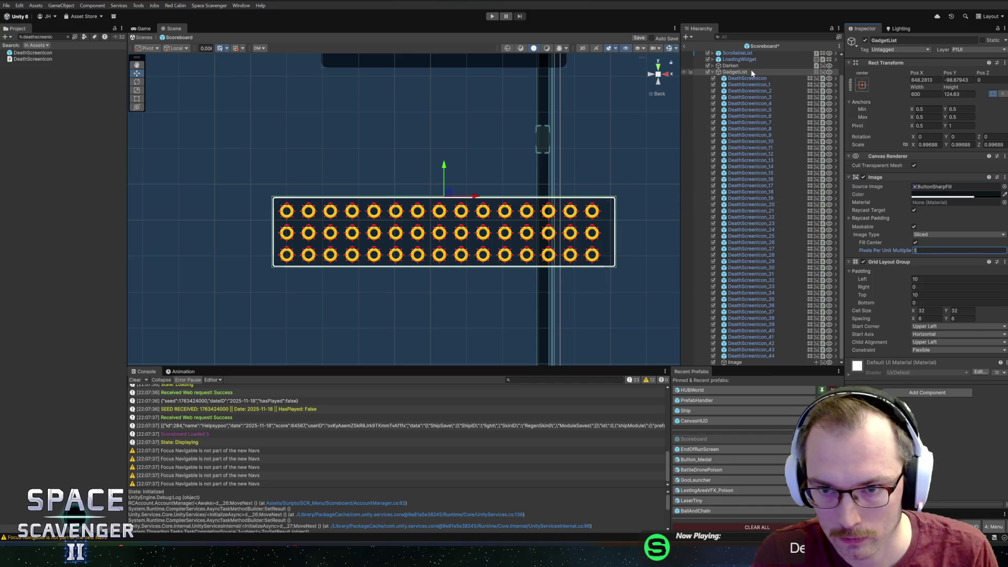
Step: Tint the outline Image teal
click(740, 362)
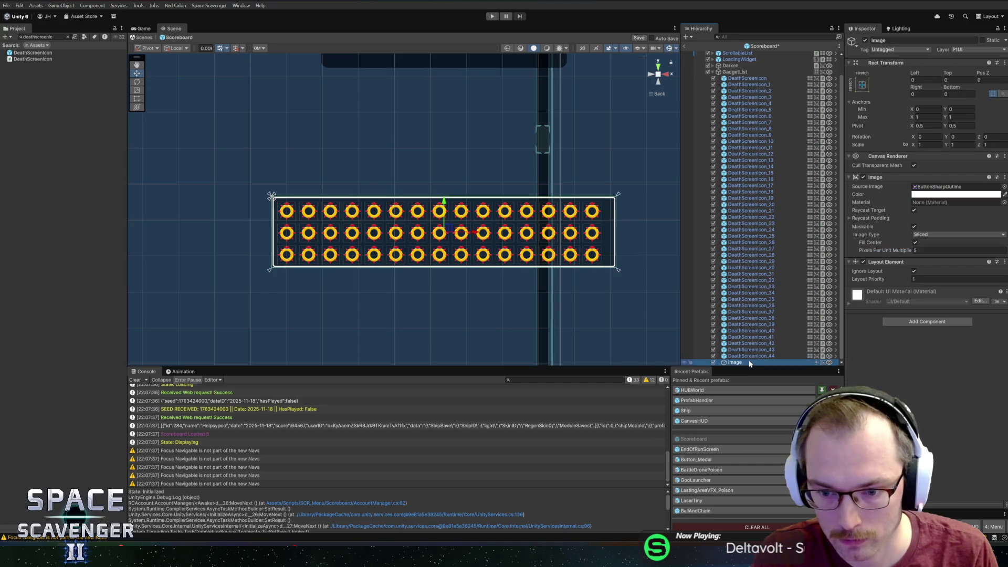
click(955, 194)
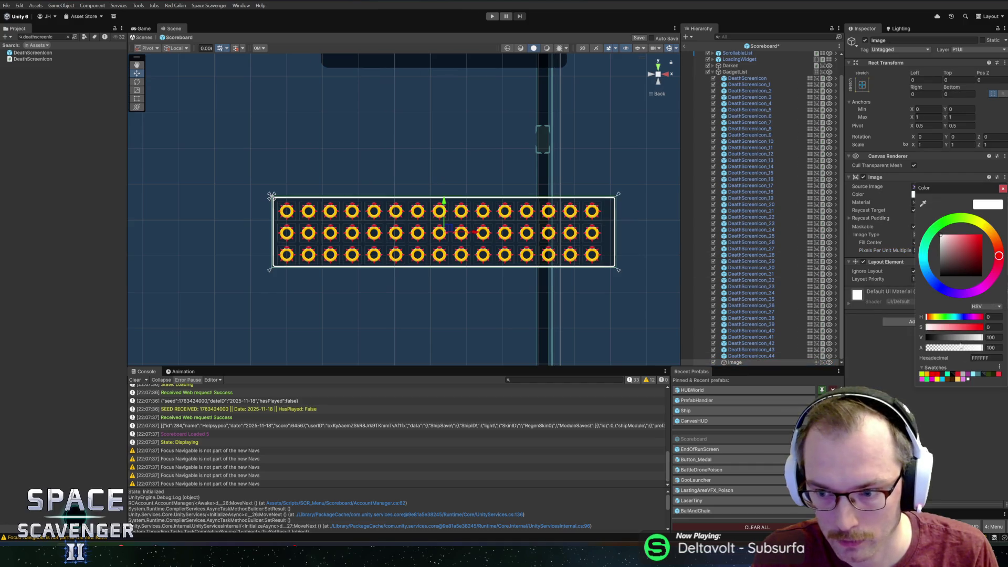
click(978, 376)
click(1003, 188)
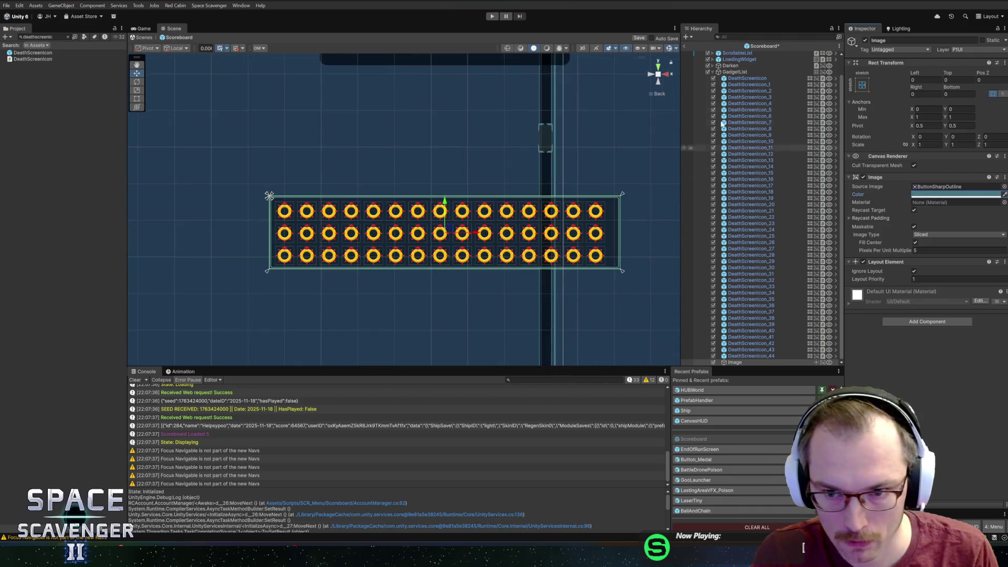
click(735, 72)
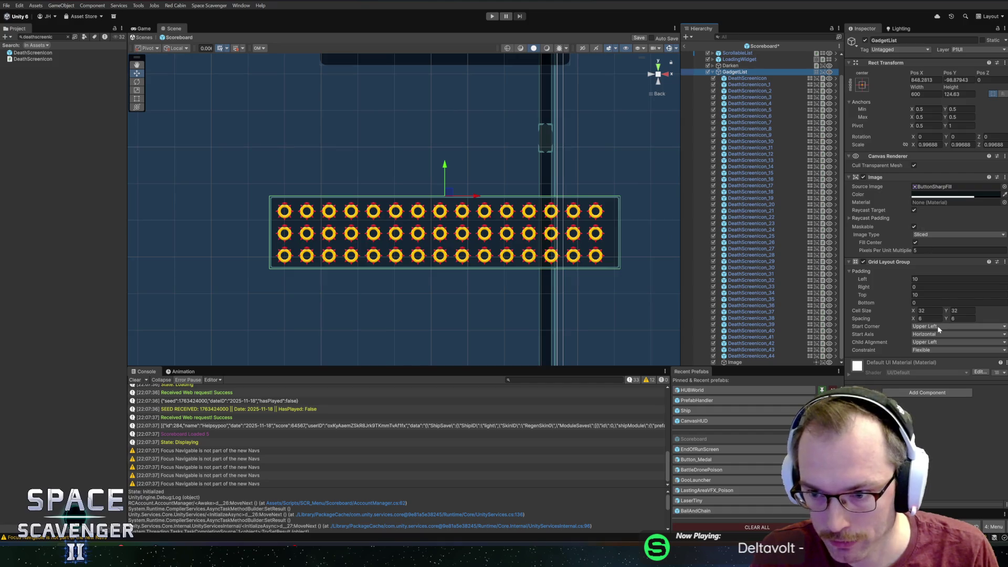
Step: Set the GadgetList grid's child alignment to upper center
click(937, 326)
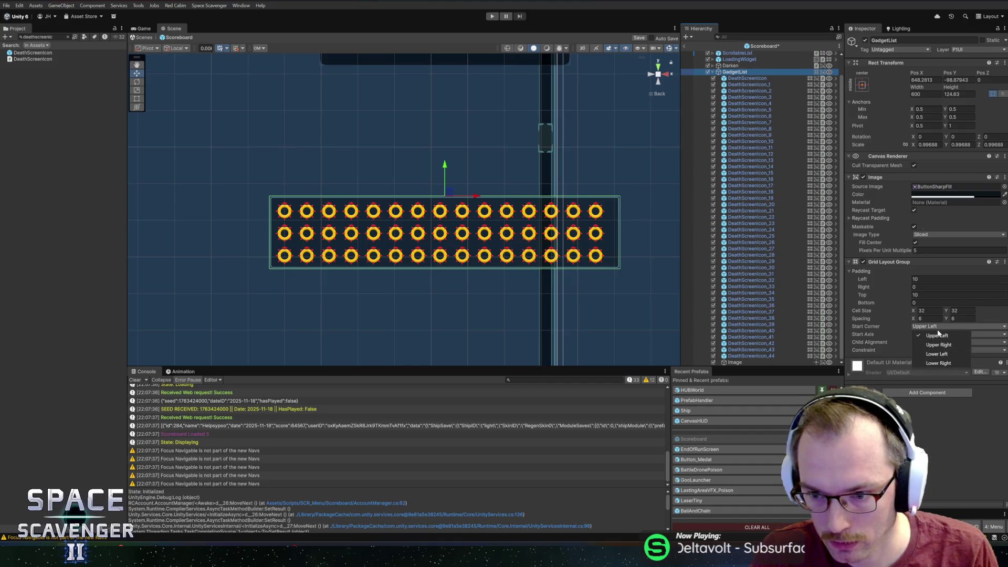
key(Escape)
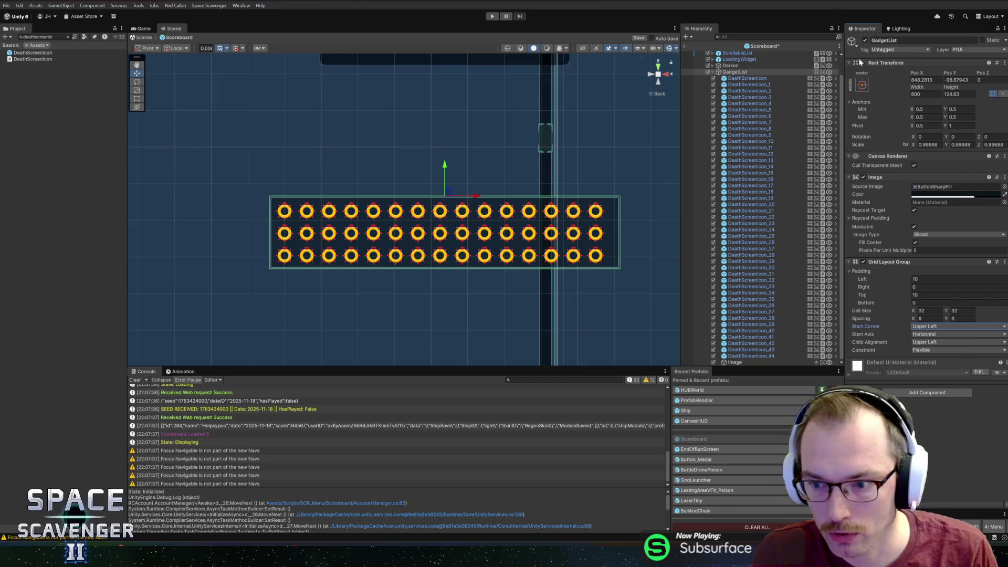
click(922, 343)
click(940, 361)
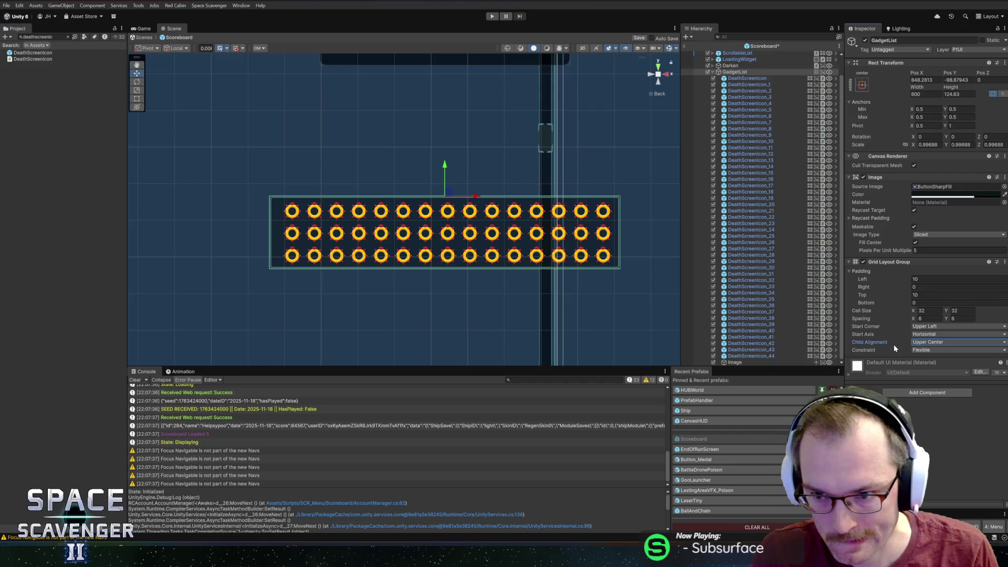
Step: Add a Content Size Fitter to GadgetList with both fits set to Preferred Size
click(934, 393)
text(content size)
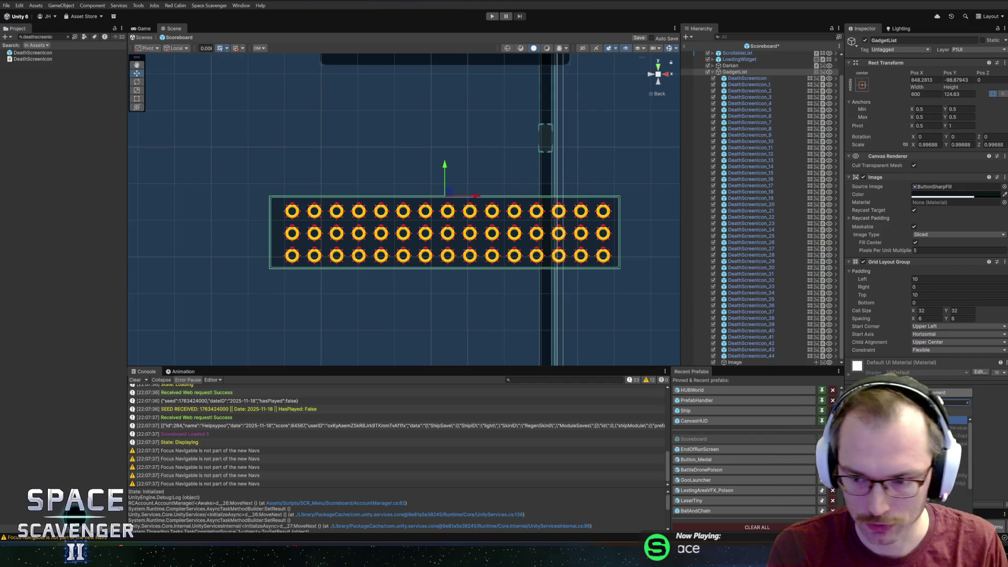
key(Return)
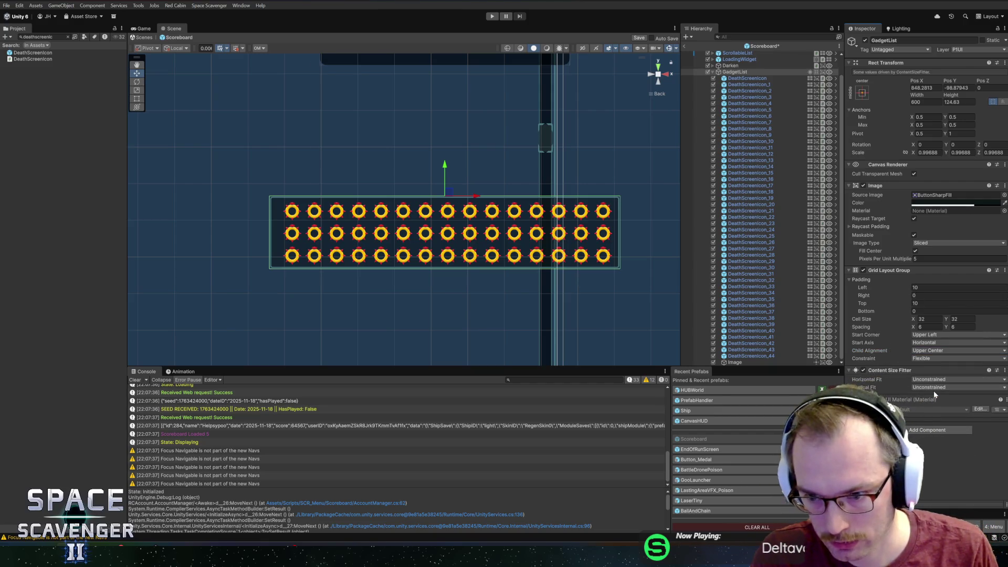
click(945, 387)
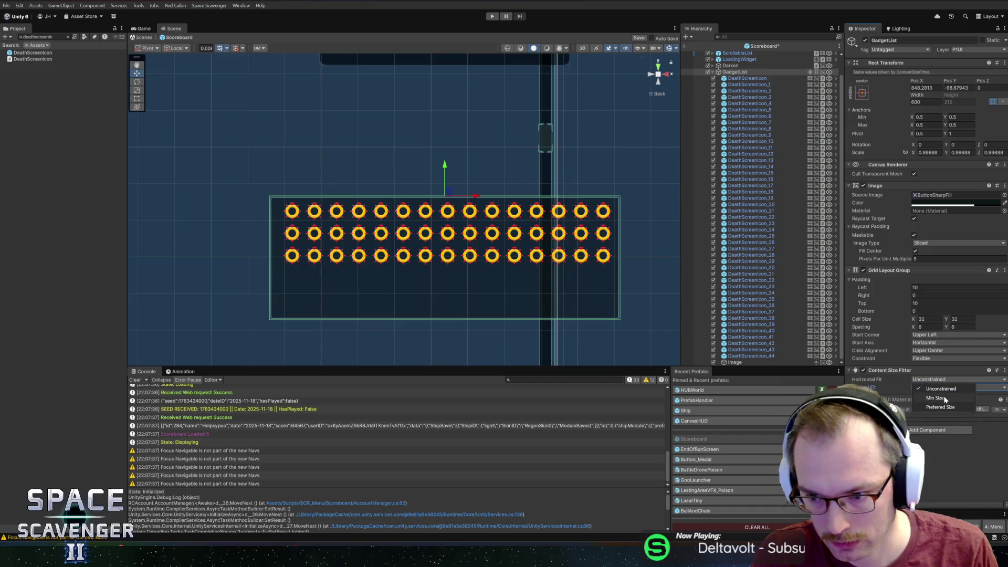
click(944, 408)
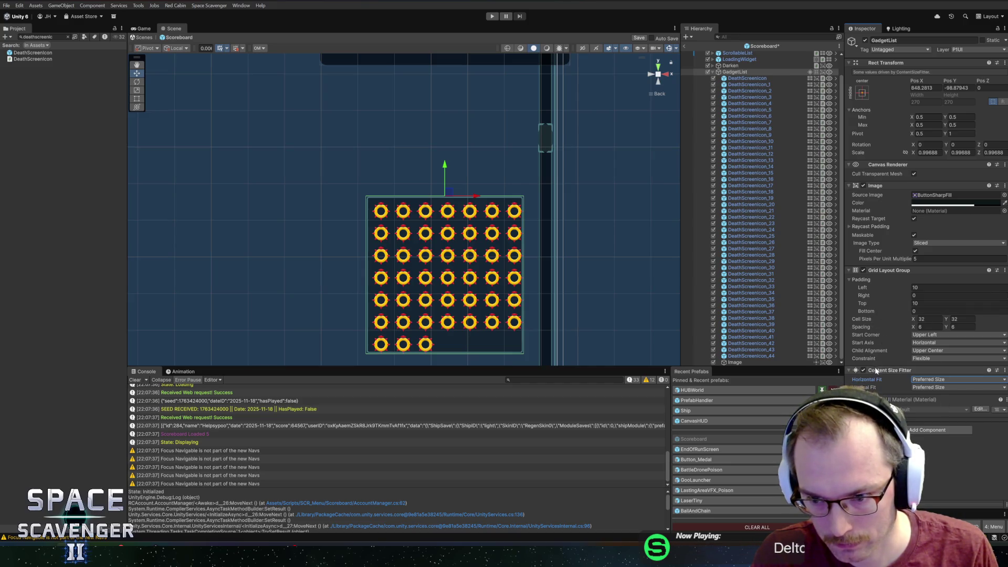
click(927, 379)
click(935, 398)
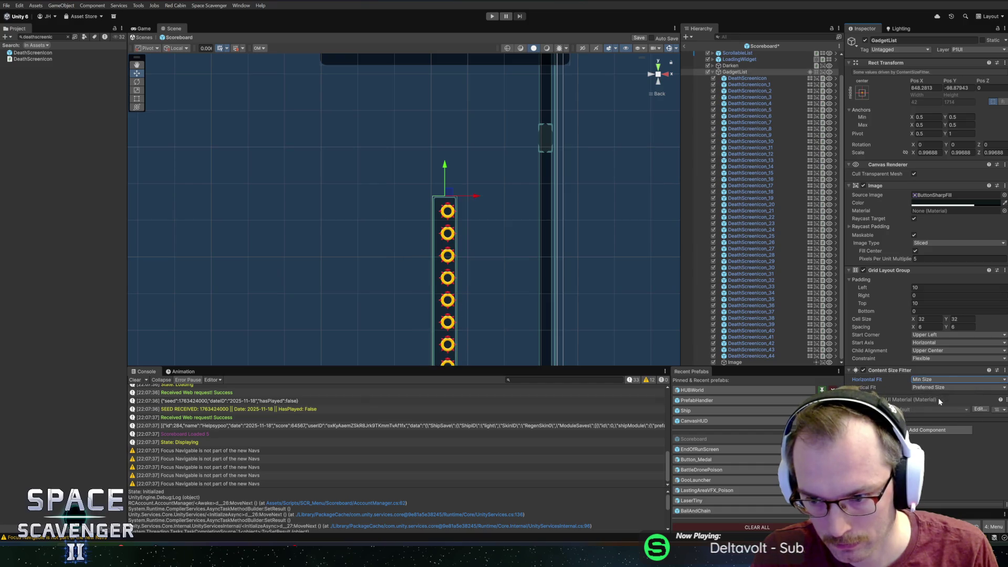
click(929, 379)
click(939, 407)
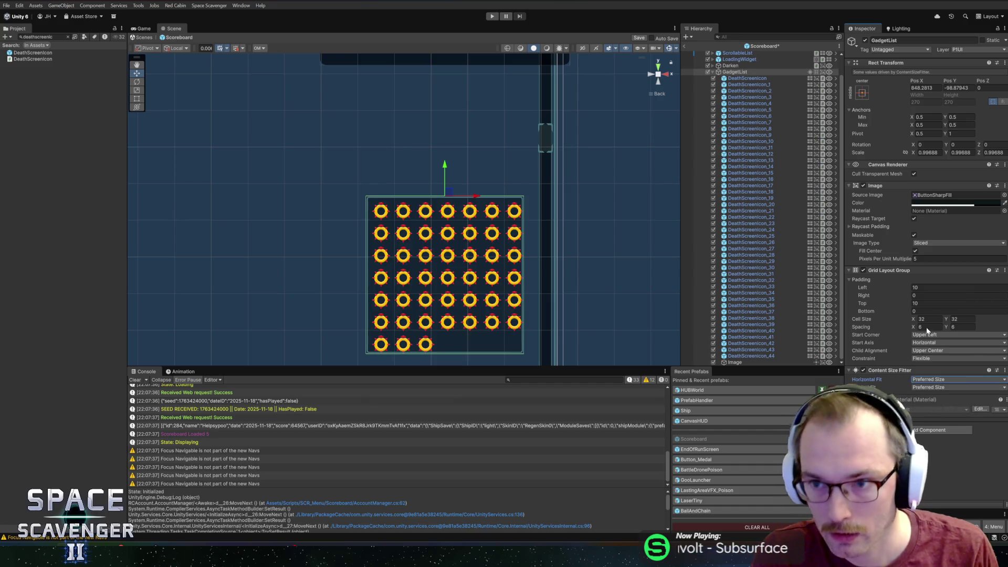
drag(916, 80, 24, 90)
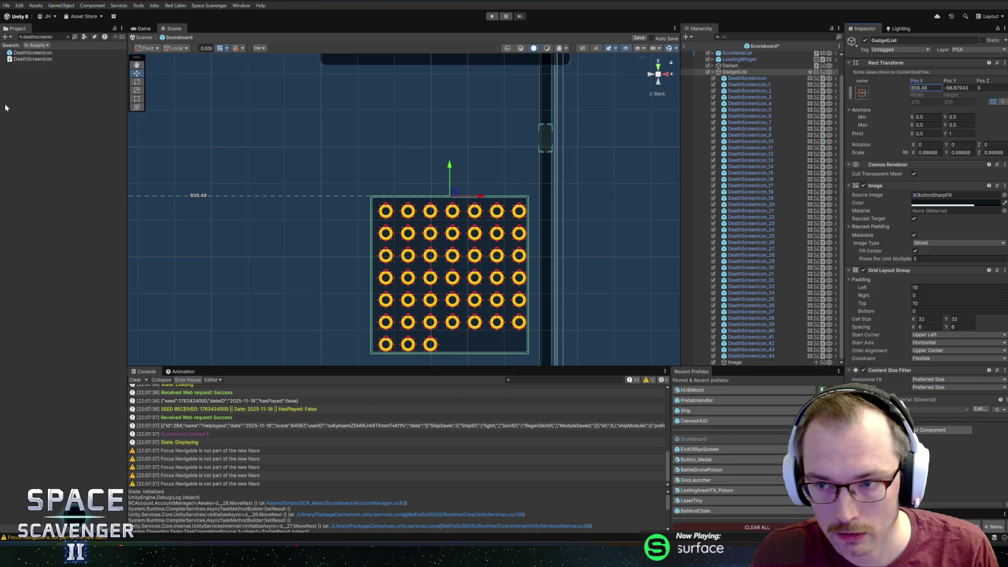
key(ctrl+z)
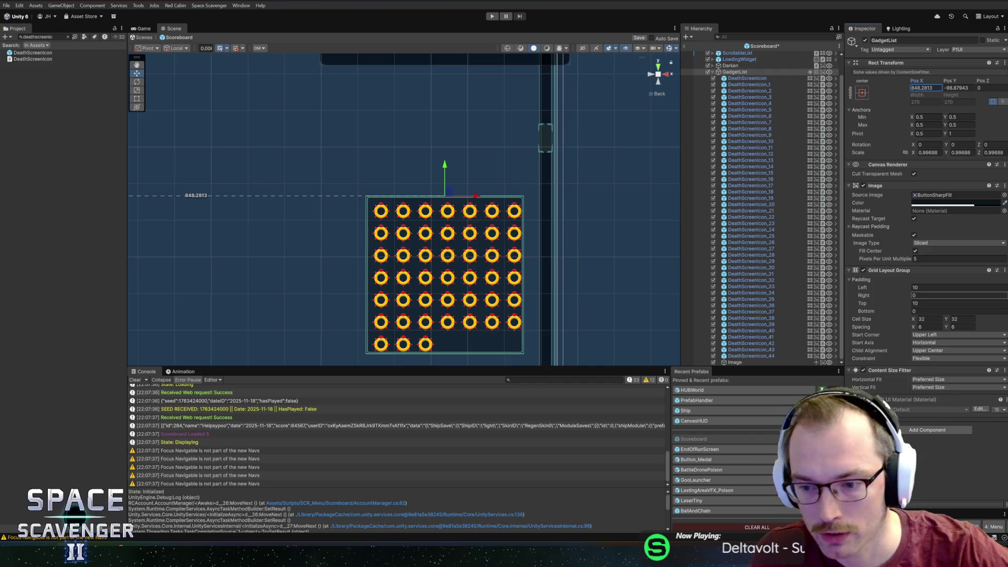
Step: Add a Layout Element to GadgetList with preferred width 800
click(909, 428)
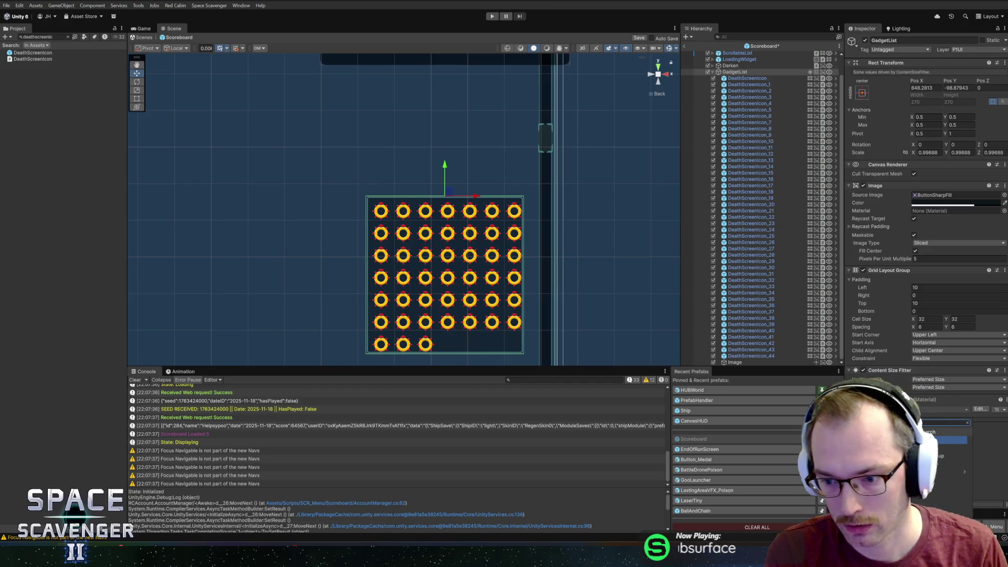
key(Return)
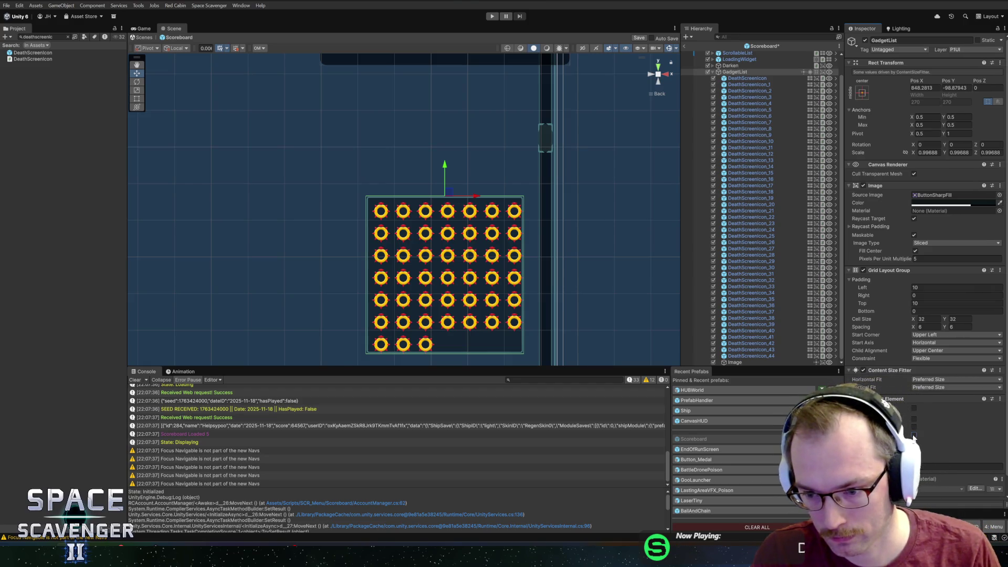
click(914, 434)
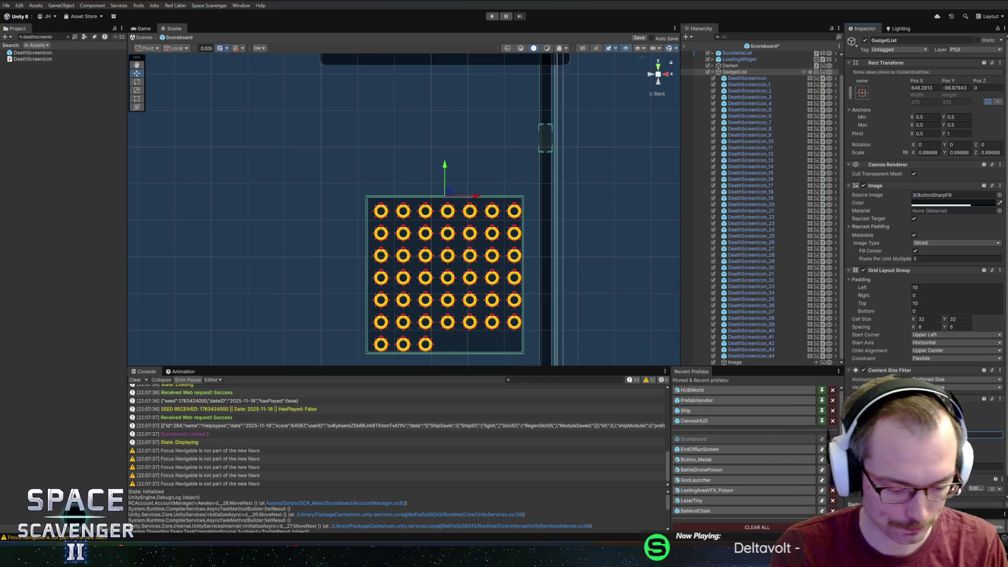
text(800)
scroll(480, 235, down, 3)
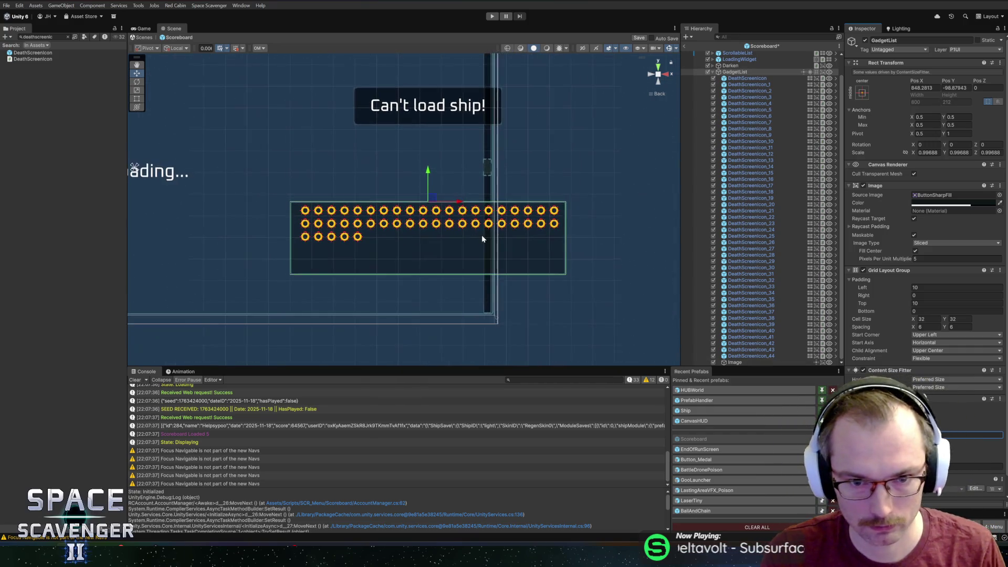
Step: Change GadgetList's preferred width to 500 and save the Scoreboard scene
scroll(541, 261, up, 2)
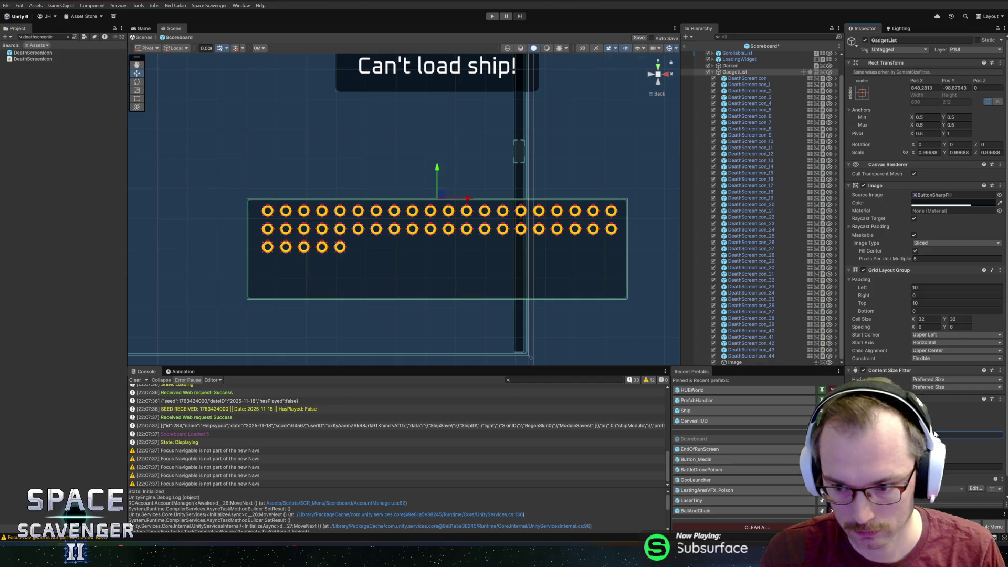
text(500)
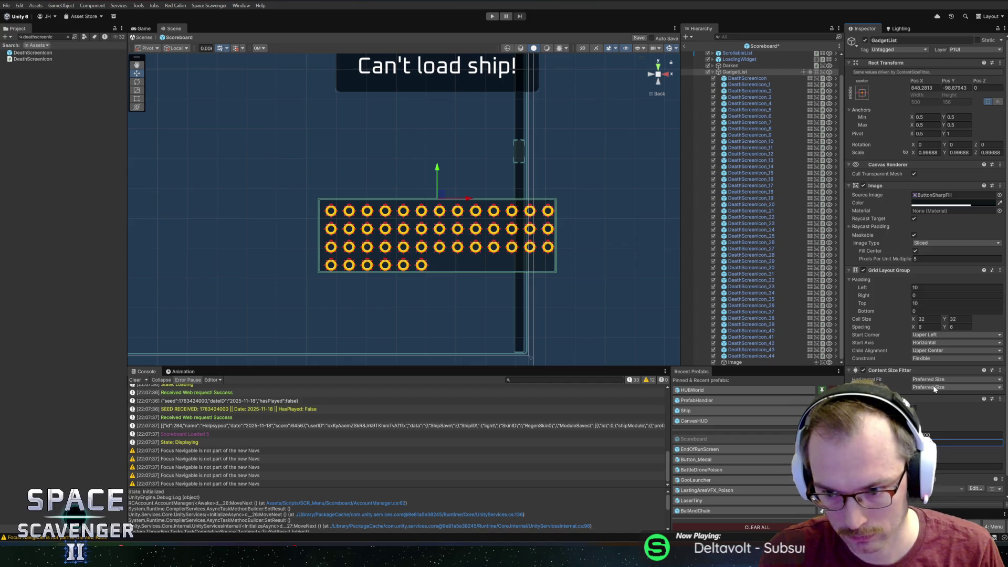
key(ctrl+s)
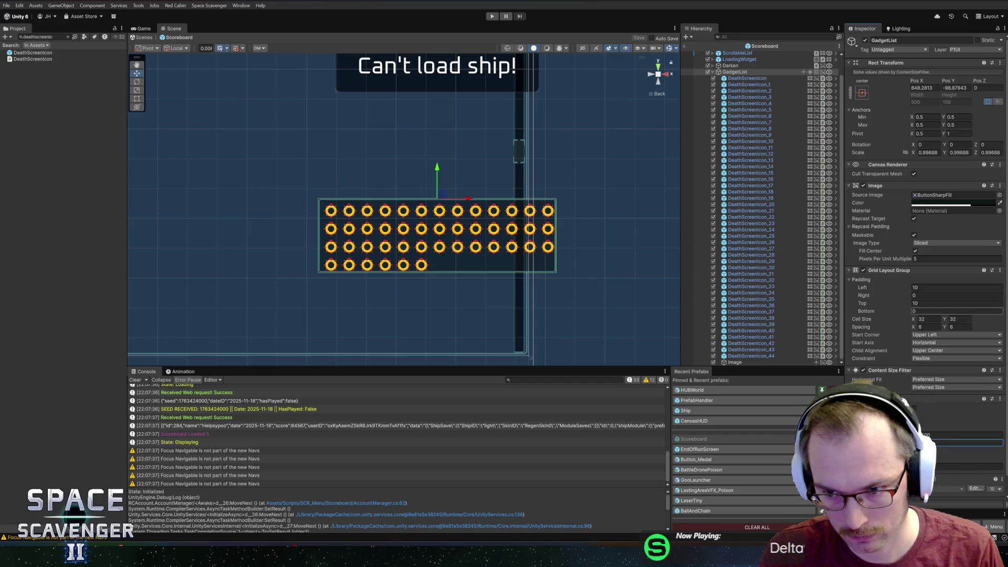
Step: Briefly disable DeathScreenIcon_4 through _44, undo it, and start play mode
click(749, 103)
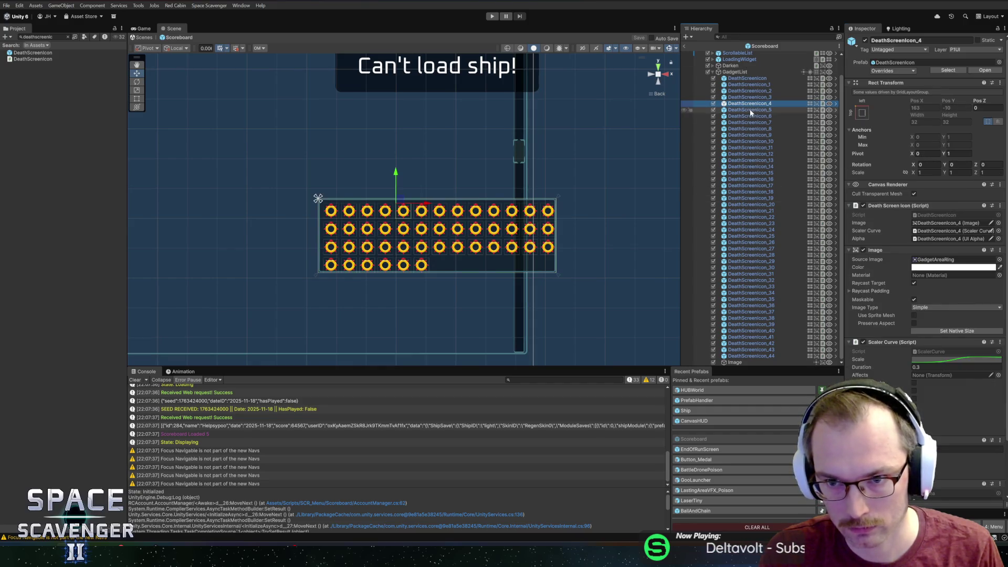
shift+click(750, 356)
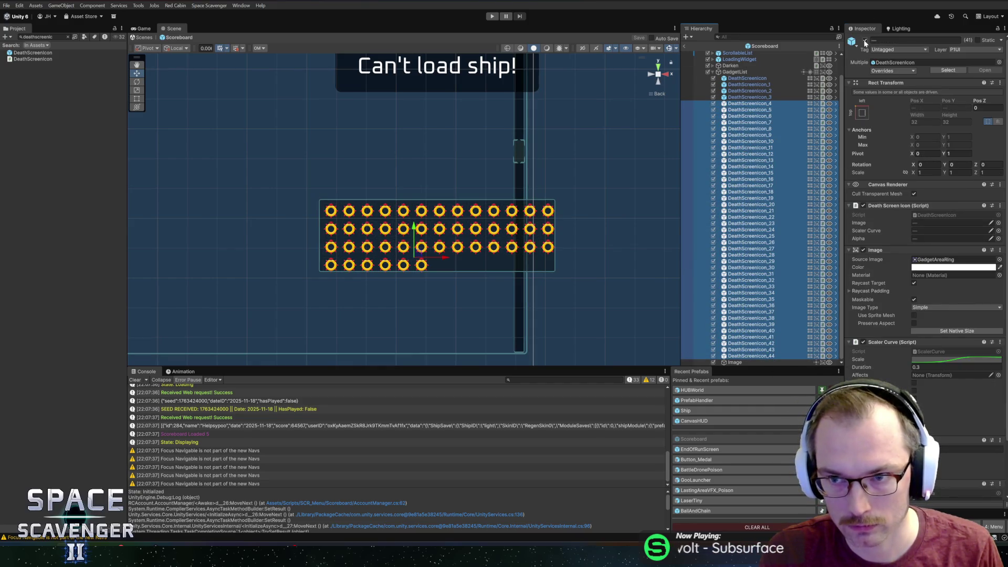
click(865, 41)
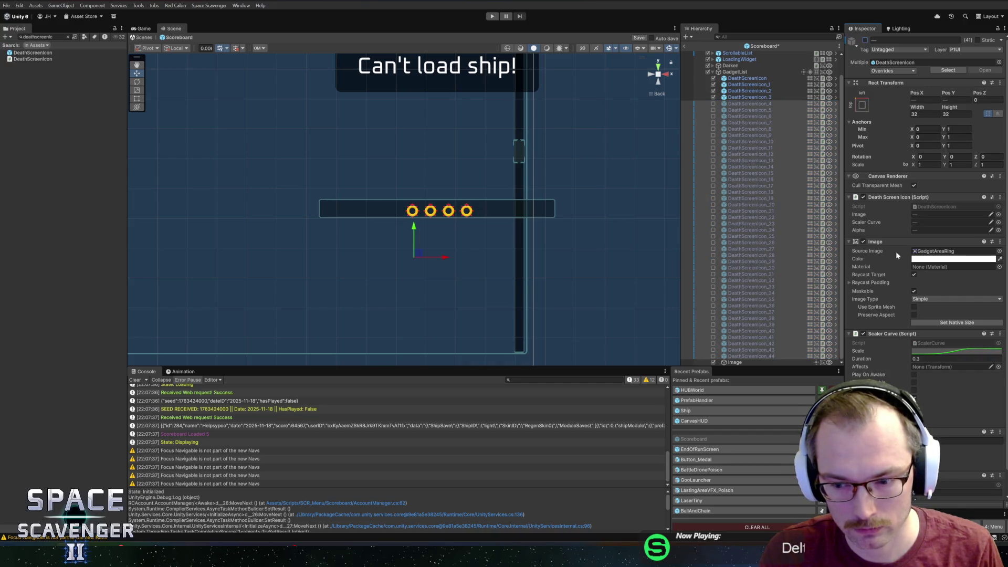
scroll(896, 255, down, 2)
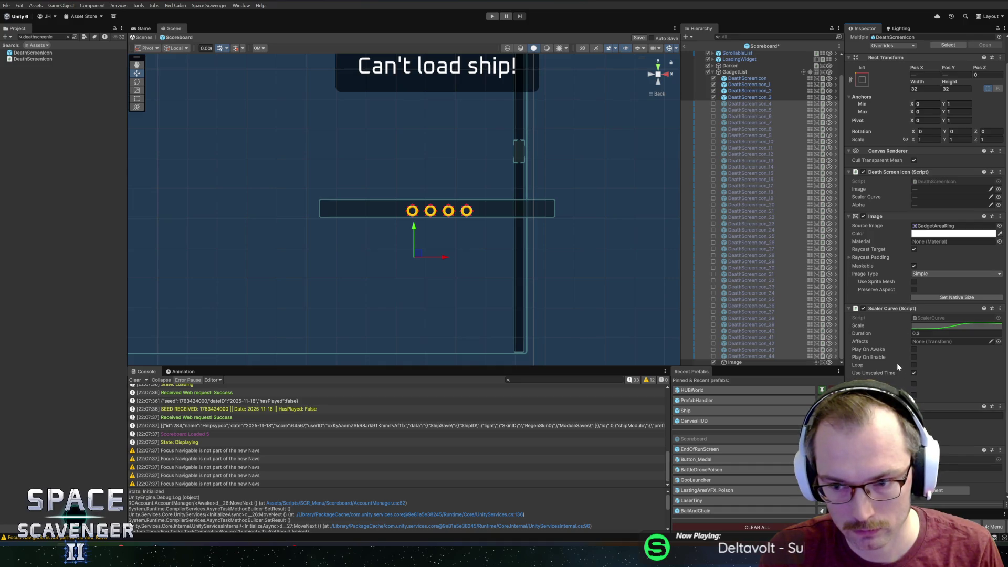
key(ctrl+z)
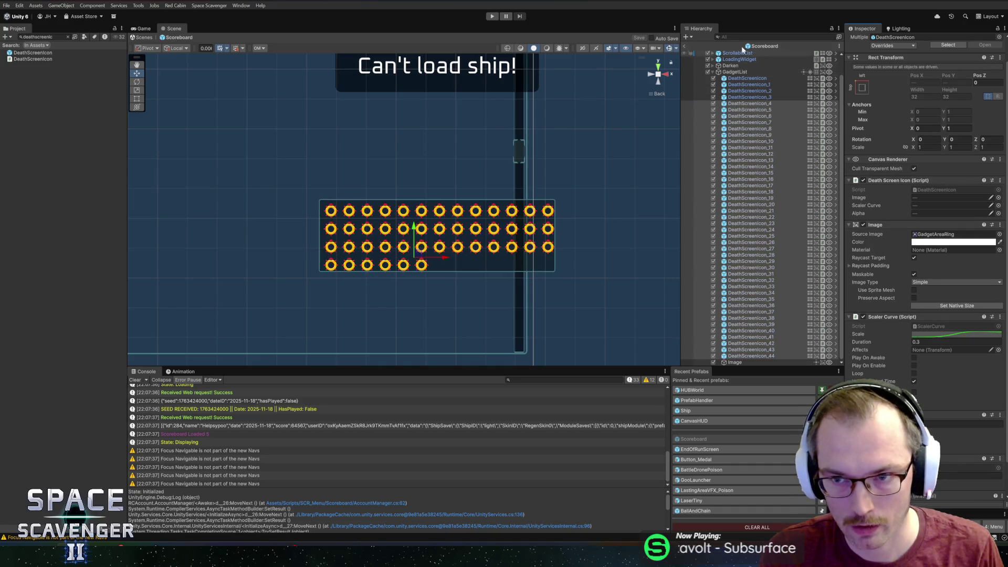
click(490, 15)
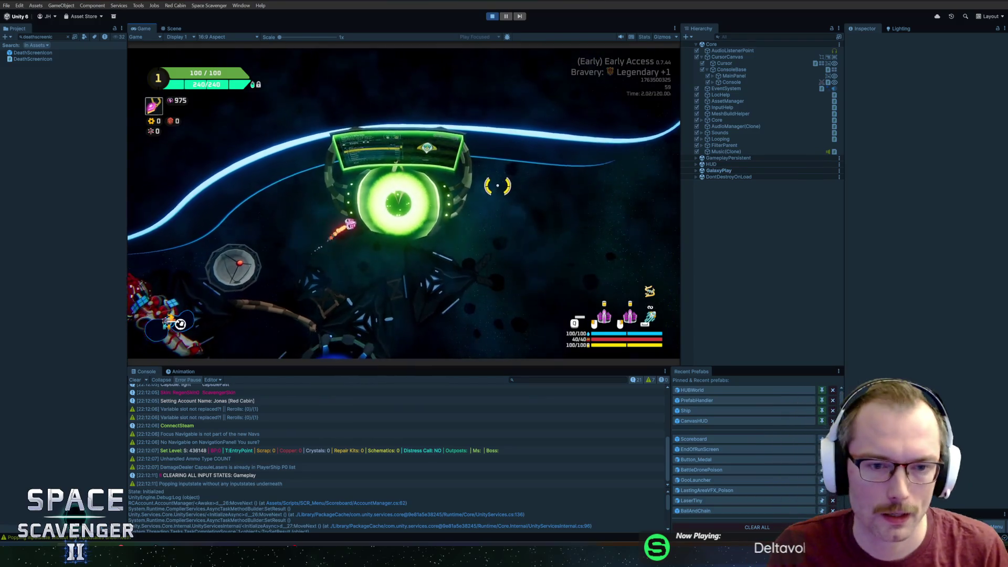
Step: Open the Daily Challenge leaderboard with the F shortcut in the running game
key(f)
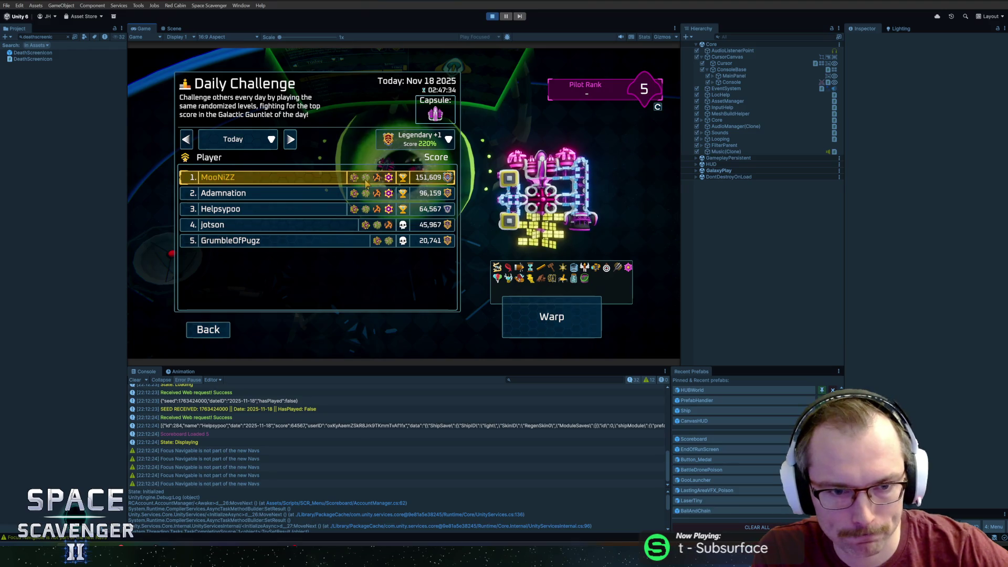
Step: Preview the second-ranked pilot; try width 270, restore 600, and set preferred height 32
click(343, 193)
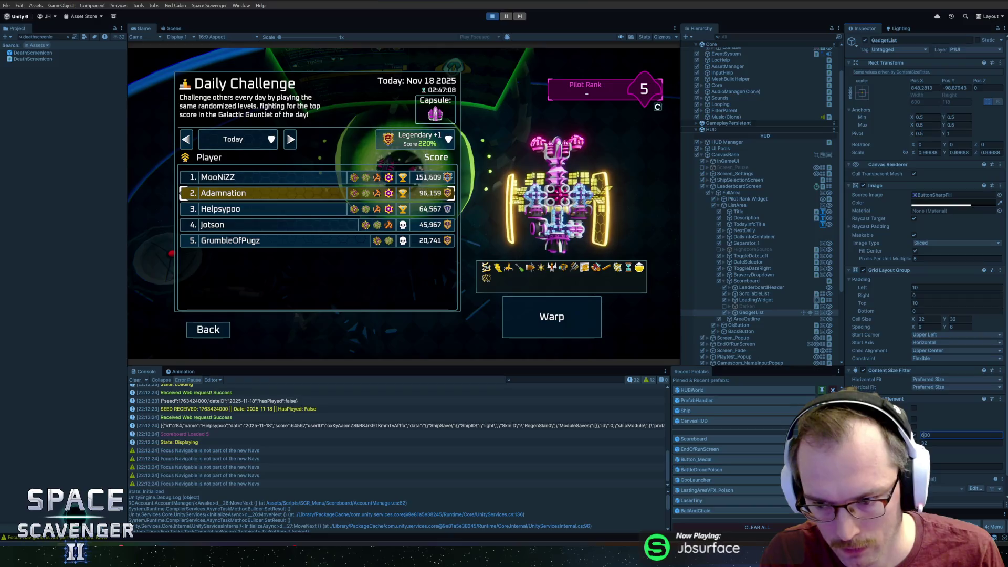
text(270)
key(Return)
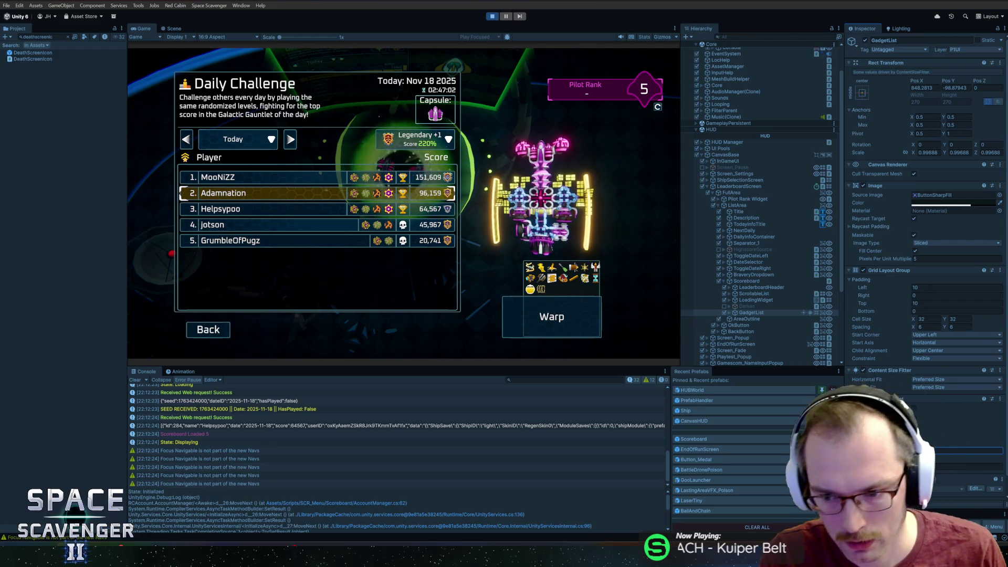
key(ctrl+z)
text(32)
key(Return)
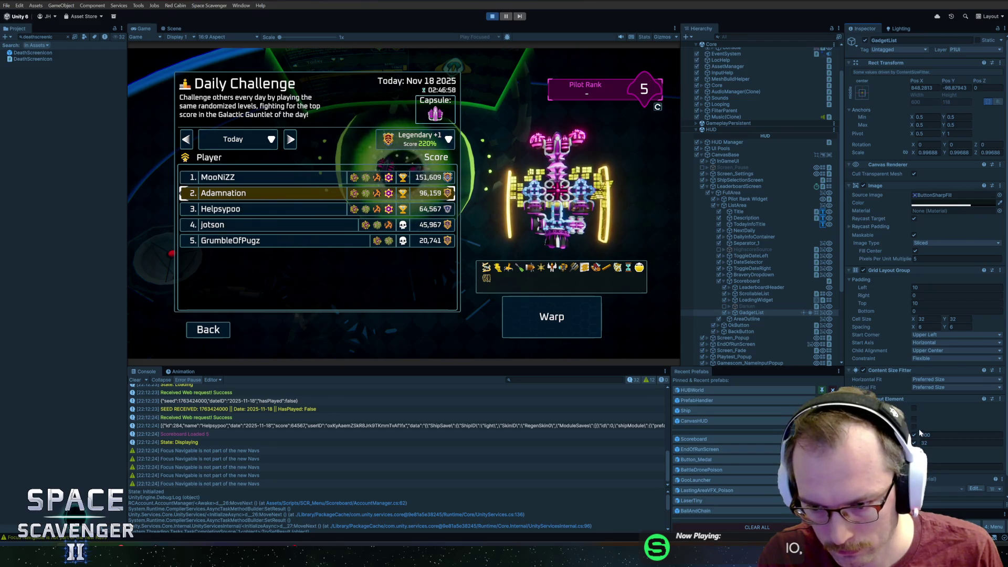
Step: Toggle Vertical Fit to Min Size and back to Preferred Size, then set preferred height 212
click(934, 388)
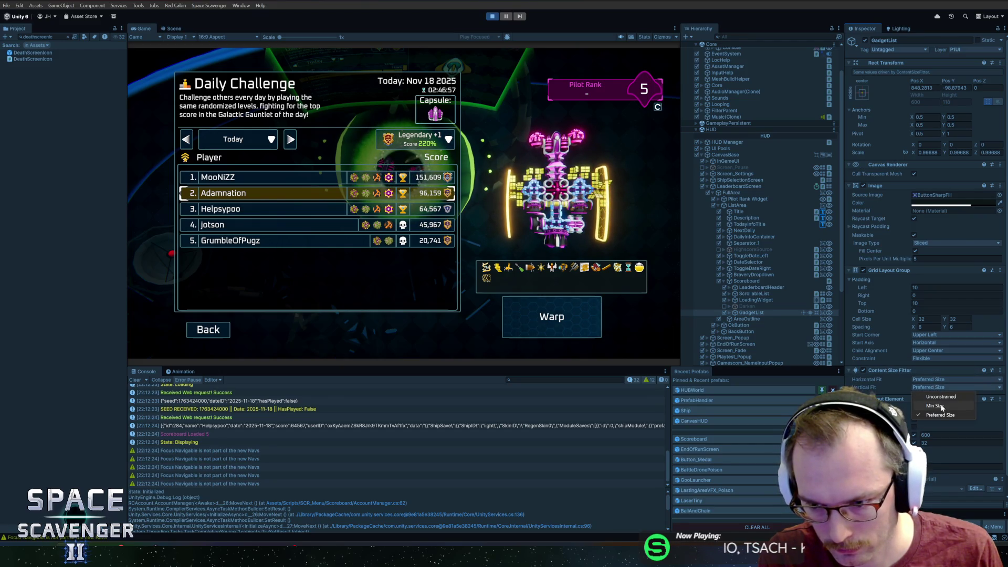
click(940, 405)
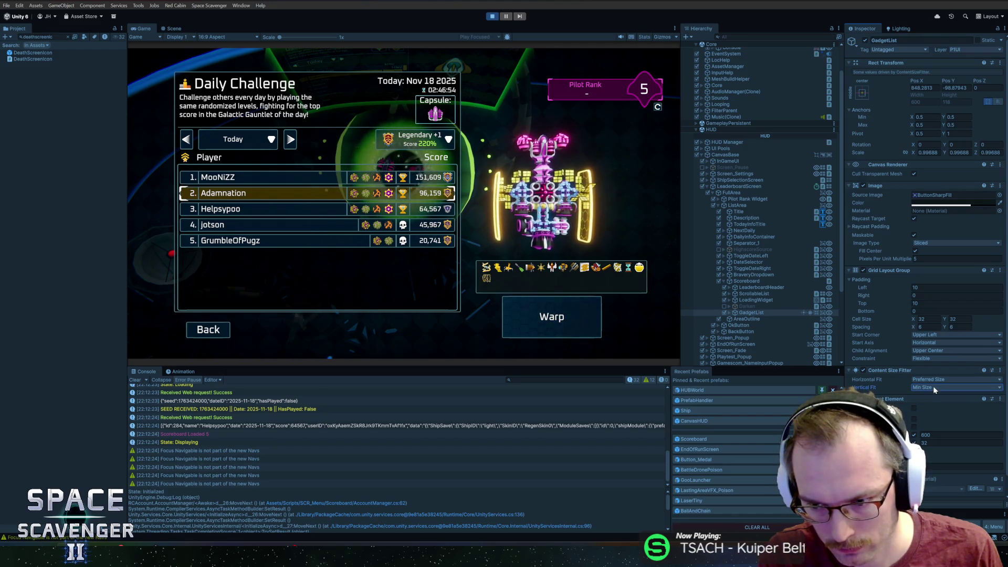
click(934, 387)
click(946, 414)
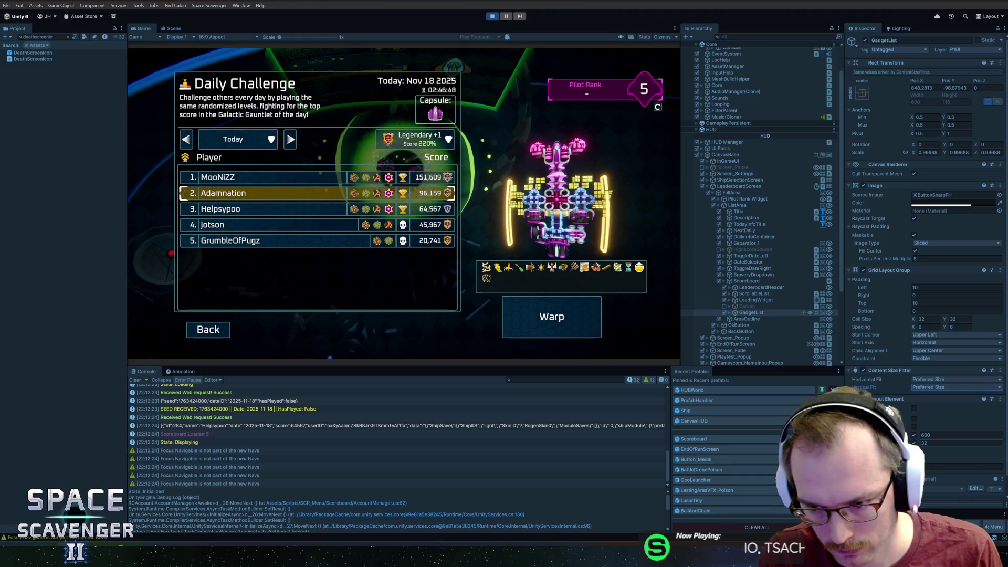
text(212)
key(Return)
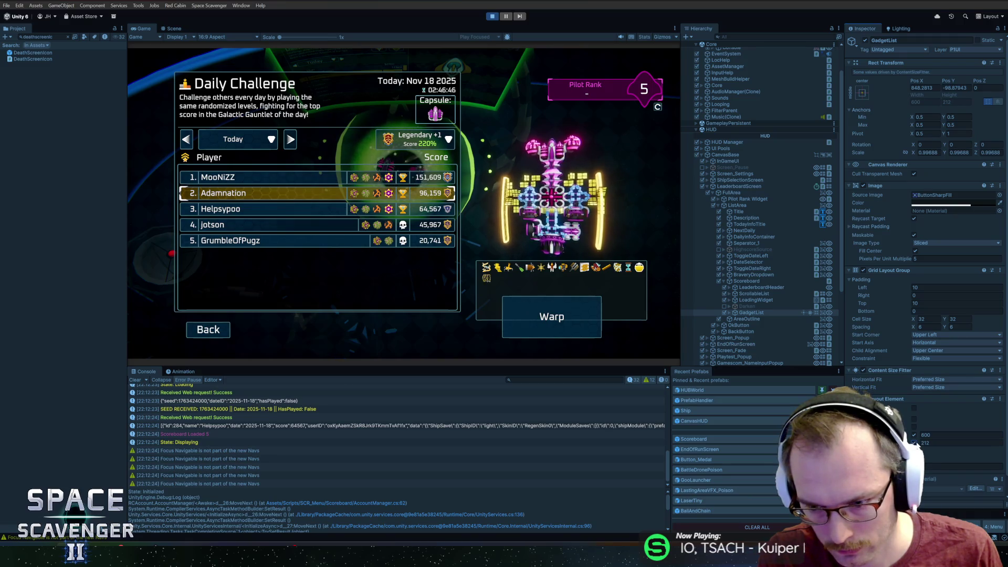
click(945, 442)
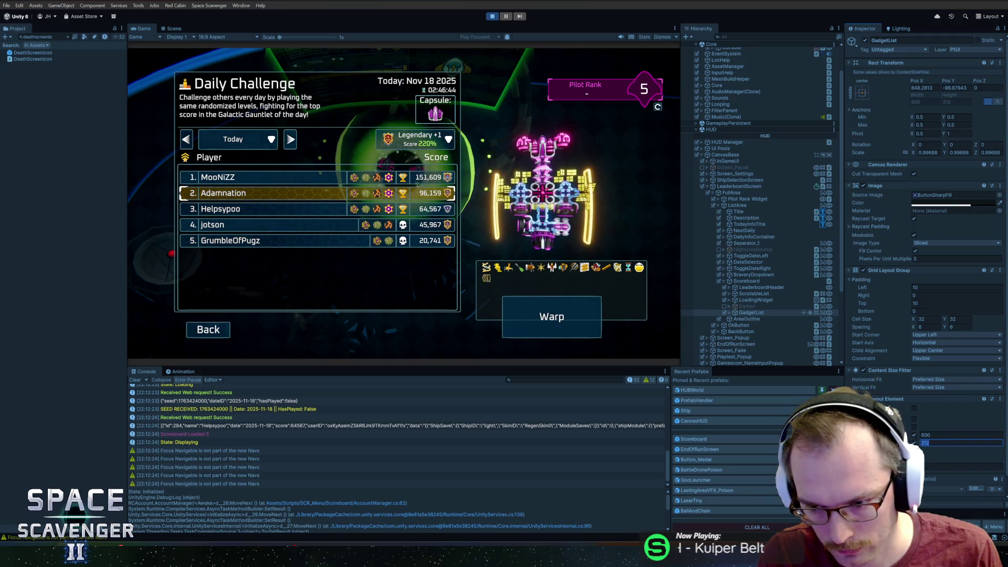
key(Return)
Step: Scrub the preferred height between about 51 and 136 to tune the gadget box
mouse_move(915, 443)
mouse_down()
mouse_move(892, 443)
mouse_move(871, 410)
mouse_move(859, 155)
mouse_up()
drag(894, 184, 934, 185)
mouse_move(770, 205)
mouse_down()
mouse_move(972, 218)
mouse_move(38, 231)
mouse_up()
mouse_move(937, 232)
mouse_down()
mouse_move(514, 250)
mouse_move(583, 263)
mouse_move(892, 263)
mouse_move(52, 289)
mouse_up()
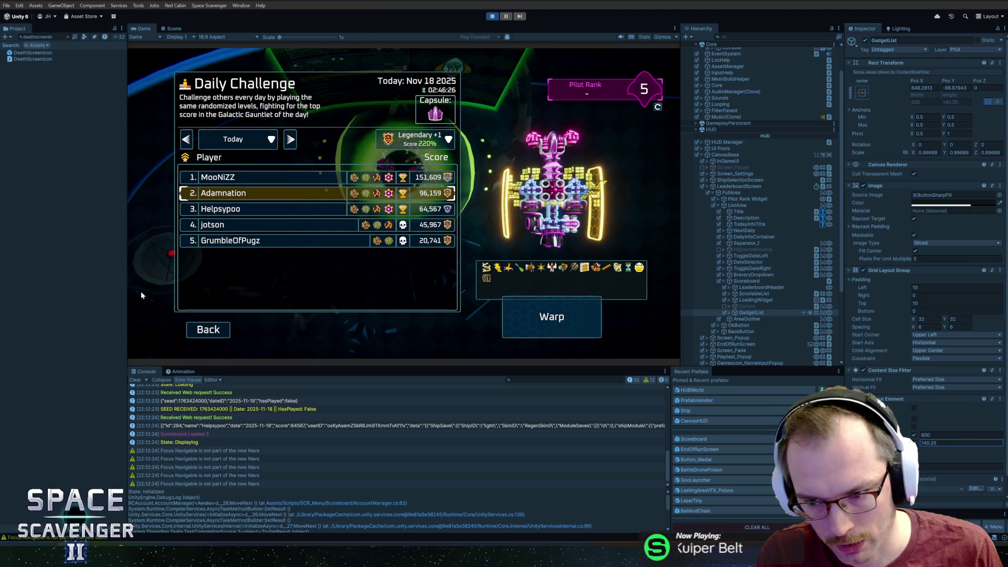
click(923, 311)
Step: Give the grid a negative bottom padding, then preview the fifth- and fourth-ranked pilots
text(-50)
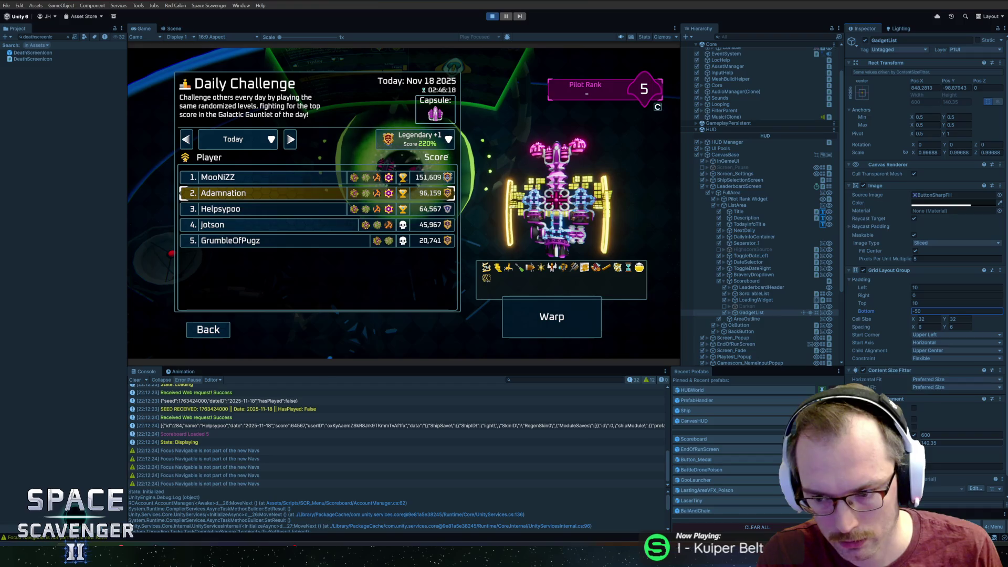
text(-20)
key(Return)
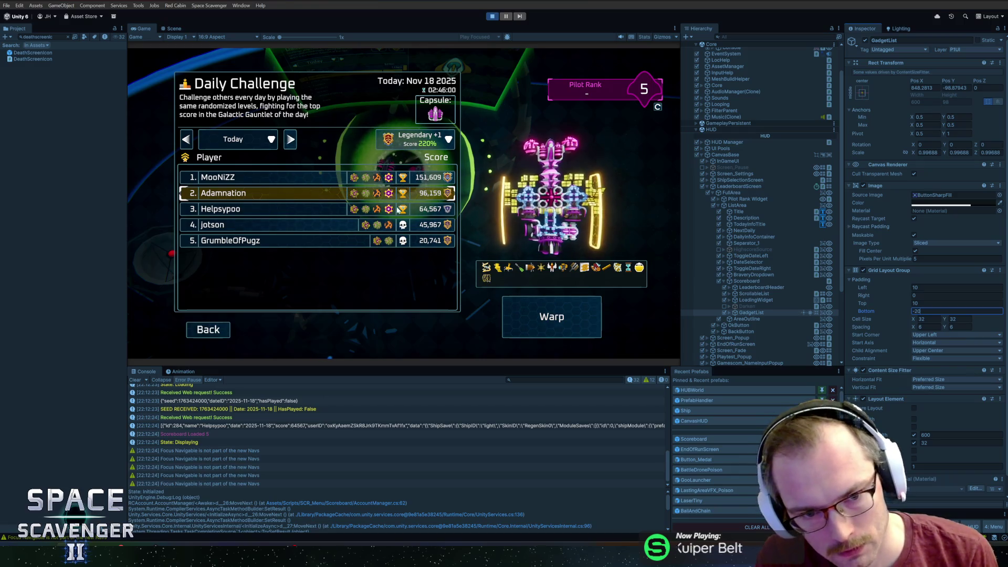
click(351, 241)
key(Up)
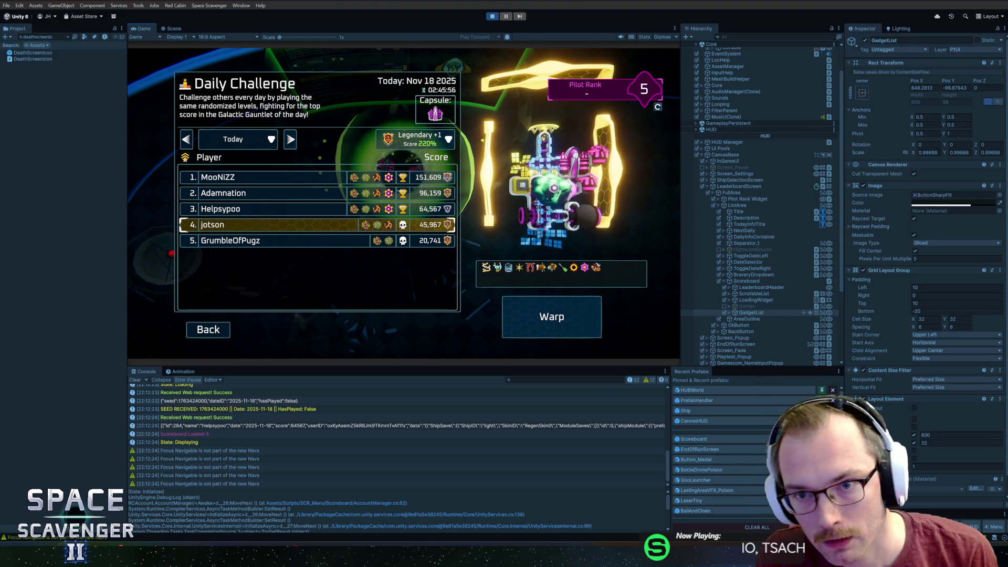
Step: Copy the Grid Layout Group component, then set the Game view to Free Aspect and enlarge it
right_click(896, 271)
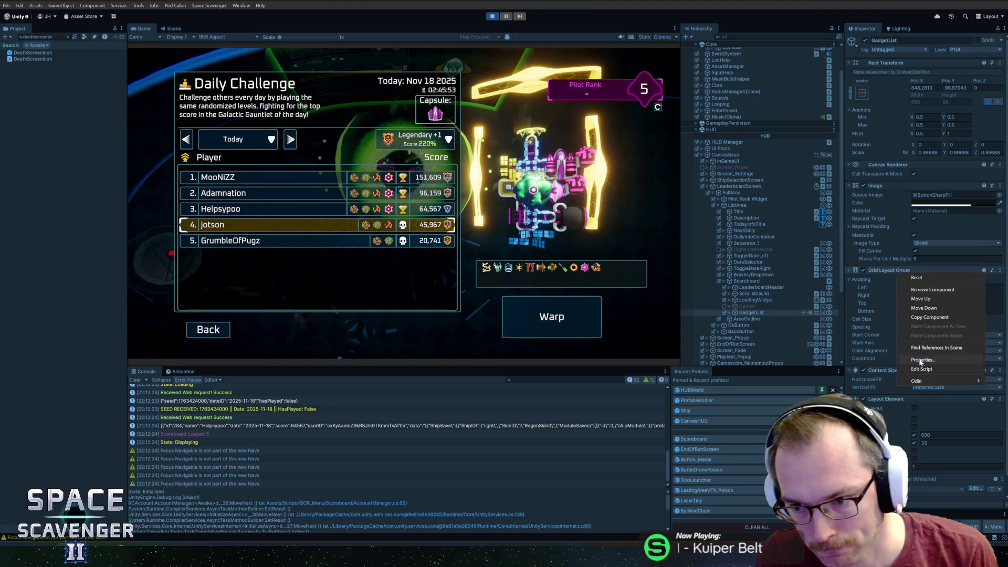
click(925, 318)
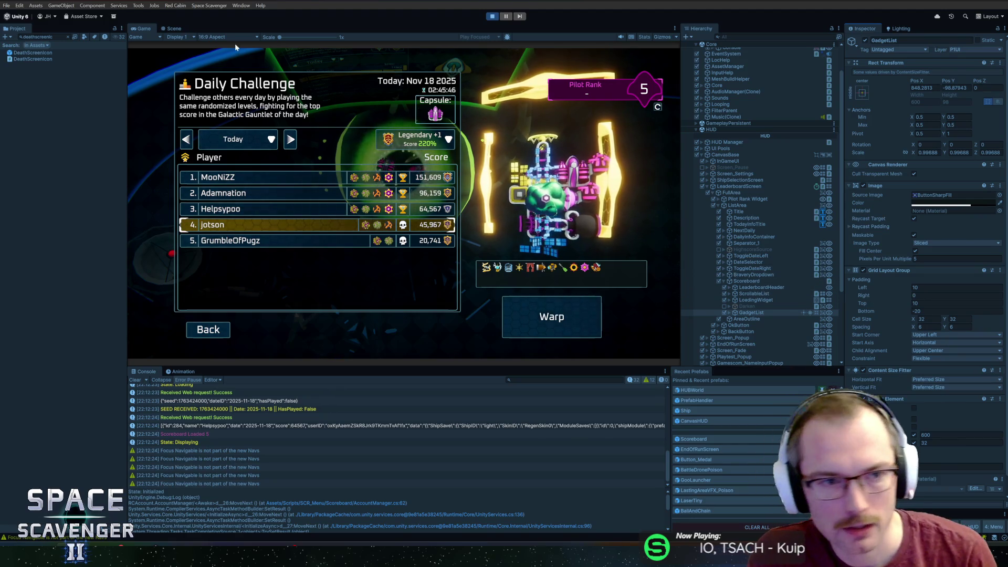
click(209, 38)
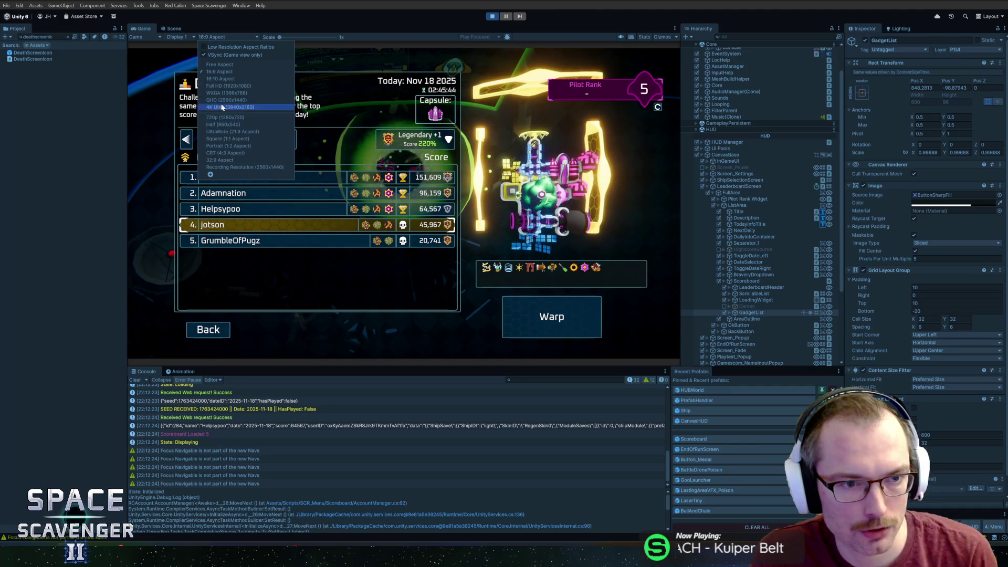
click(225, 79)
click(219, 38)
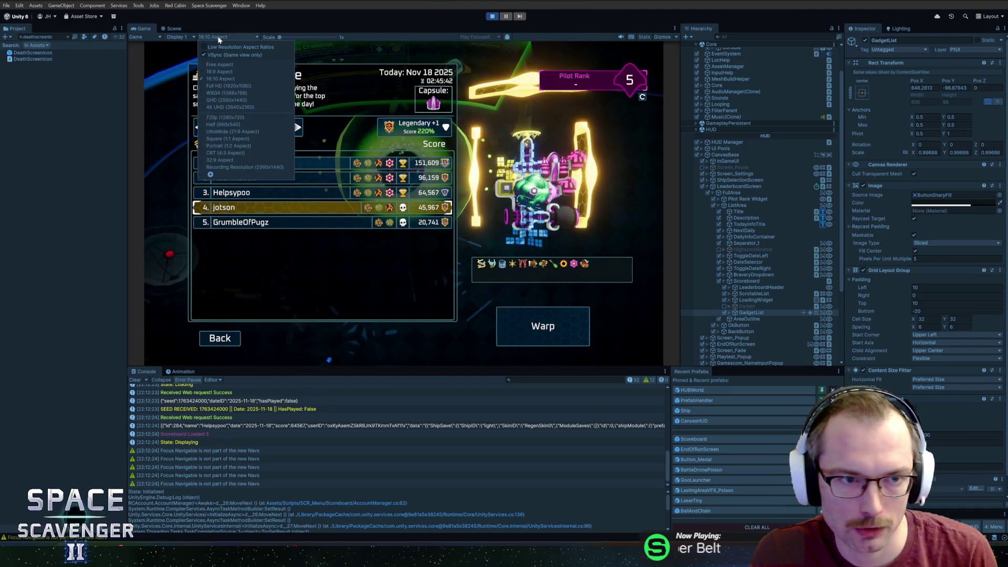
click(223, 108)
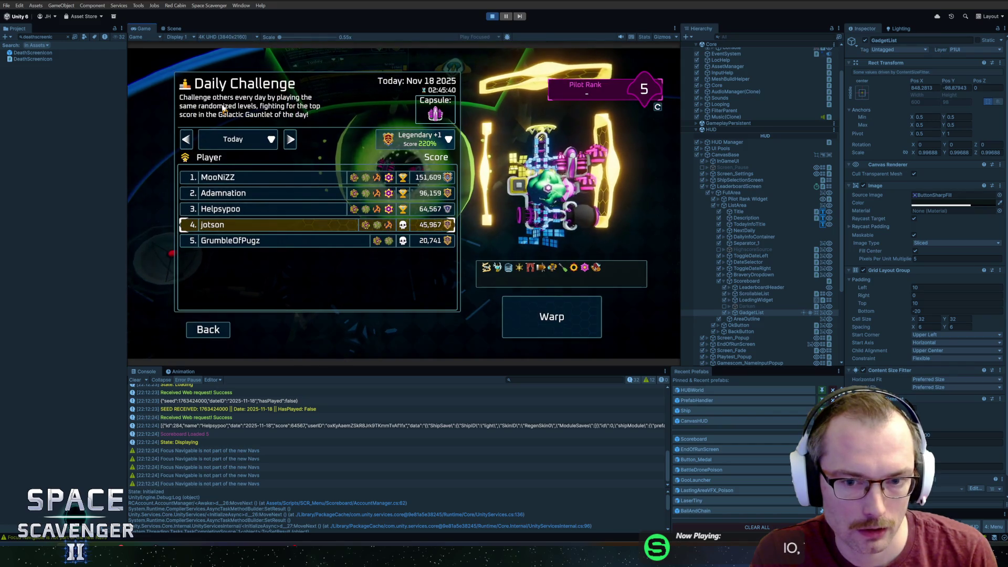
click(227, 38)
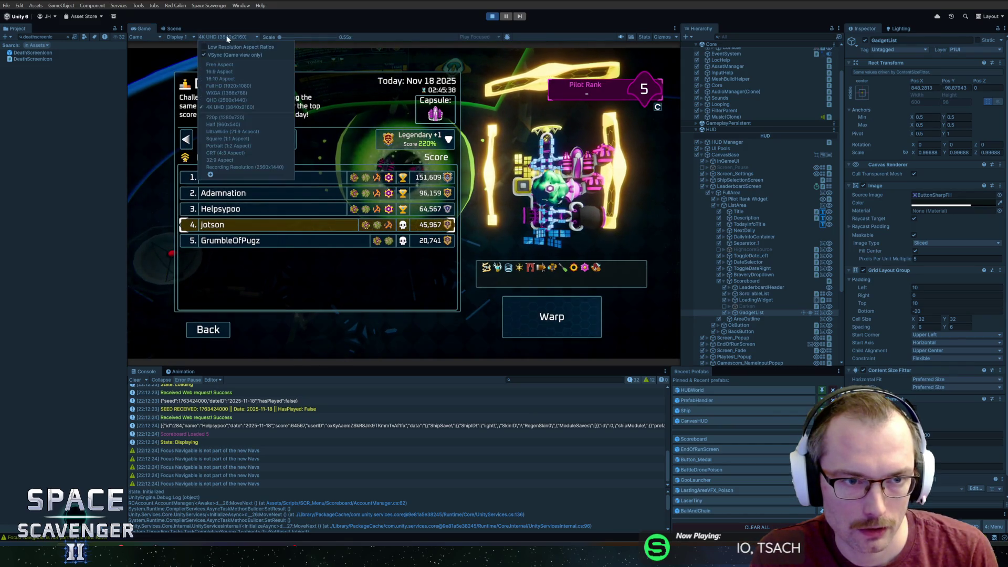
click(220, 64)
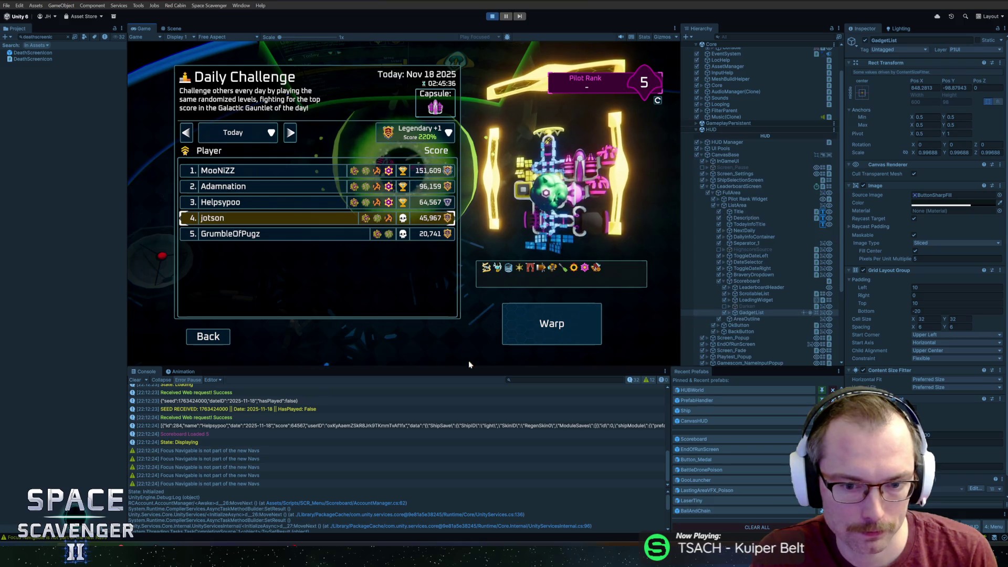
drag(467, 368, 467, 493)
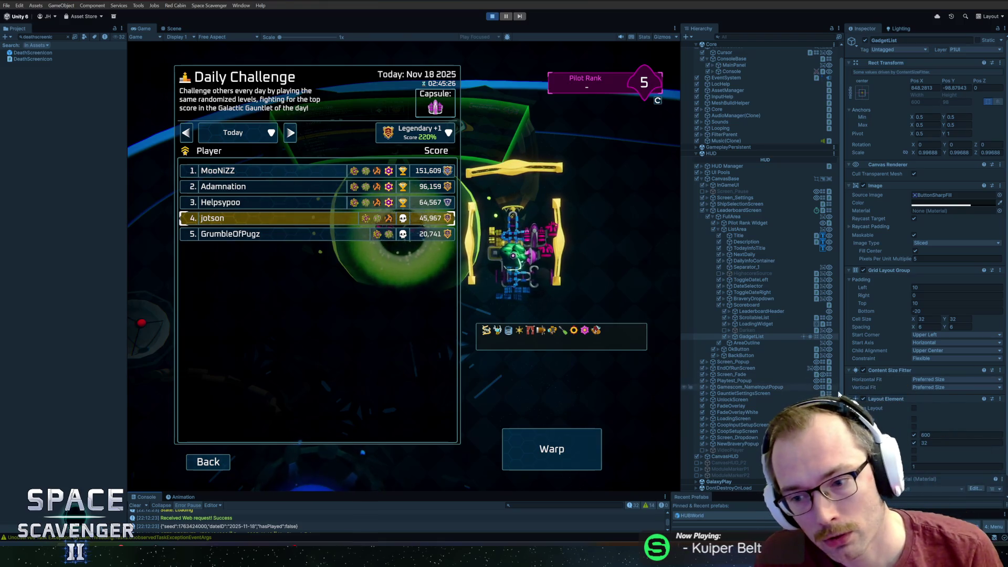
Step: Set the grid's Child Alignment to Lower Center and pivot Y to 0, then stop play mode
click(924, 349)
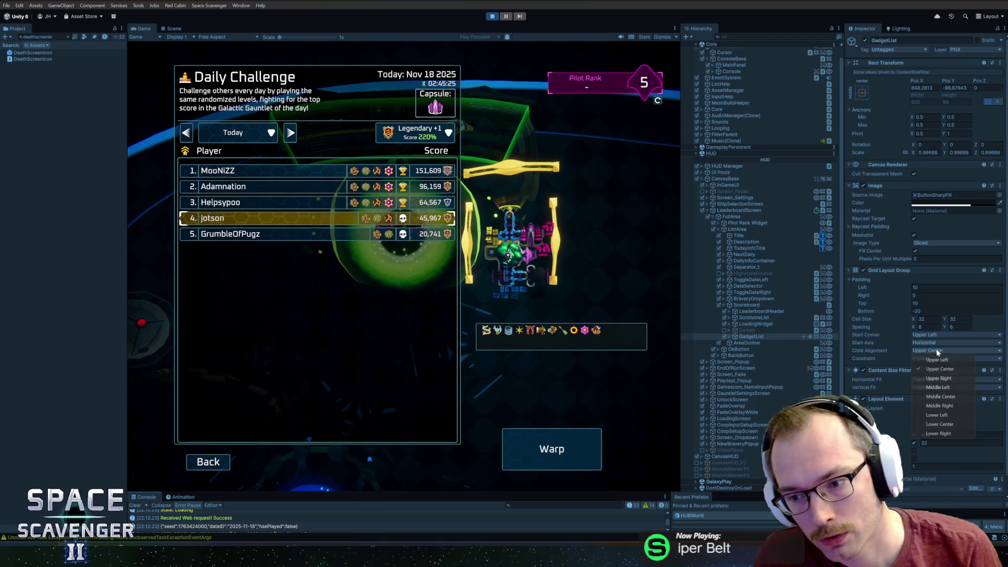
click(941, 424)
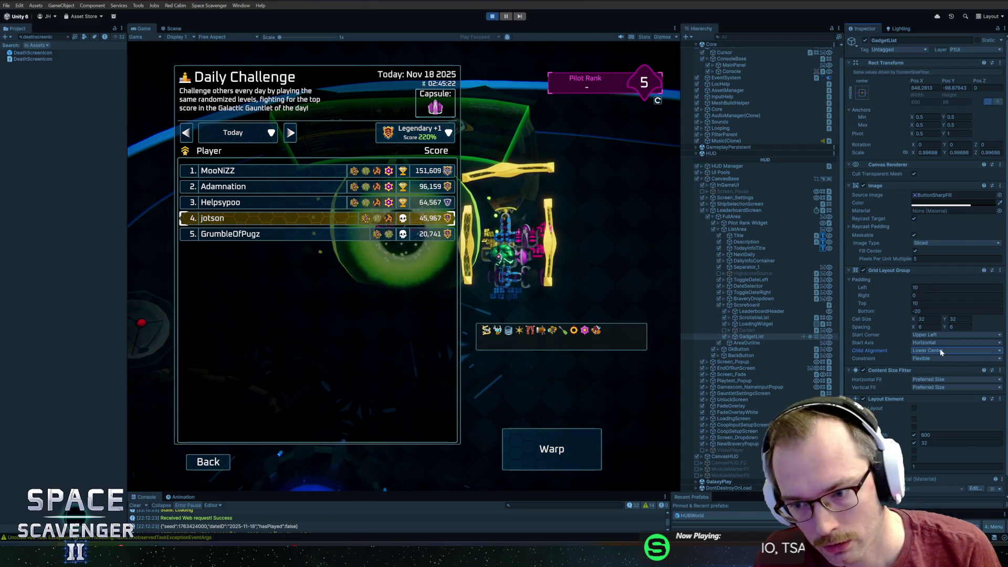
click(956, 134)
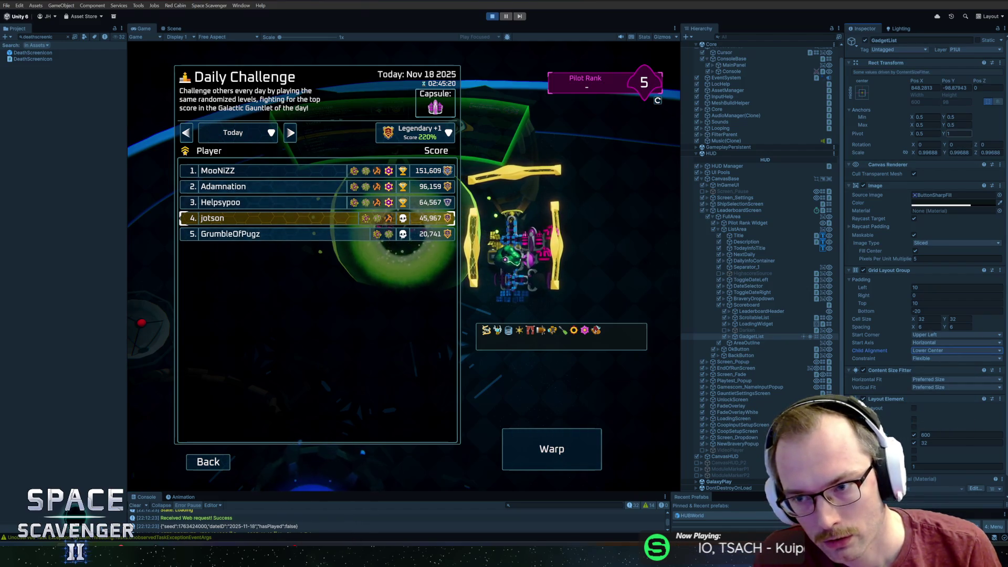
text(0)
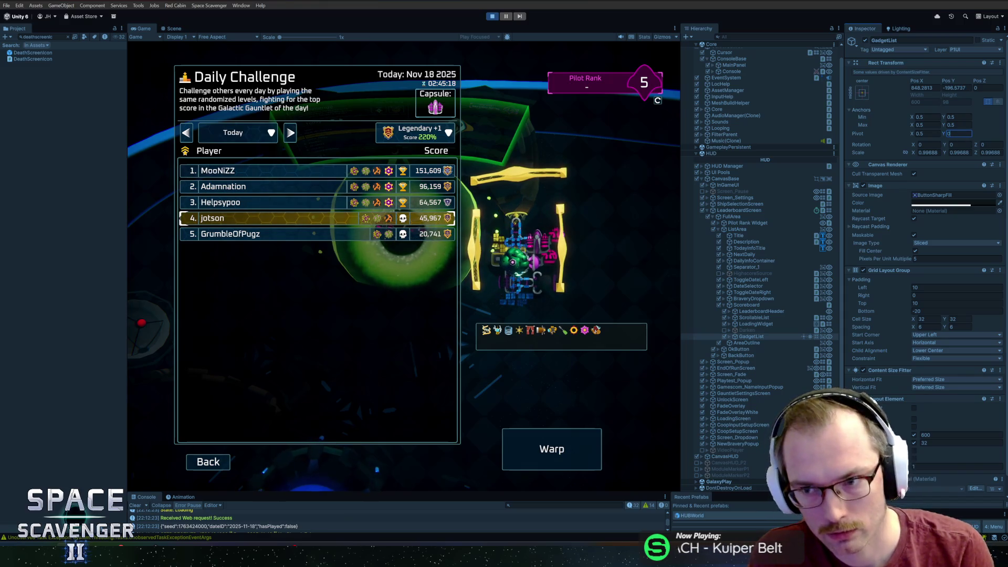
click(492, 16)
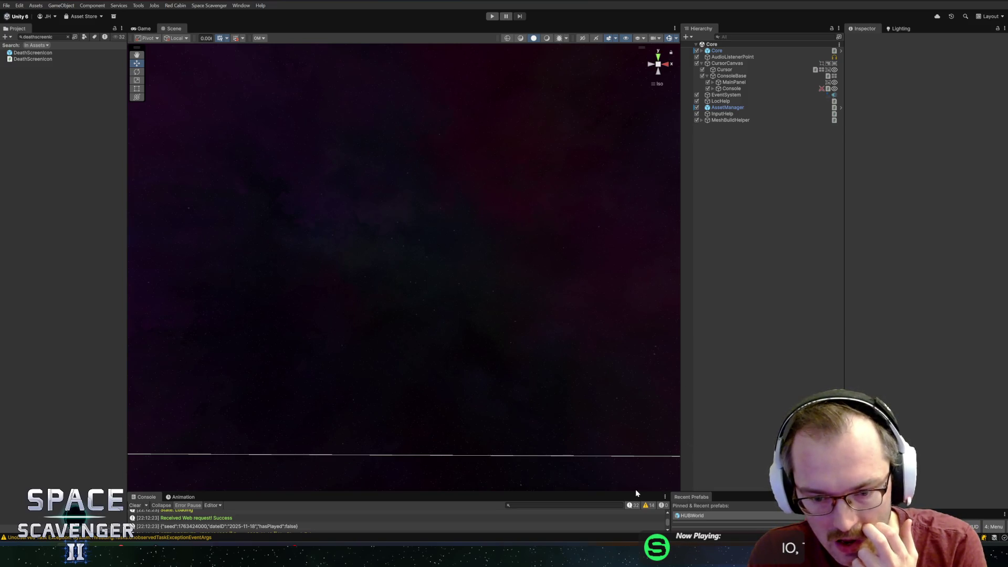
Step: Open the LeaderboardScreen prefab from a Hierarchy search and select its GadgetList
drag(635, 491, 635, 388)
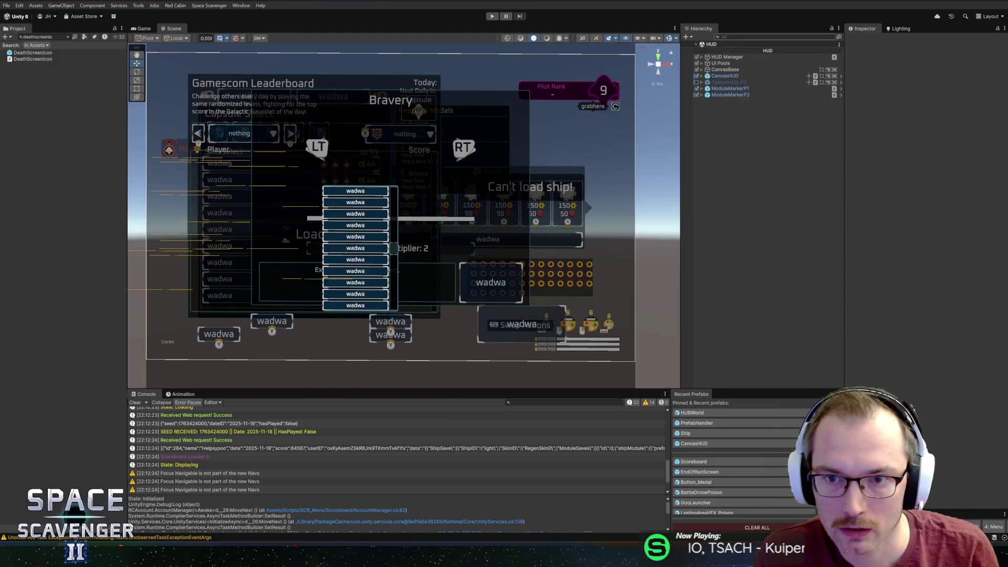
click(775, 37)
text(lead)
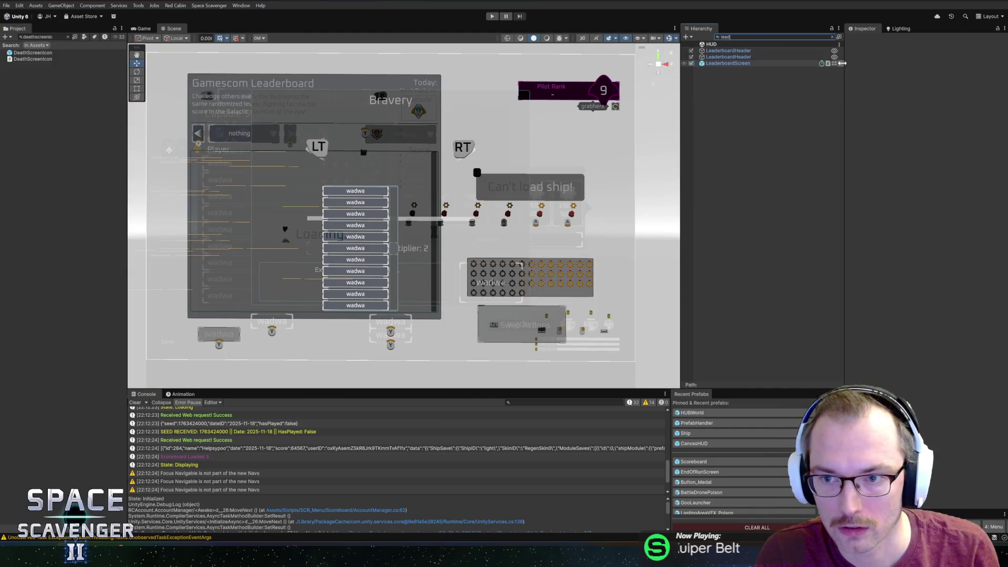
click(840, 63)
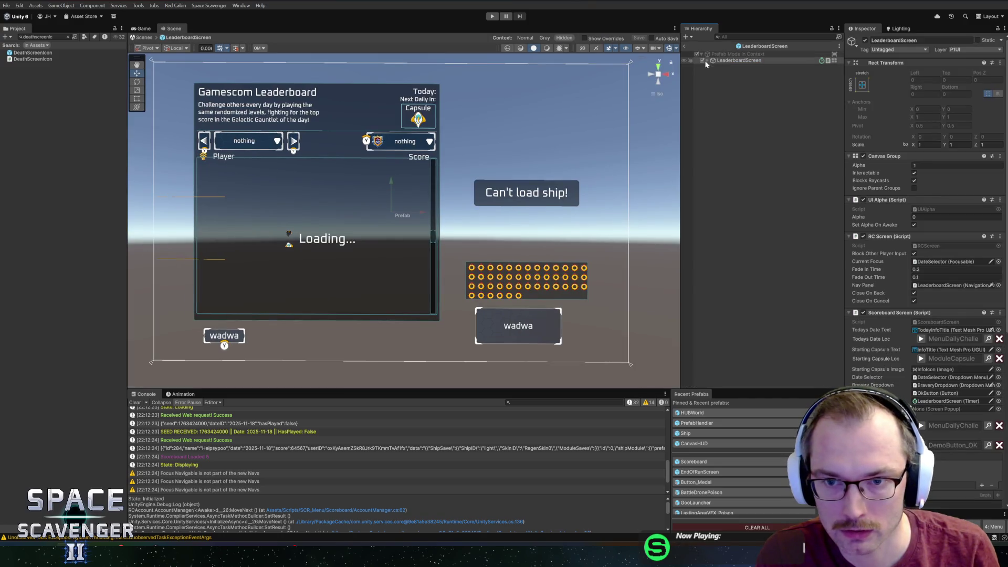
click(730, 68)
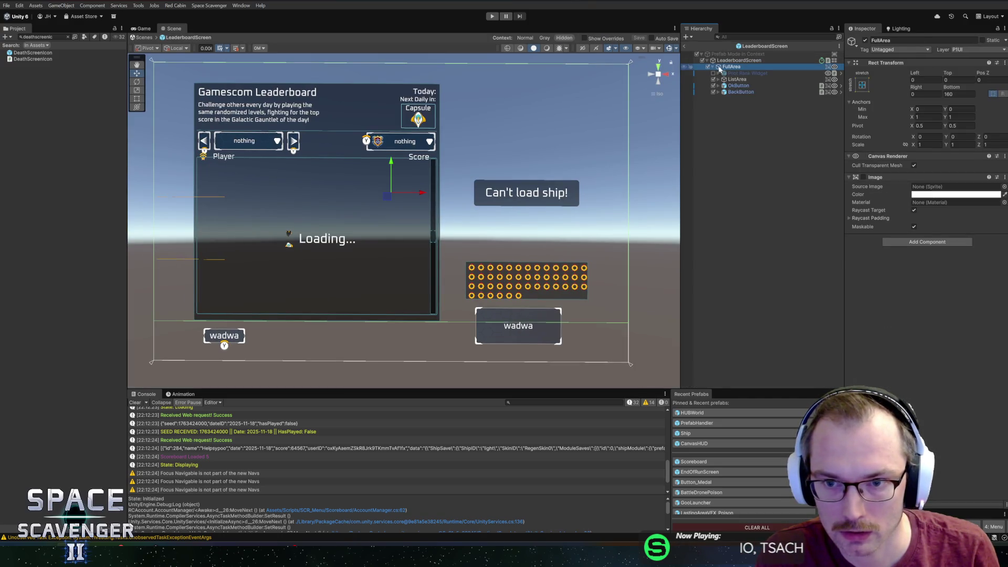
text(gadg)
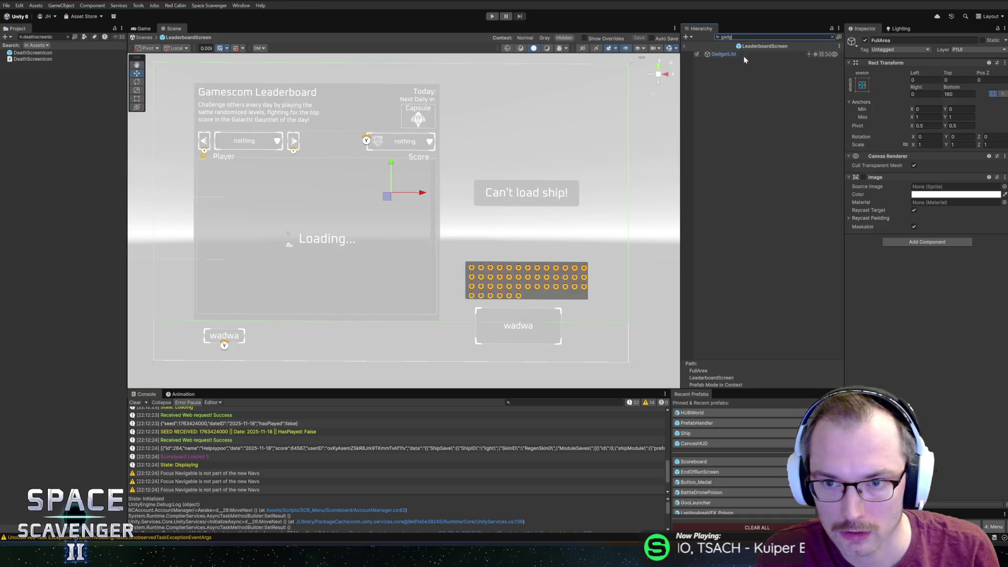
double_click(742, 55)
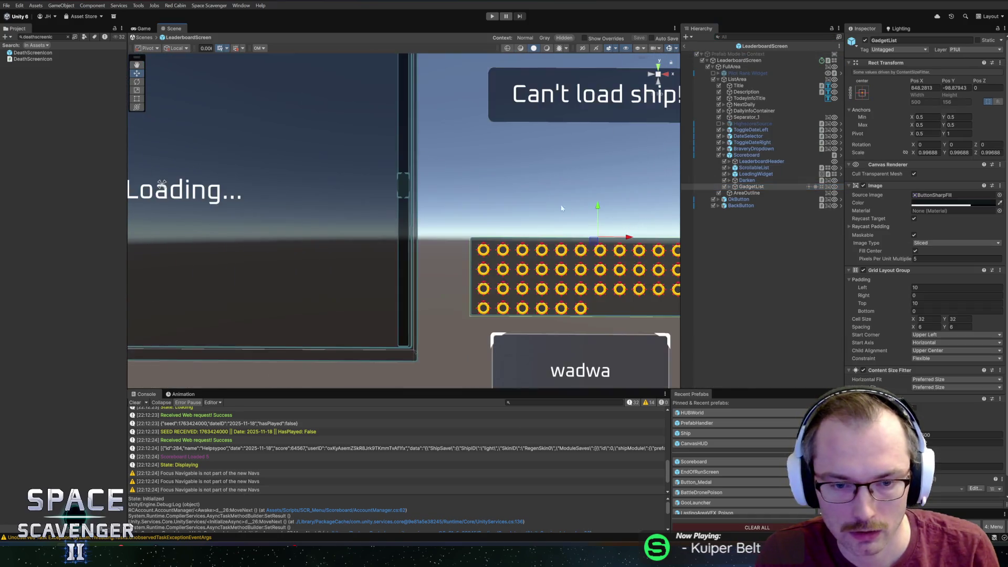
Step: Set GadgetList width to 600, lower it to Y 48, adjust the top padding, and save
click(862, 93)
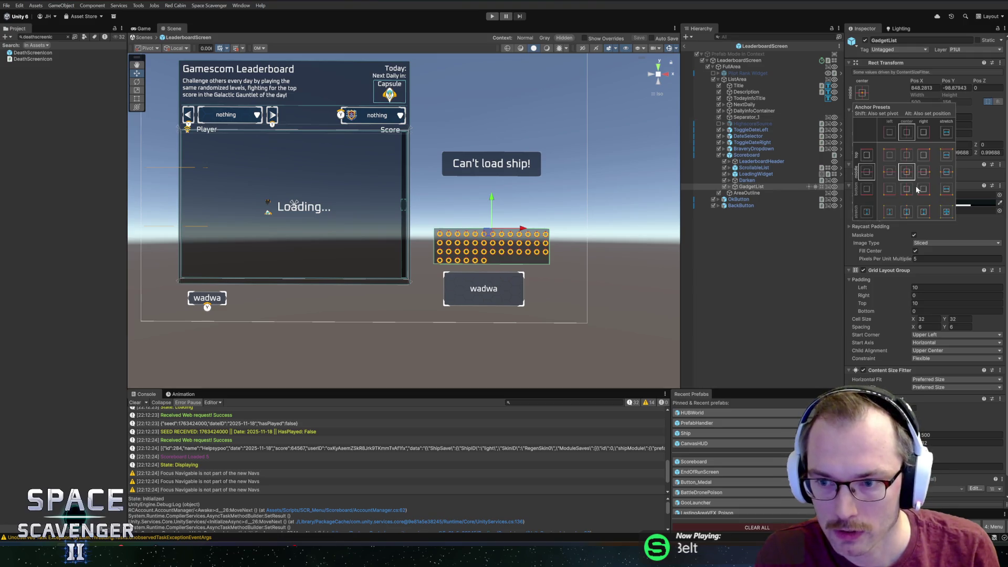
click(874, 98)
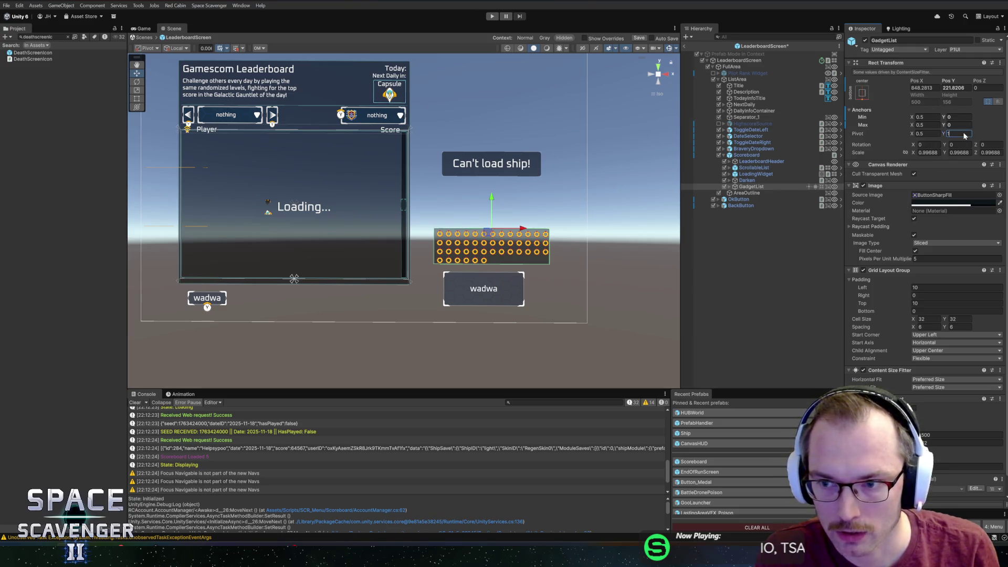
scroll(537, 248, up, 3)
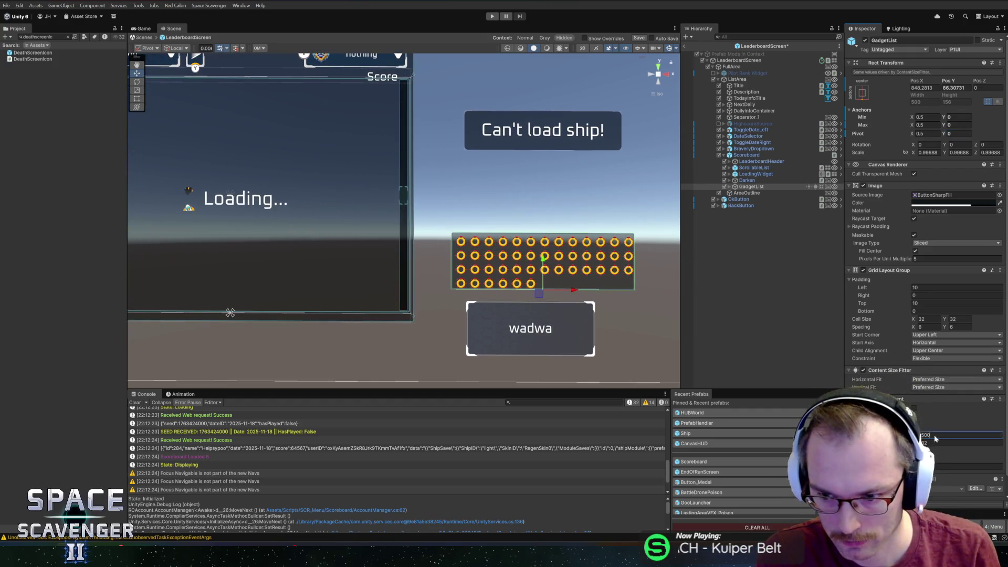
text(600)
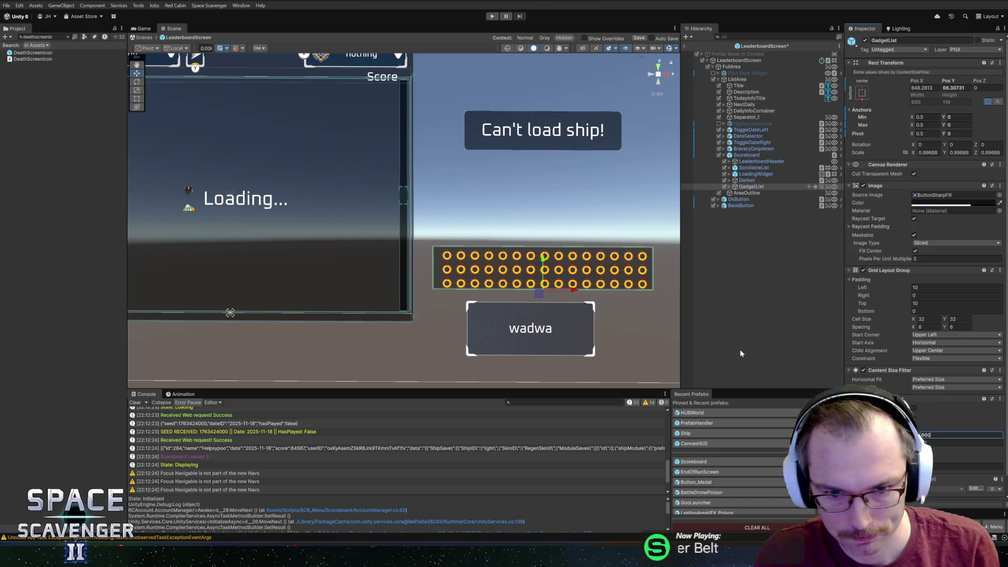
drag(543, 259, 552, 267)
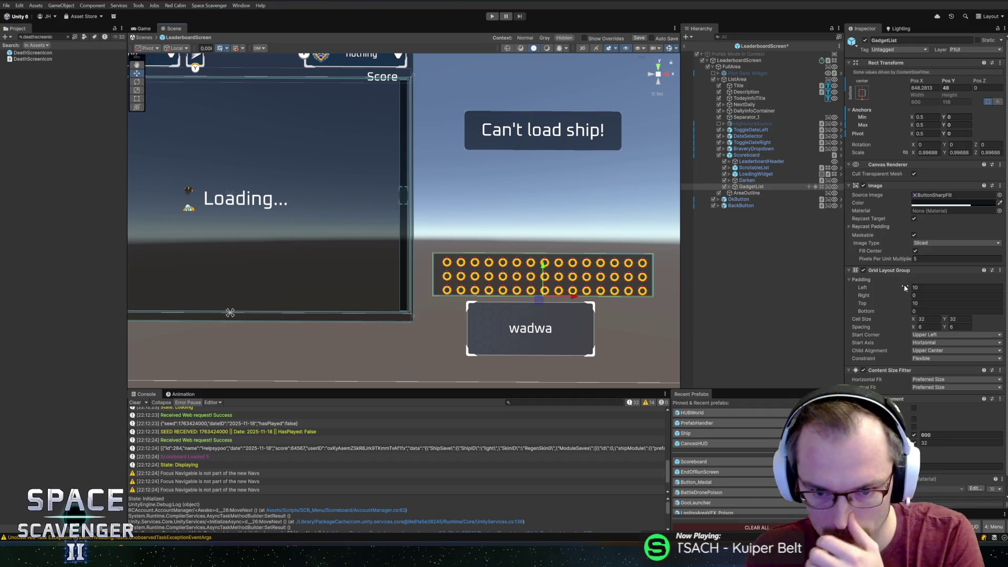
text(0)
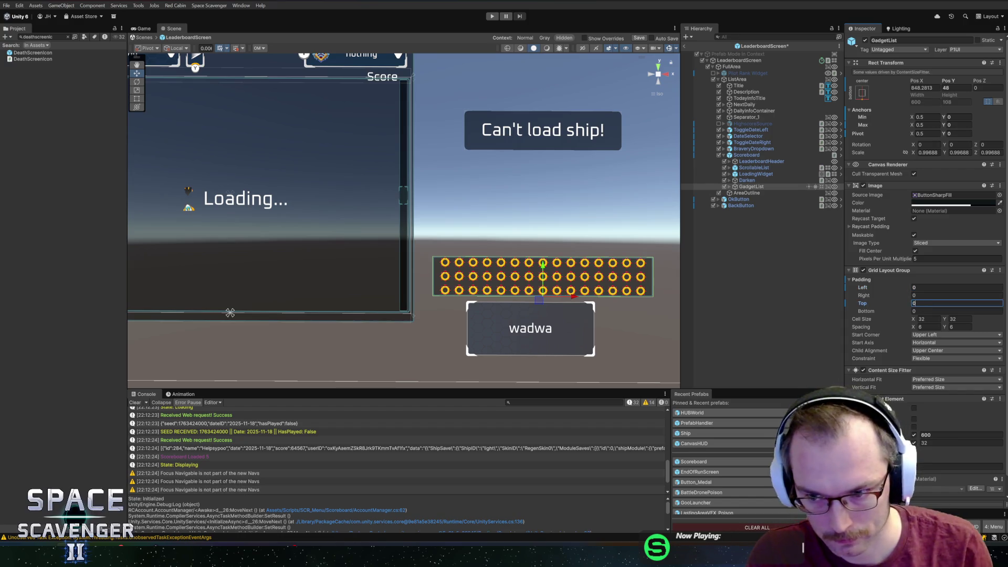
key(ctrl+z)
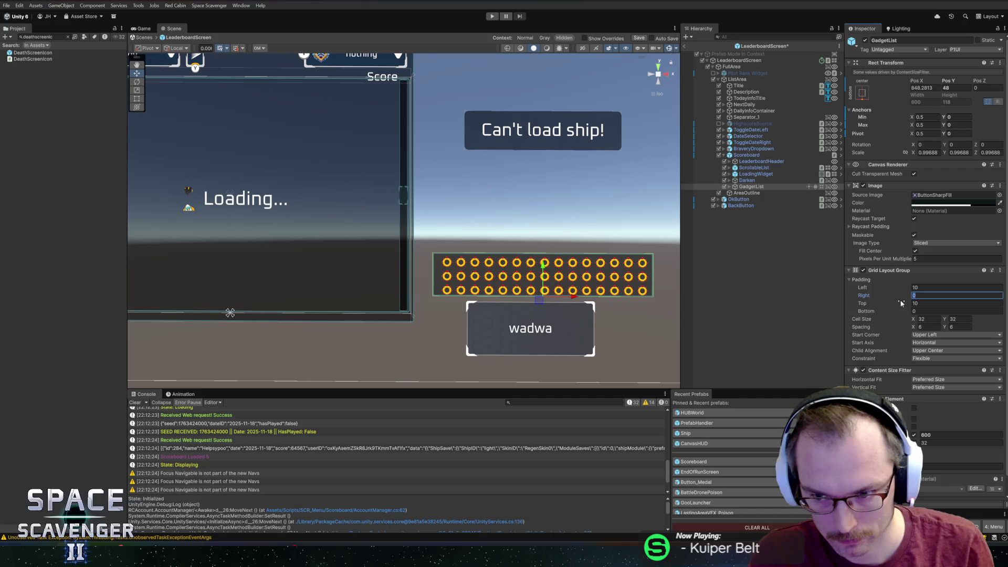
mouse_move(887, 305)
mouse_down()
mouse_move(855, 305)
mouse_move(906, 306)
mouse_up()
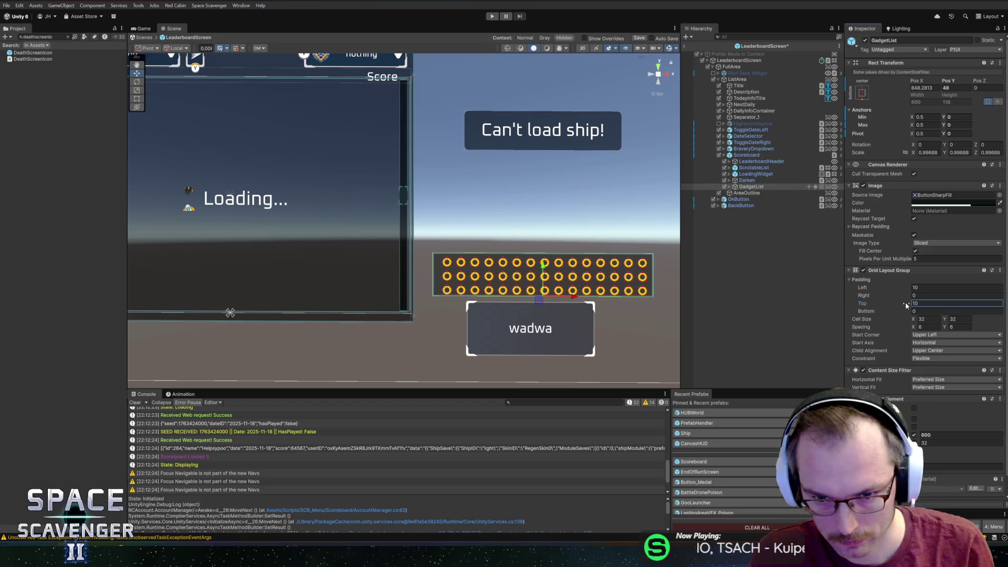
scroll(567, 262, up, 4)
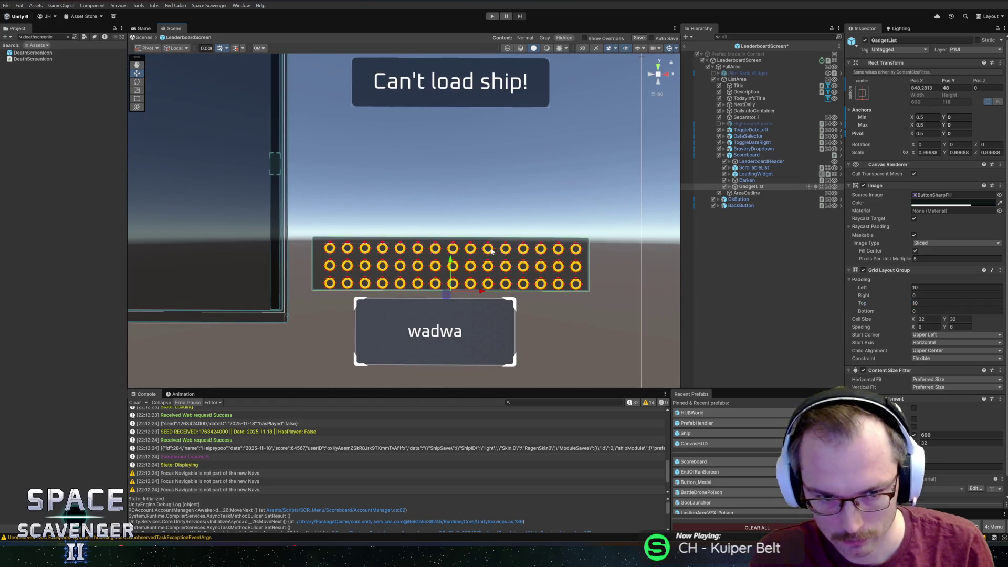
key(ctrl+s)
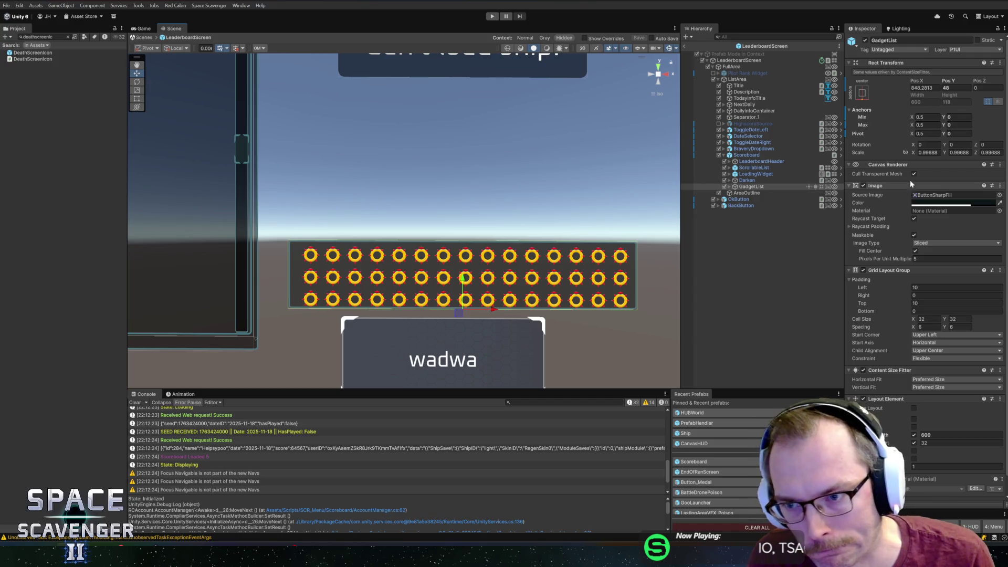
Step: Try a GadgetList scale of 1, then revert the scale to the prefab values
click(927, 152)
text(1)
key(Tab)
text(1)
key(Tab)
text(1)
key(ctrl+s)
right_click(862, 155)
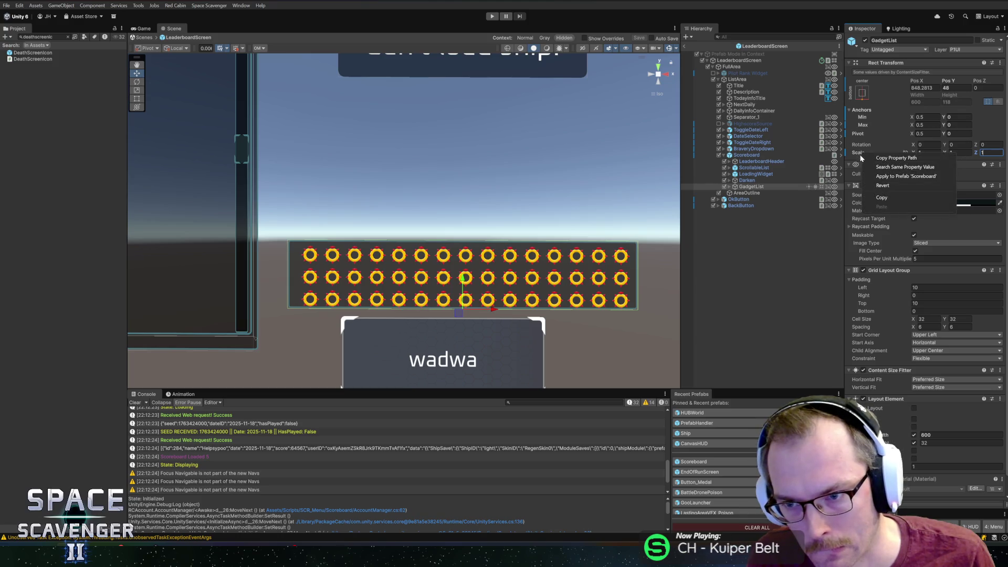
click(883, 185)
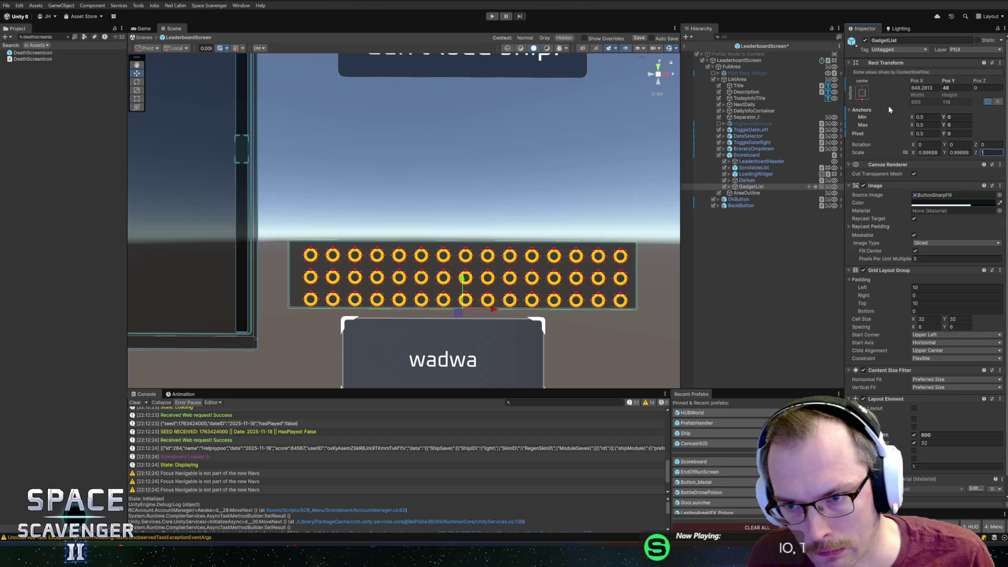
click(944, 223)
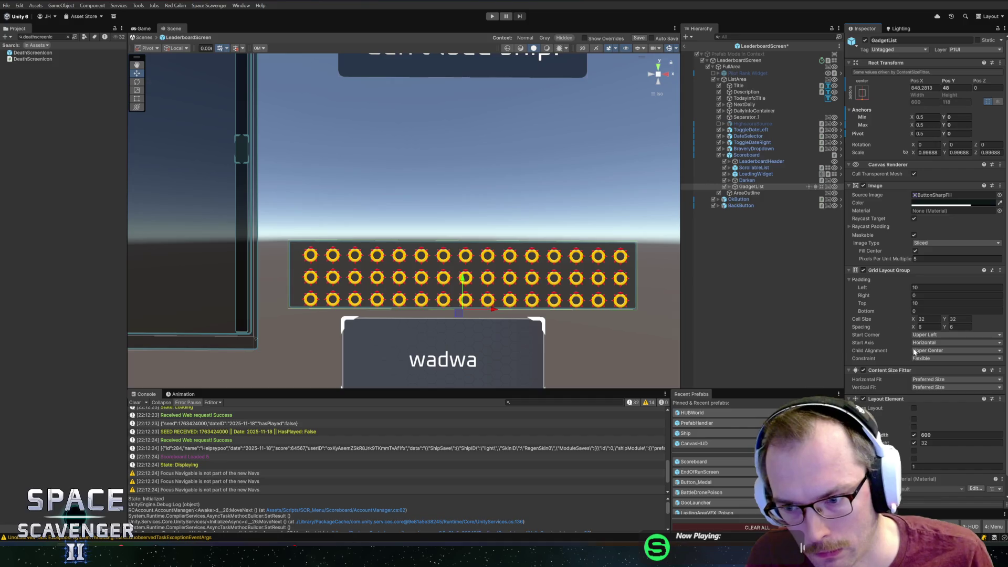
Step: Set Child Alignment to Lower Center and apply it to the Scoreboard prefab
click(935, 349)
click(952, 423)
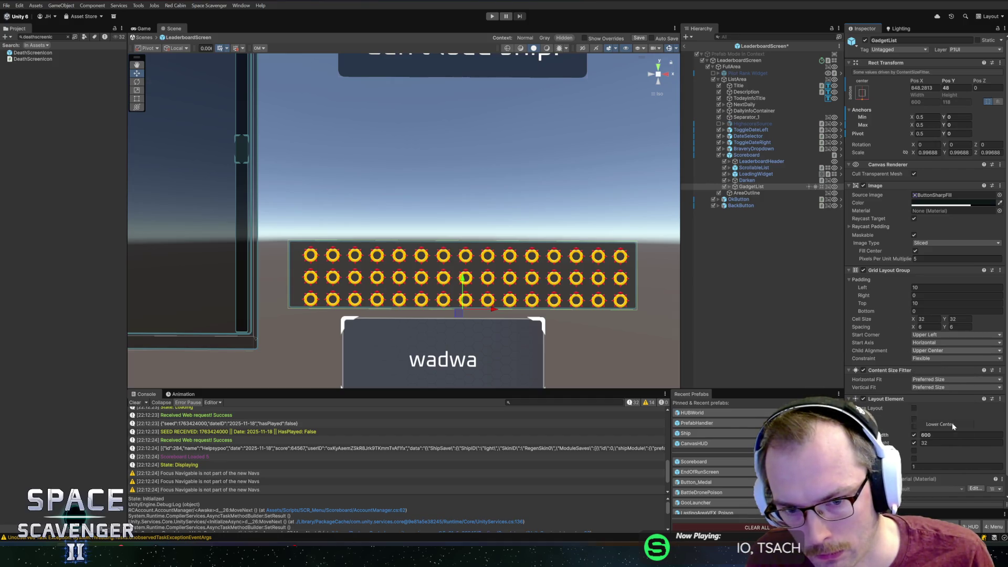
right_click(875, 354)
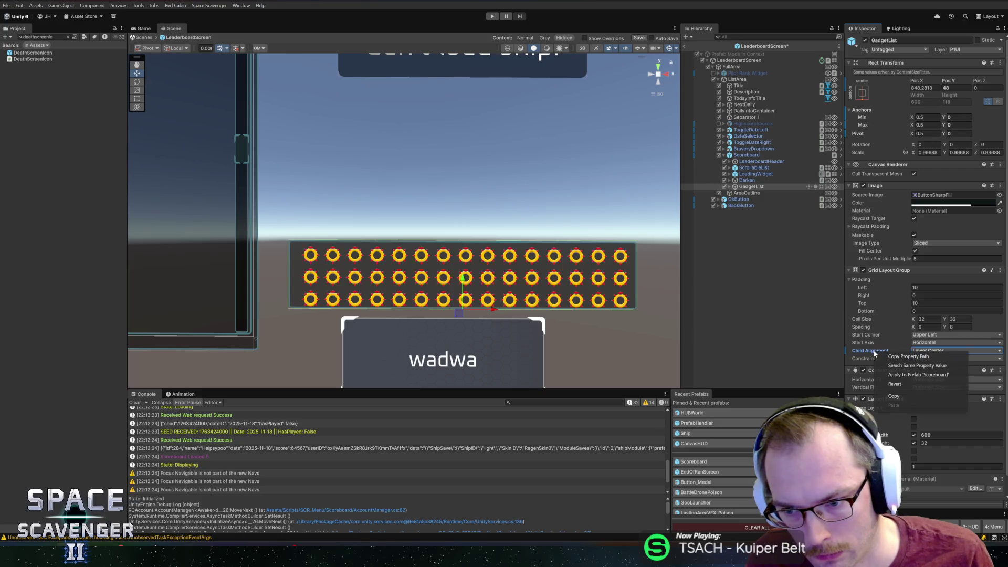
click(905, 375)
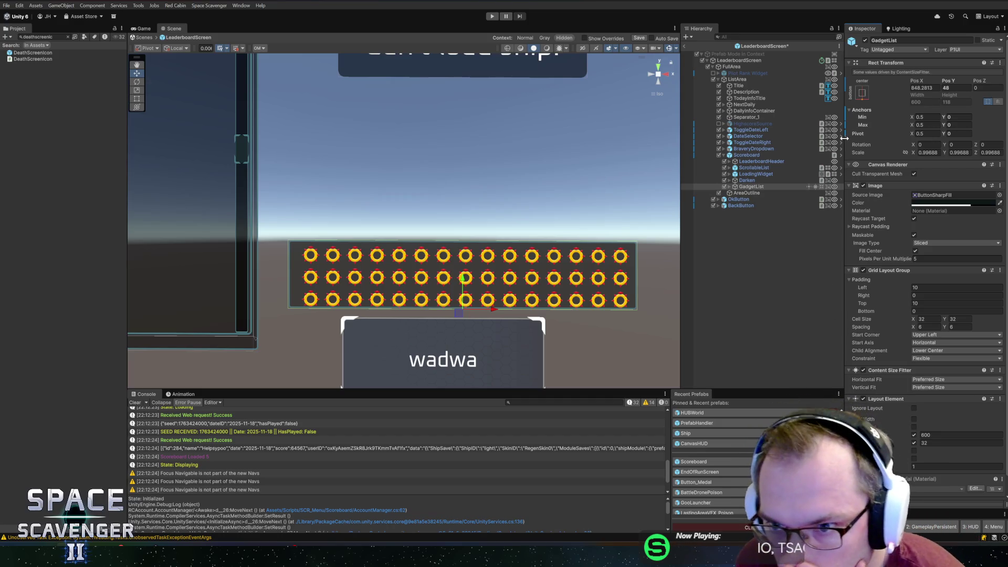
Step: Dismiss the Rect Transform's modified-component menu and save the LeaderboardScreen prefab
right_click(875, 63)
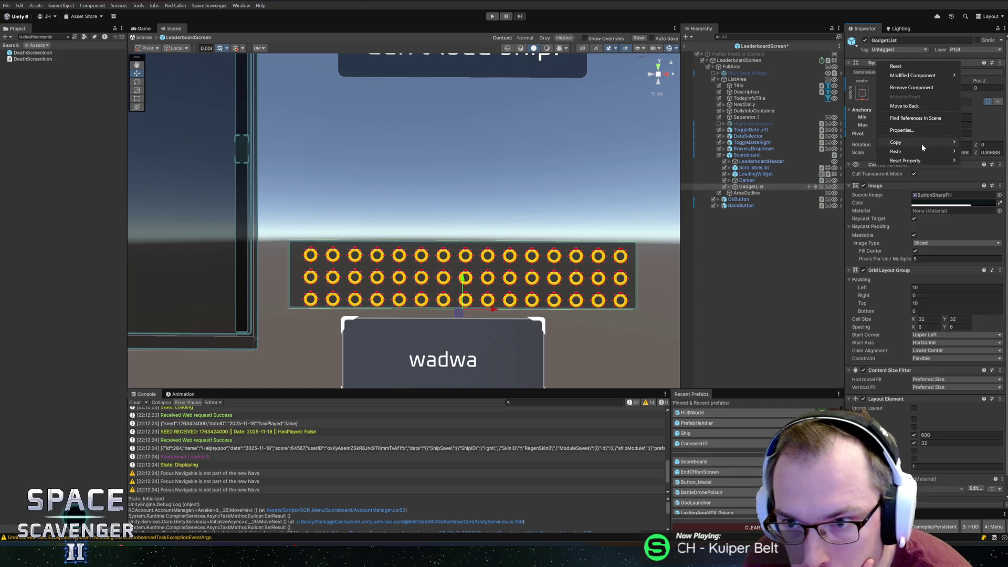
mouse_move(917, 146)
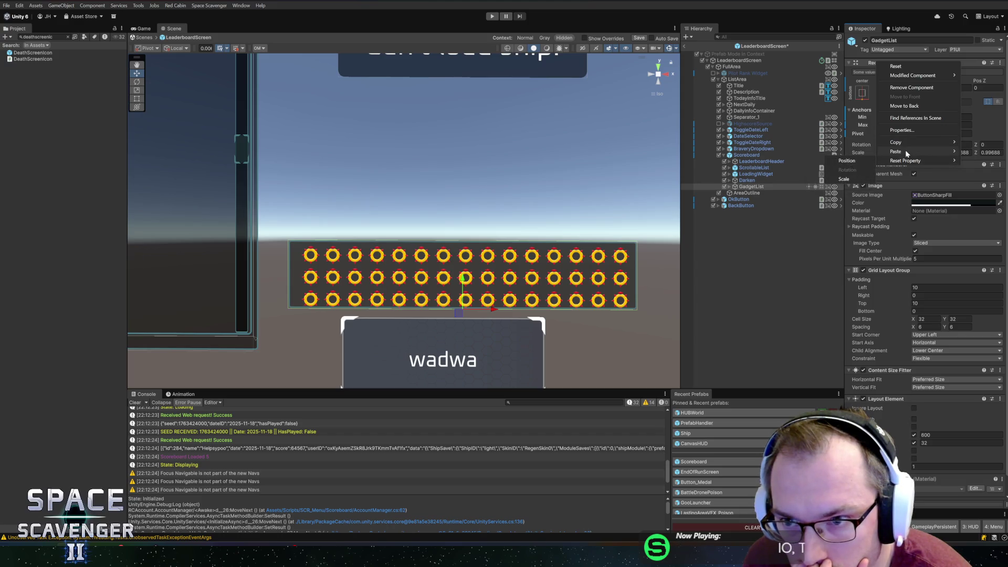
mouse_move(918, 75)
click(839, 77)
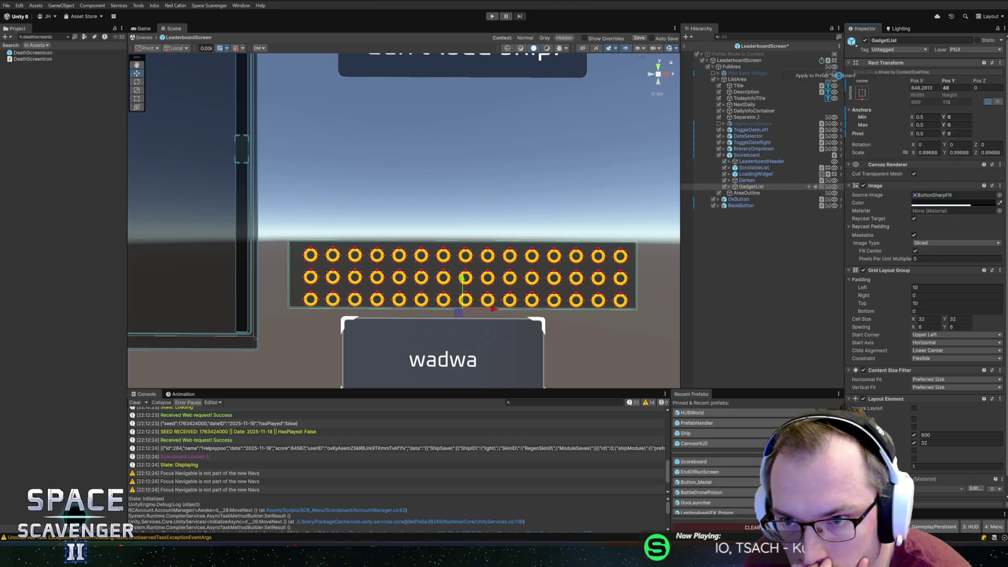
key(ctrl+s)
scroll(480, 213, down, 3)
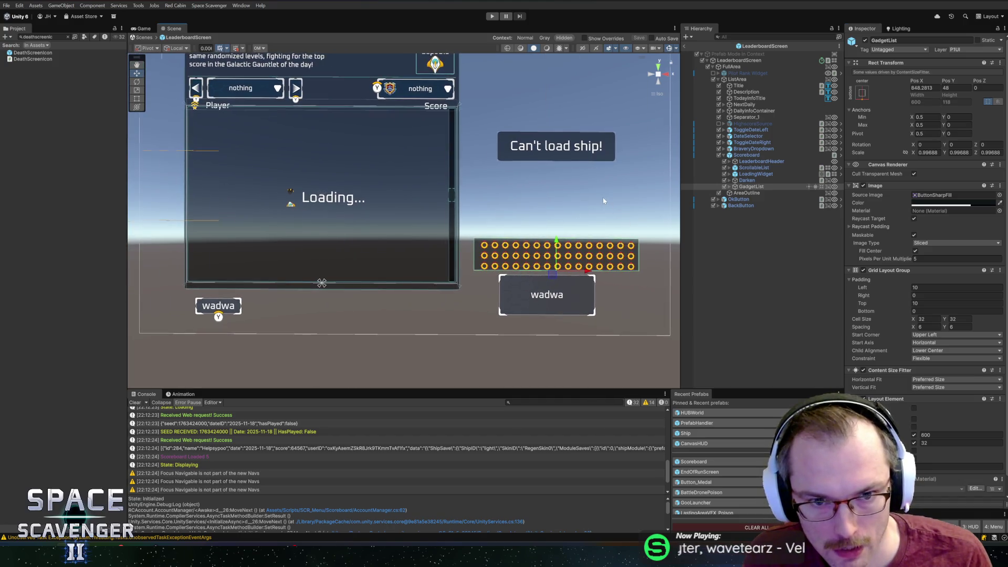
Step: Exit prefab mode, save the HUD scene, switch to Core, and play to open Daily Challenge
double_click(756, 45)
click(685, 47)
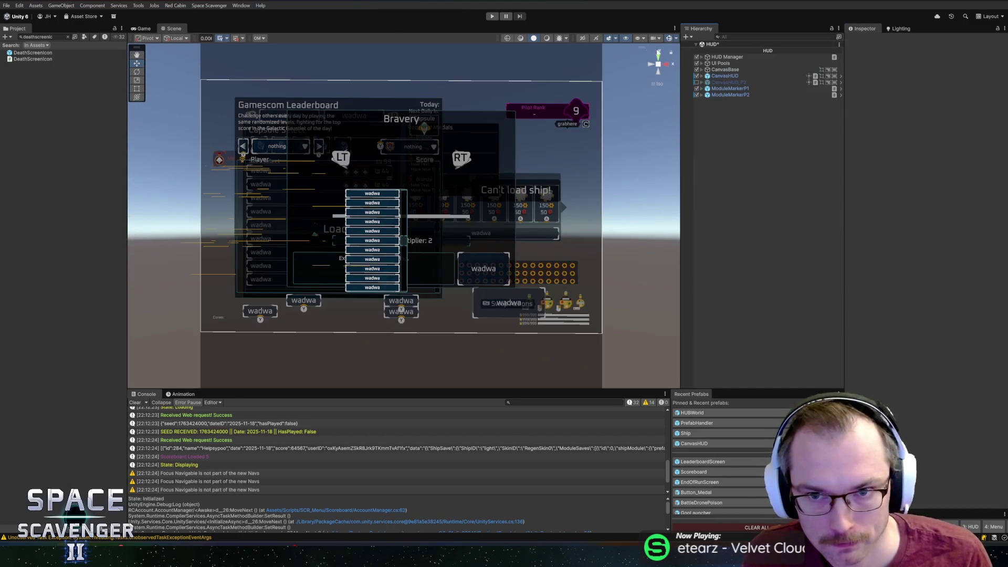
key(ctrl+s)
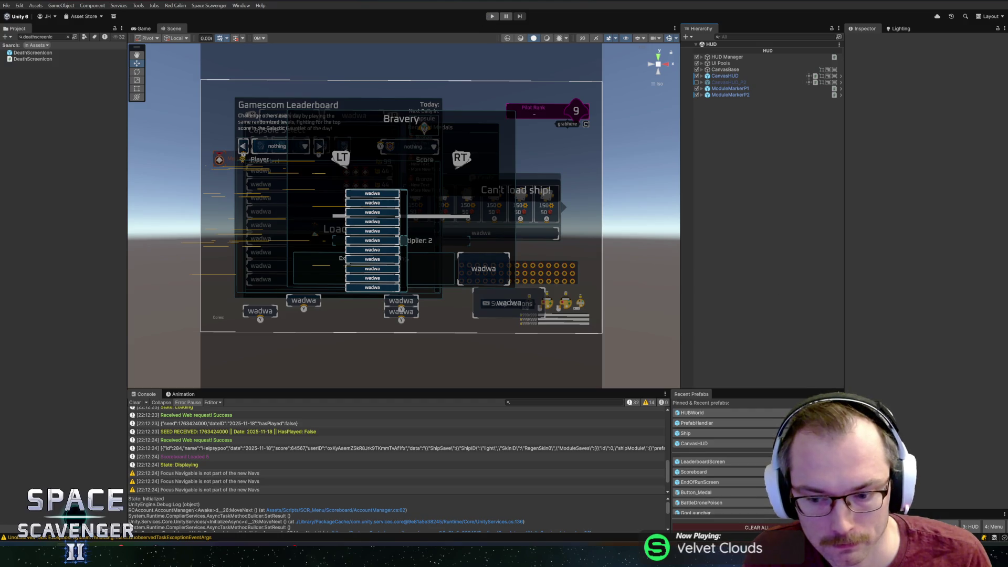
key(ctrl+1)
click(493, 16)
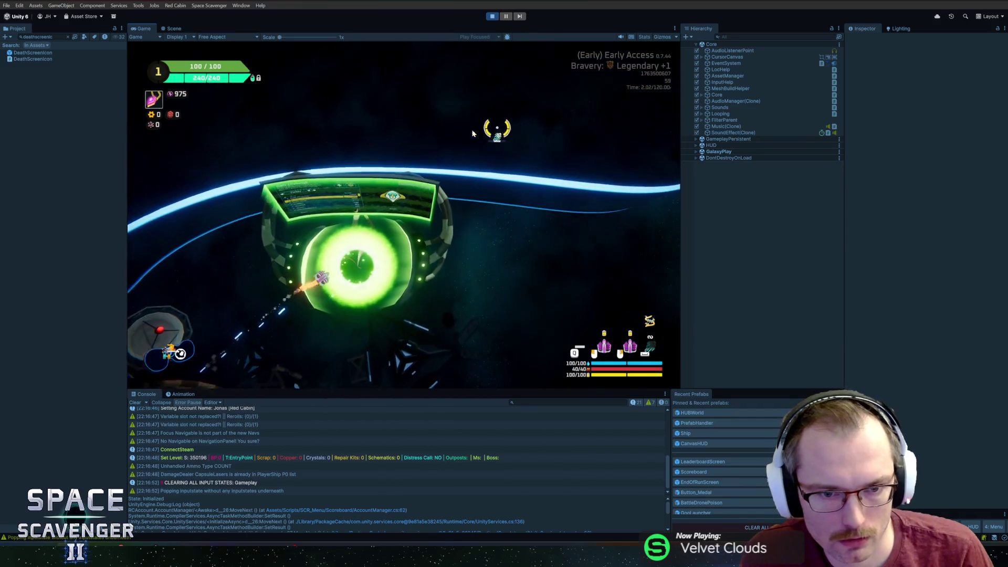
key(e)
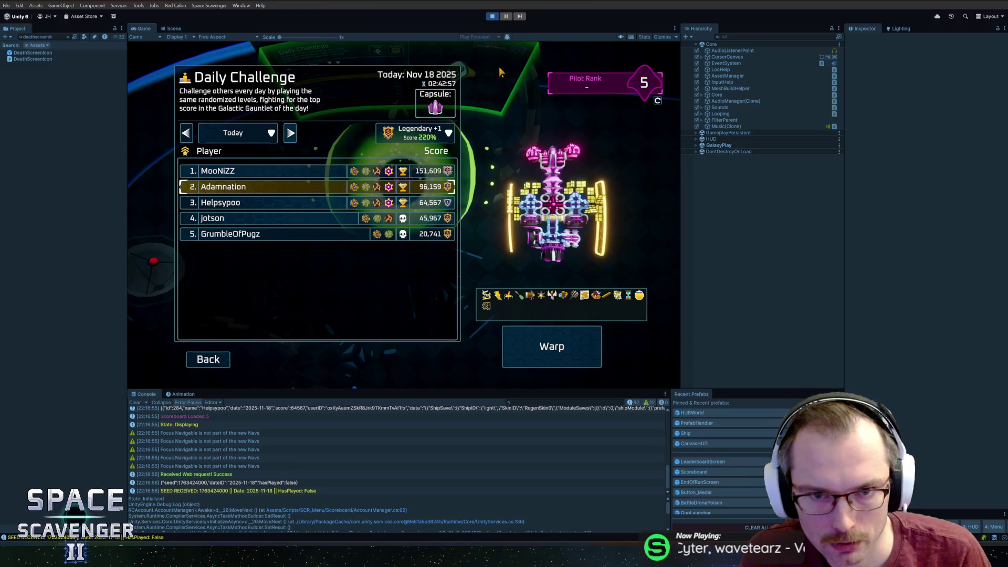
Step: In play mode, set the GadgetList grid's Start Corner to Lower Left, keeping Flexible constraint
click(771, 37)
text(gadget)
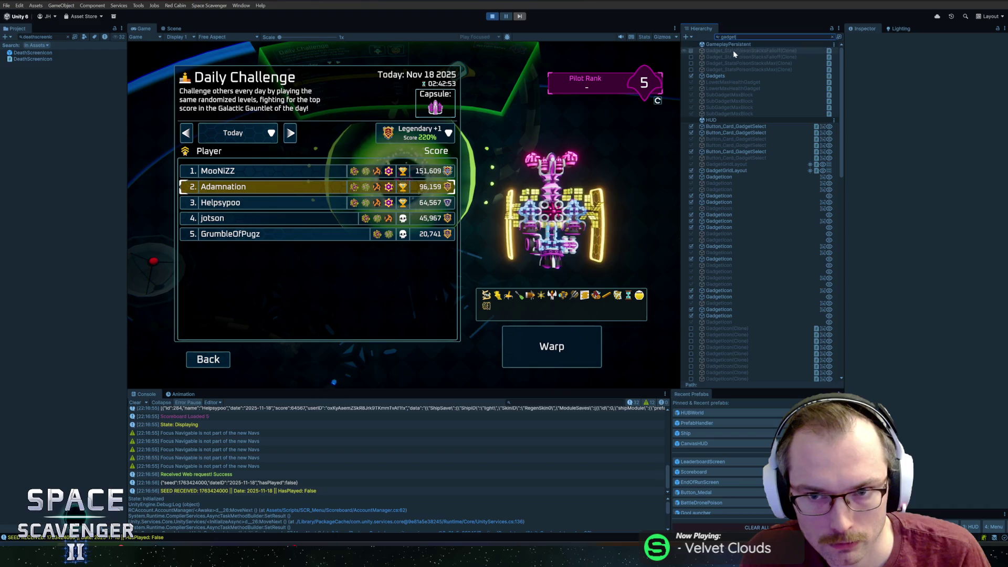
text(l)
click(730, 56)
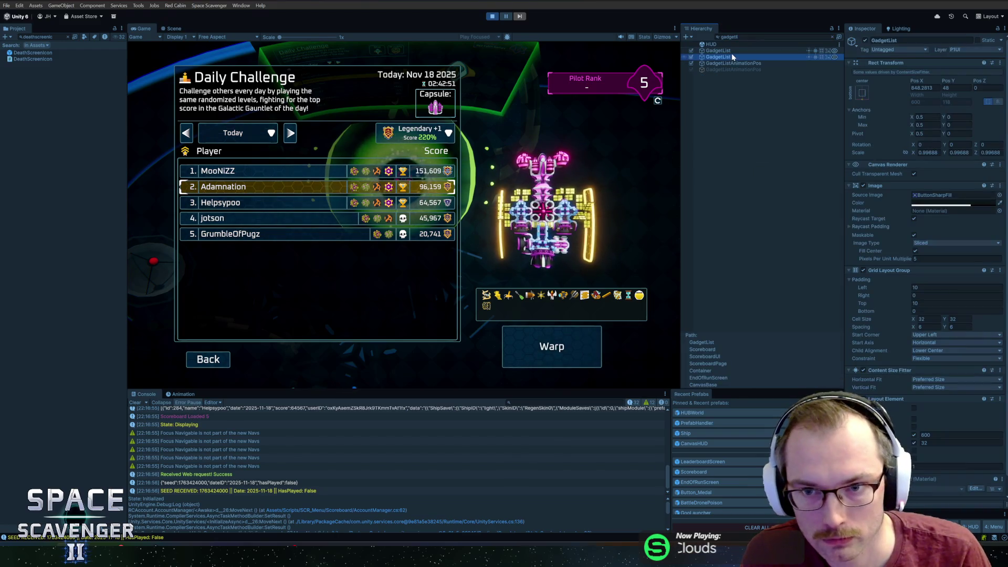
click(733, 51)
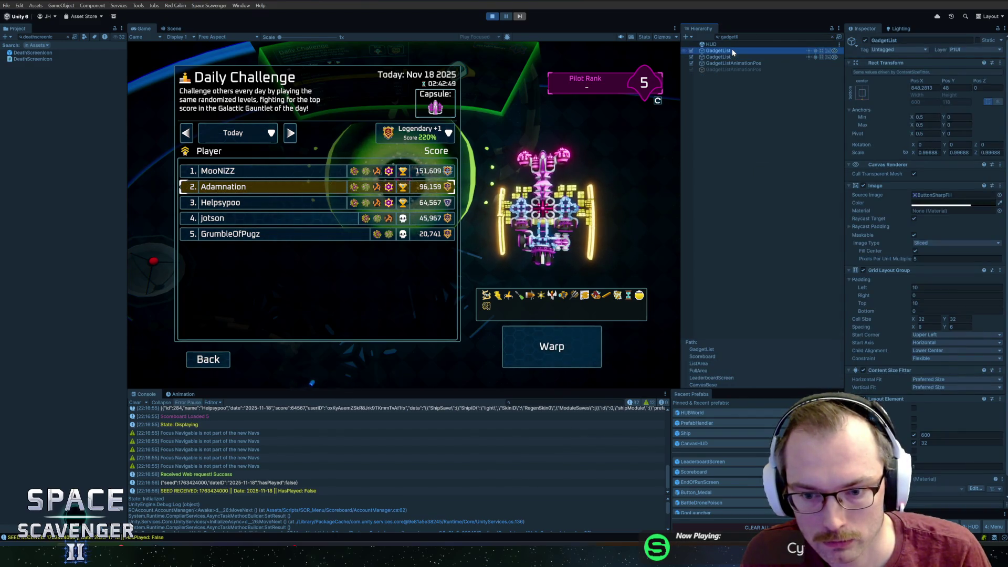
click(832, 36)
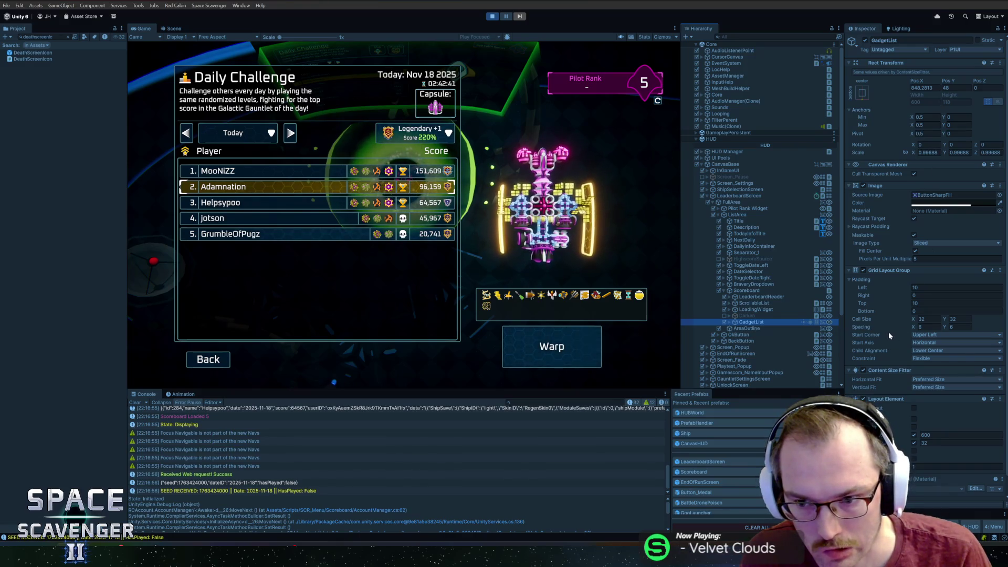
click(922, 360)
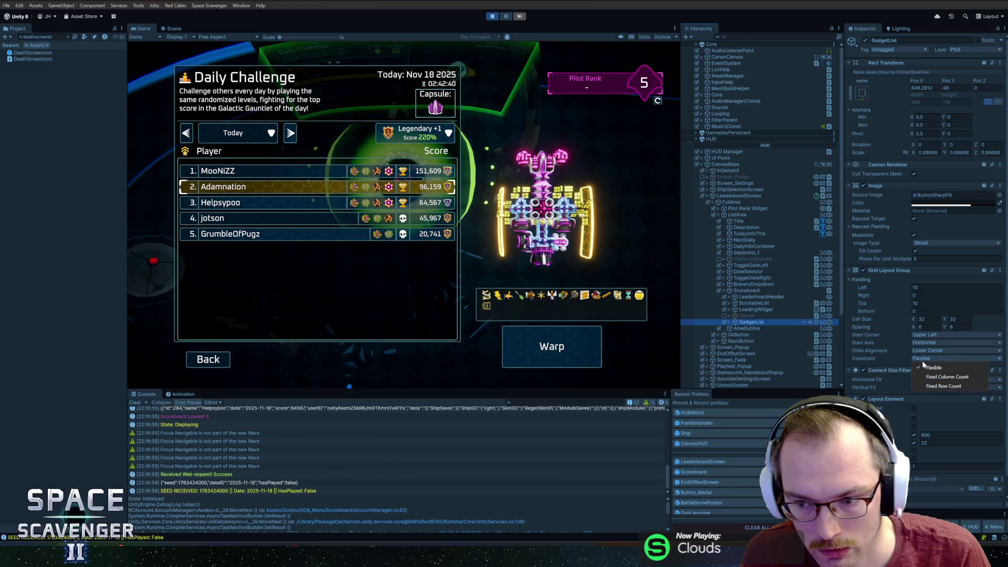
click(924, 366)
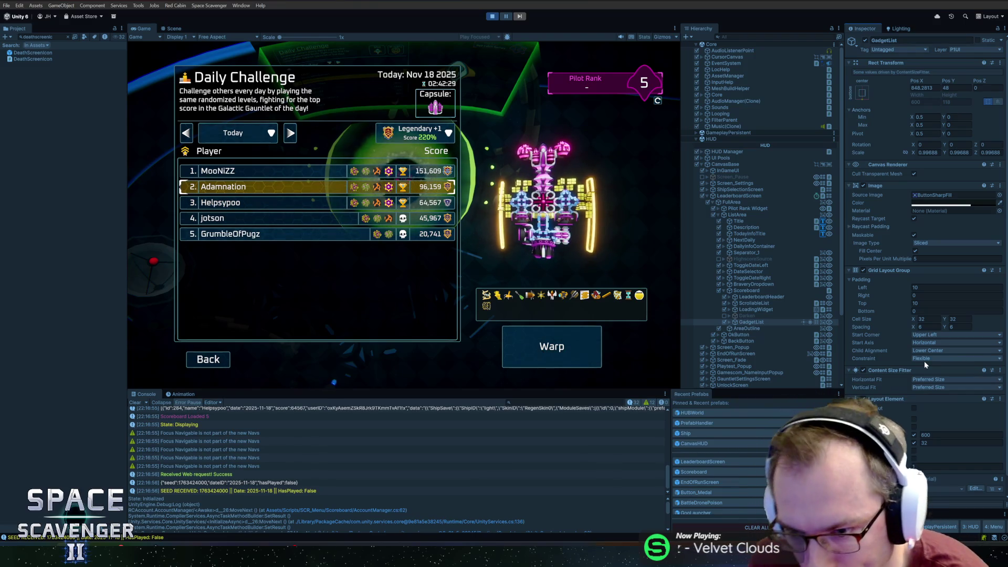
click(929, 335)
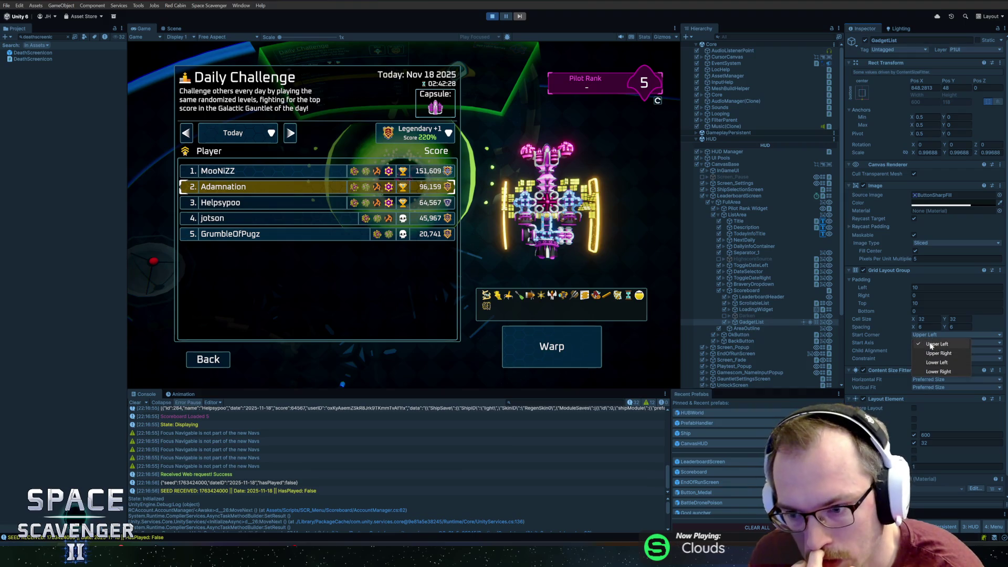
click(937, 363)
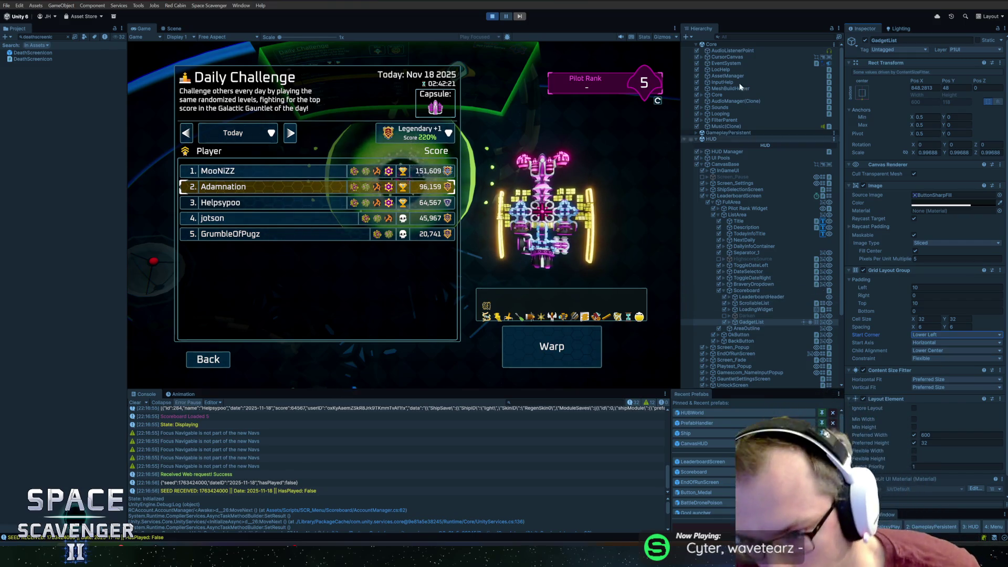
Step: Stop play and set Lower Left start corner in the Scoreboard prefab's GadgetList, then open LeaderboardScreen
click(491, 16)
click(693, 471)
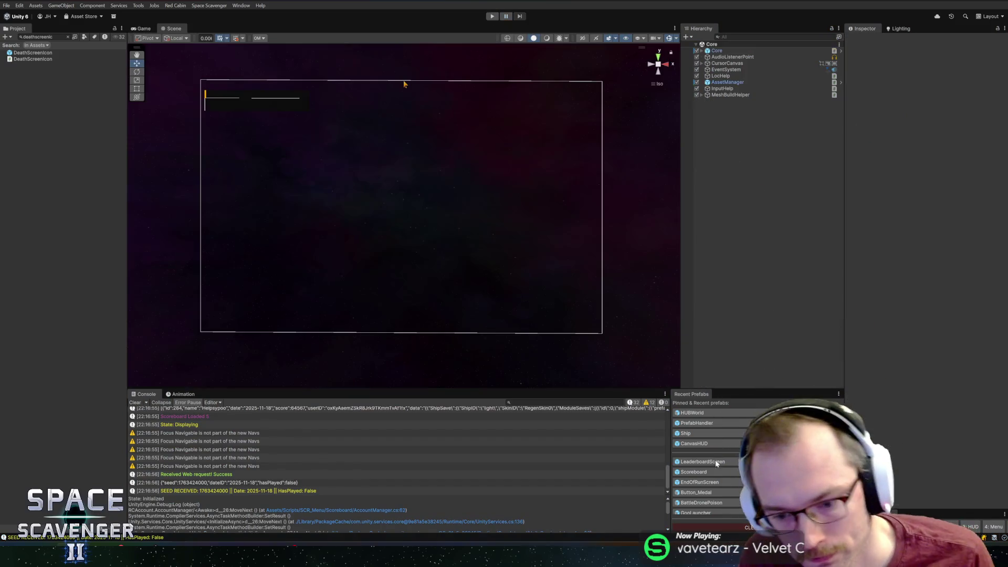
click(743, 93)
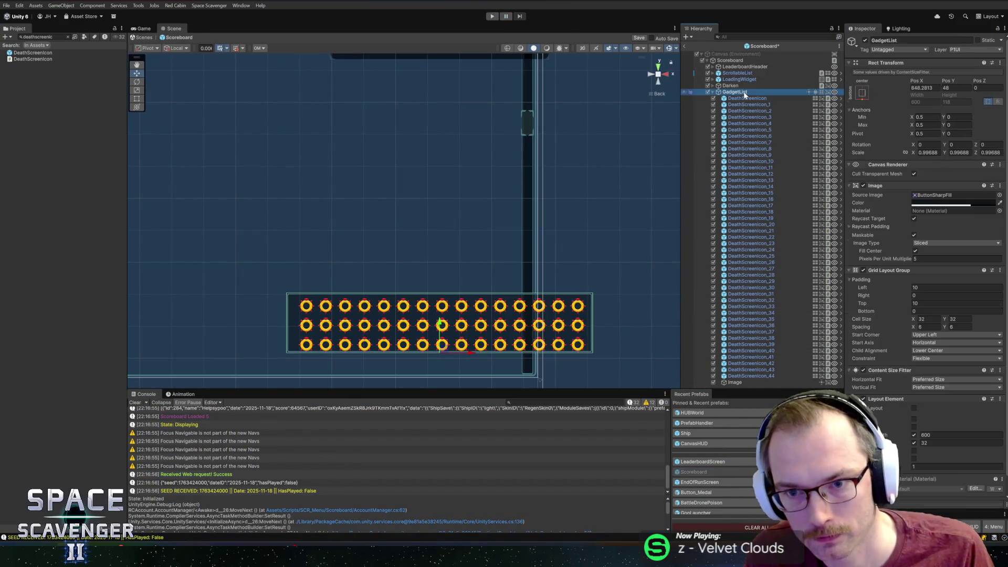
click(934, 334)
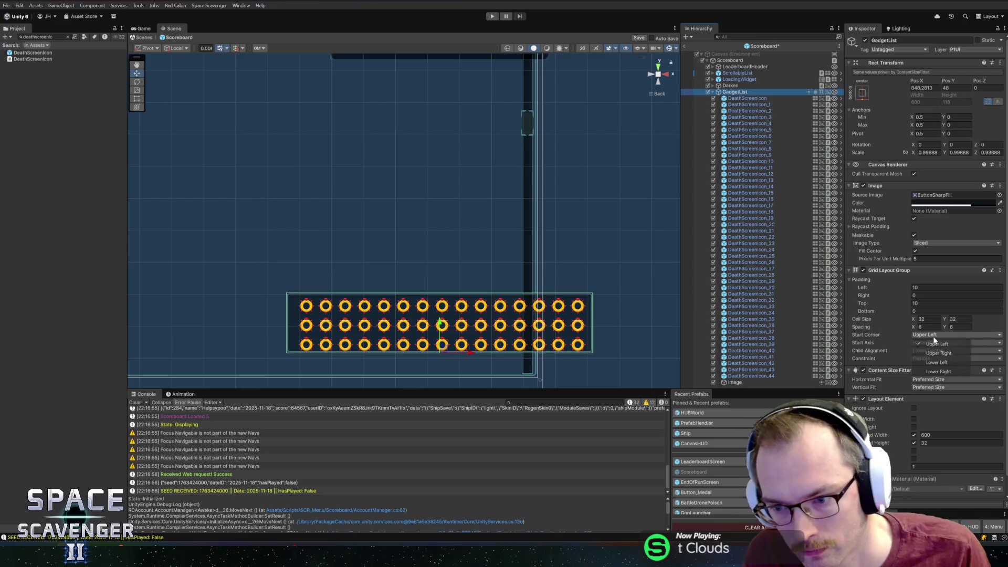
click(936, 363)
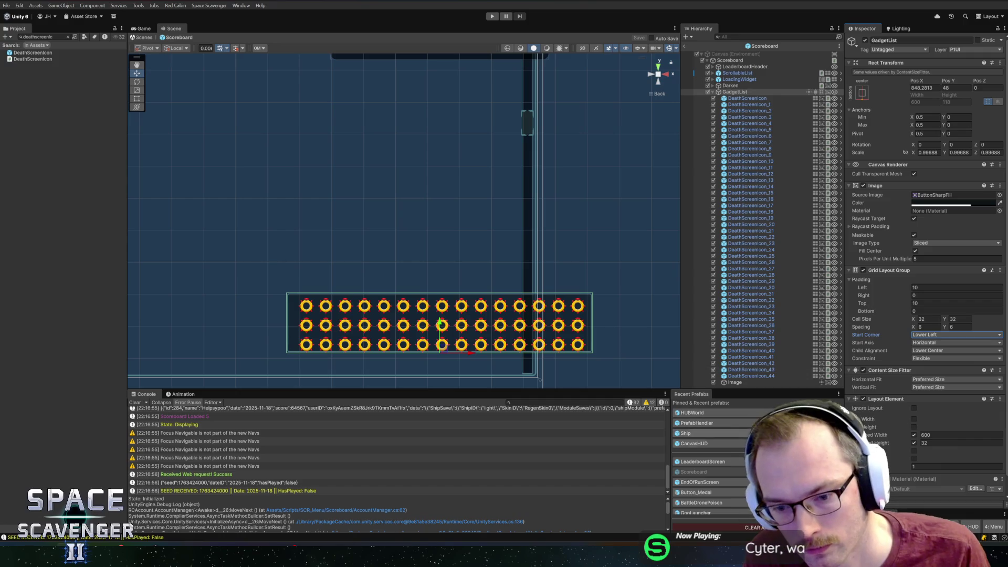
click(698, 461)
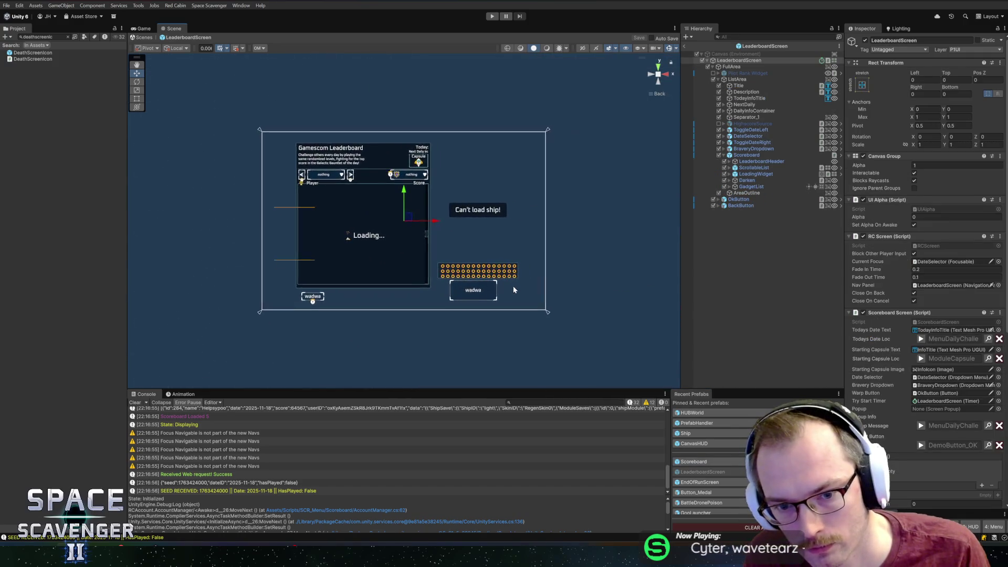
Step: Select GadgetList in the prefab hierarchy and expand its icon children
scroll(513, 289, up, 5)
click(746, 180)
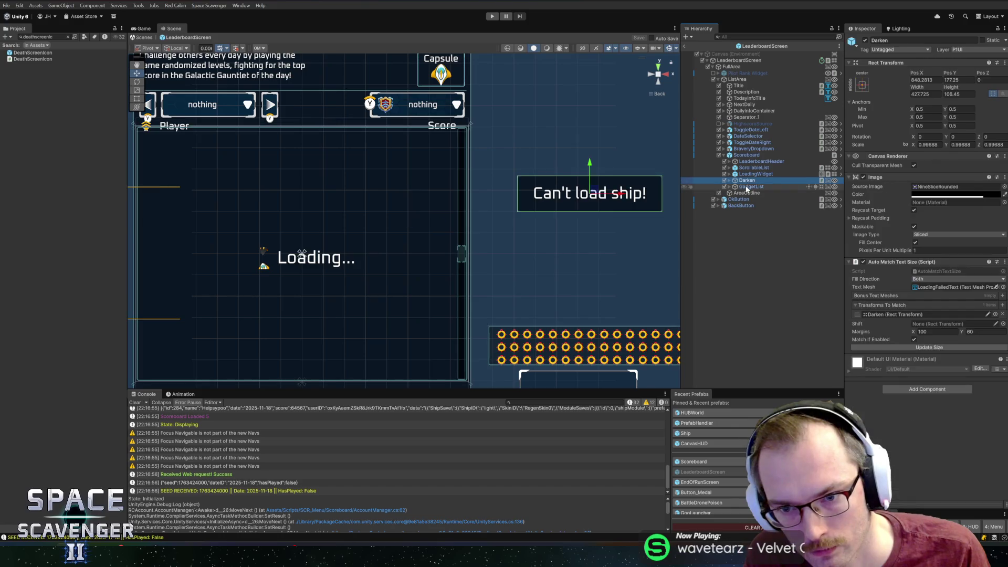
double_click(748, 187)
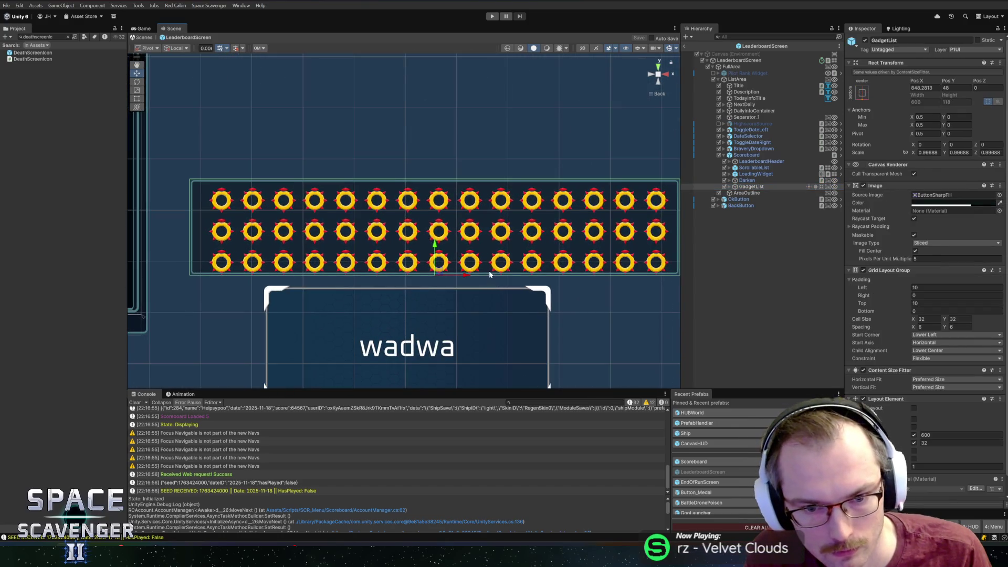
click(727, 186)
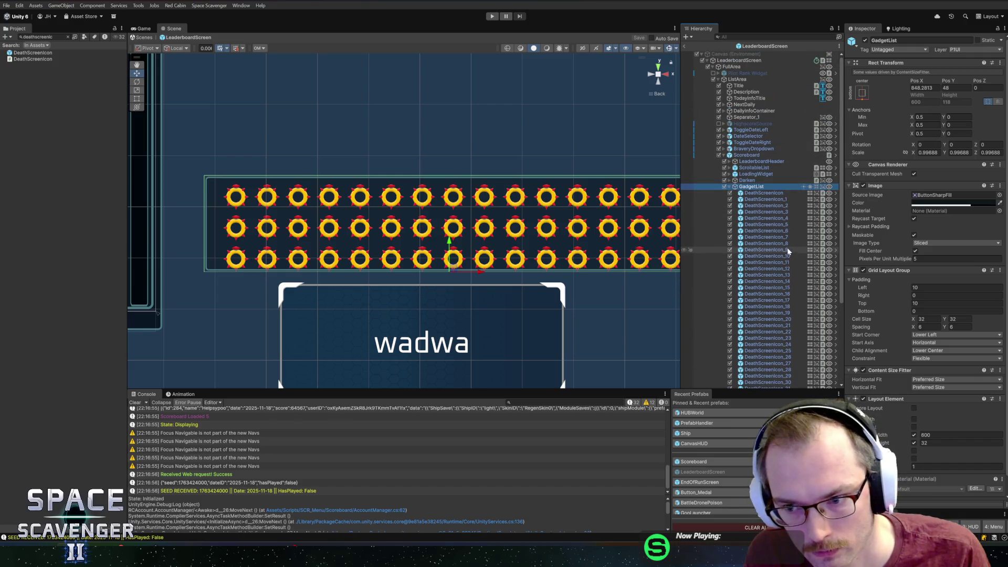
Step: Set bottom padding 10 and left padding 0, and apply the padding to the Scoreboard prefab
key(Tab)
text(10)
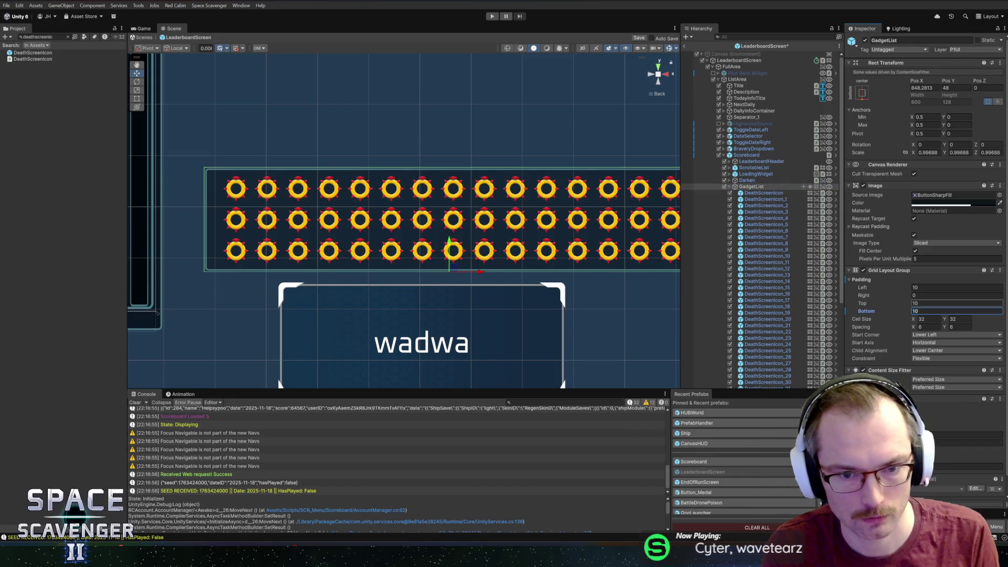
click(928, 288)
text(0)
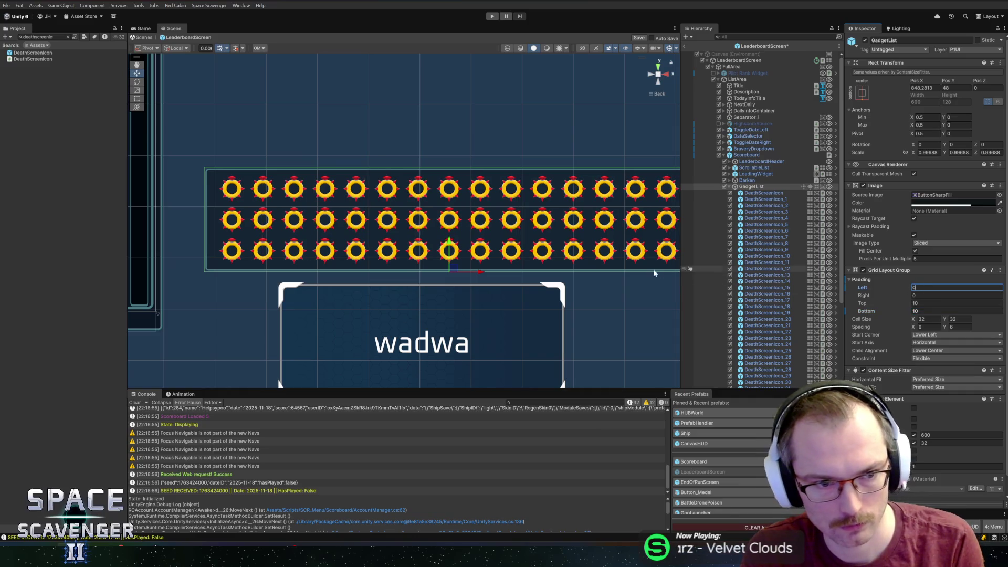
right_click(862, 288)
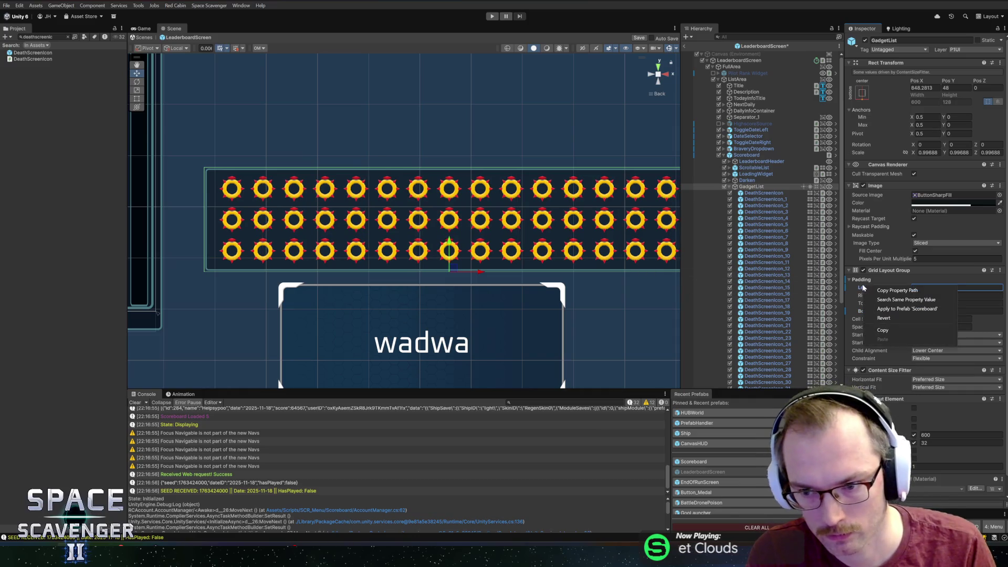
click(875, 309)
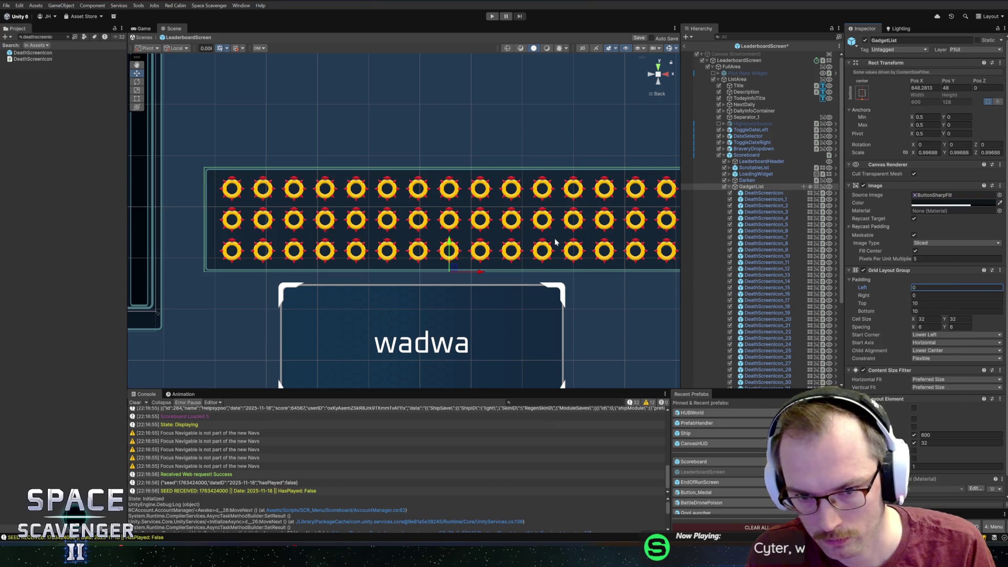
scroll(565, 244, down, 2)
scroll(512, 184, down, 1)
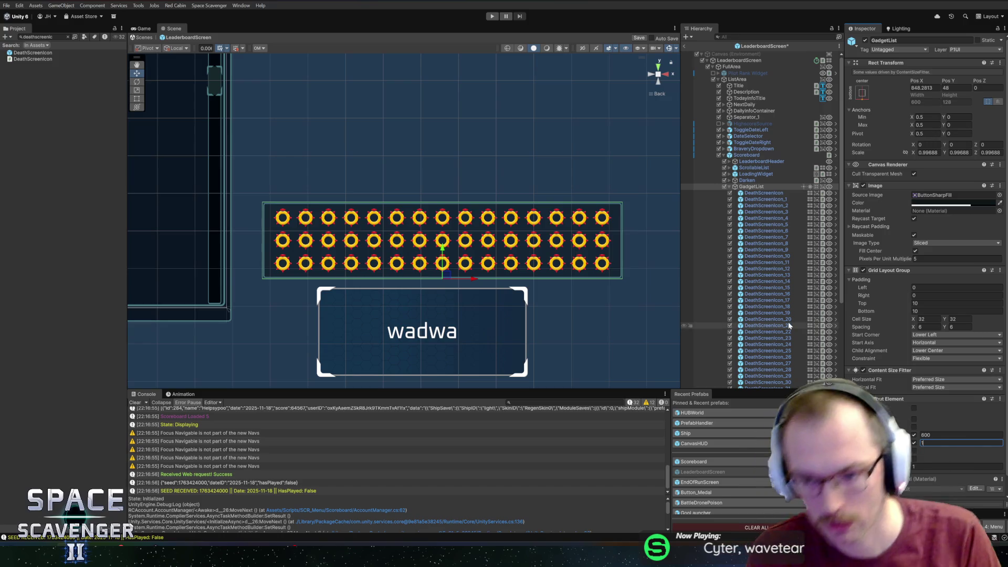
key(alt+Tab)
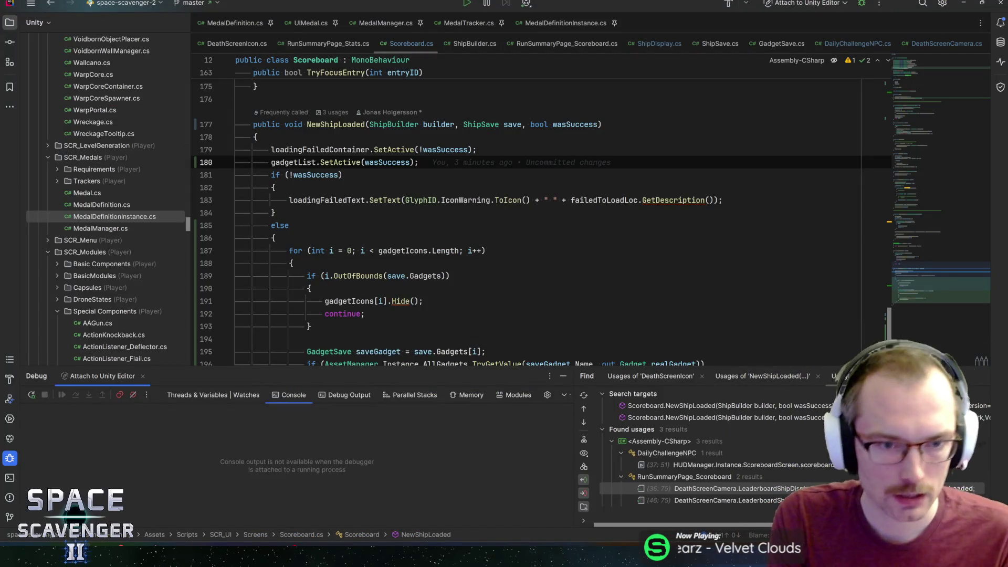
Step: Add gadgetList.SetActive(false); after the loadingFailedContainer line at line 42
double_click(313, 149)
key(ctrl+f)
ctrl+click(313, 151)
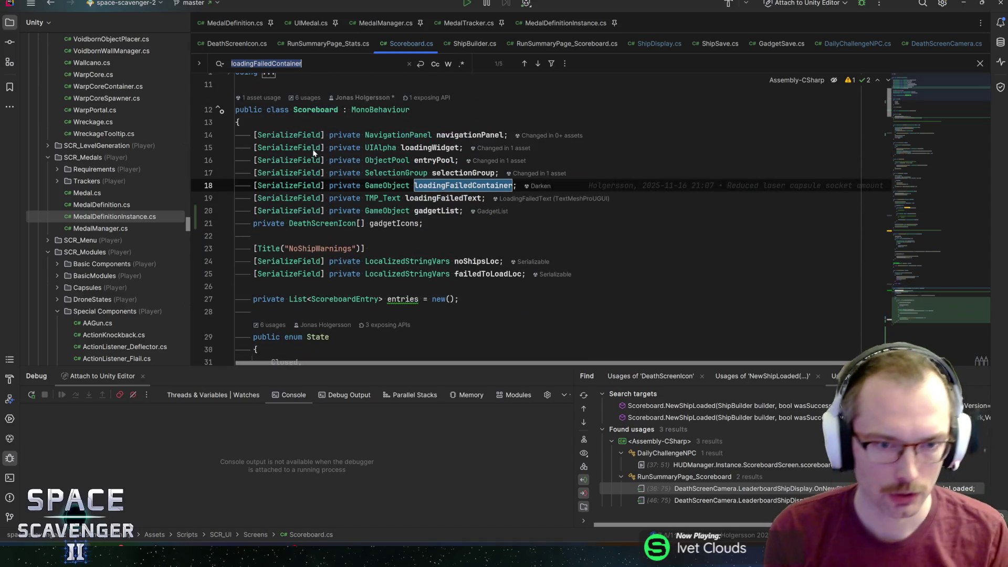
key(F3)
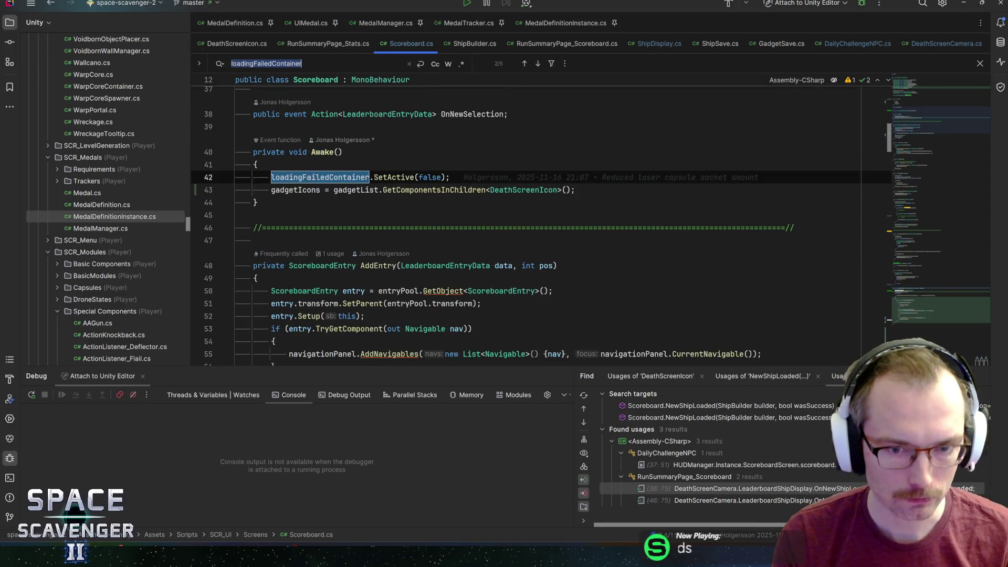
click(451, 177)
key(Return)
text(load)
key(BackSpace)
key(BackSpace)
key(BackSpace)
text(gadg)
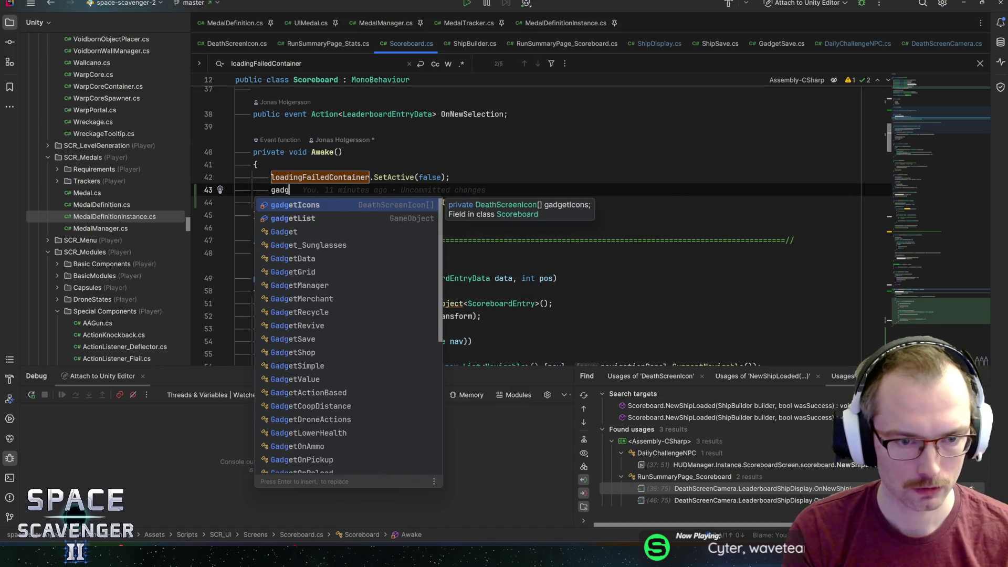
text(etList.setA)
key(Return)
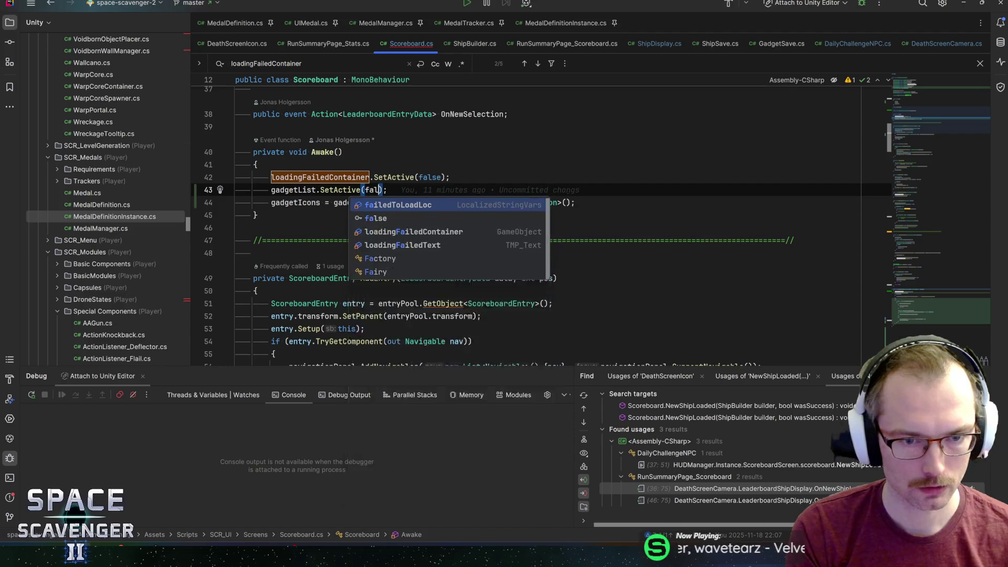
text(fa)
key(Return)
text(;)
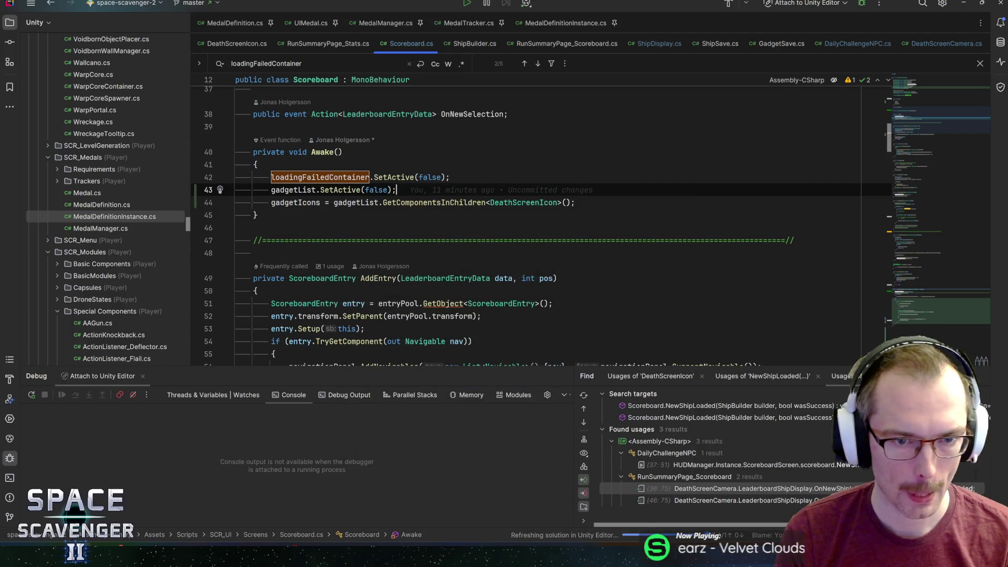
Step: Add another gadgetList.SetActive(false); below line 103 and save Scoreboard.cs
key(ctrl+f)
key(Return)
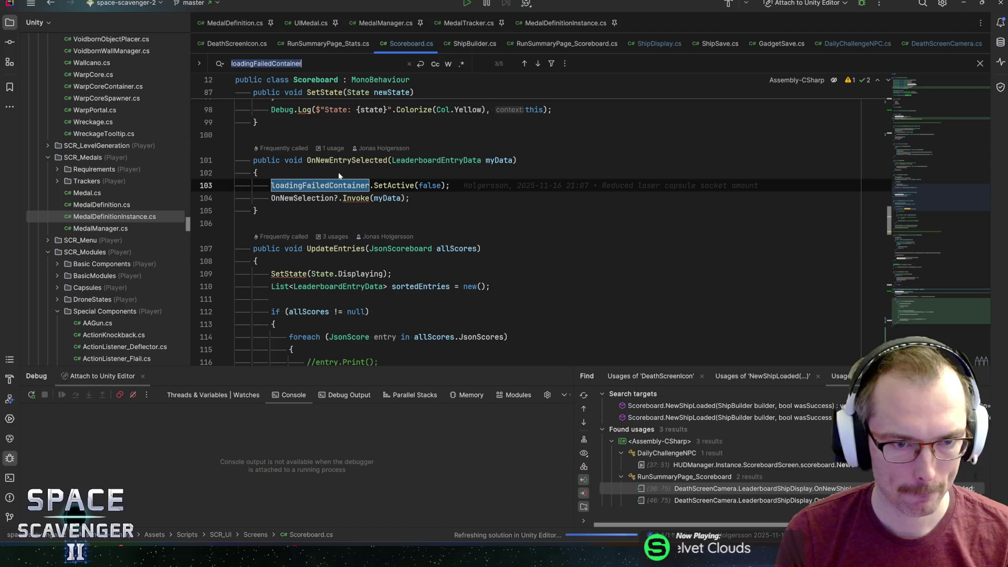
key(Escape)
key(End)
key(Return)
text(g)
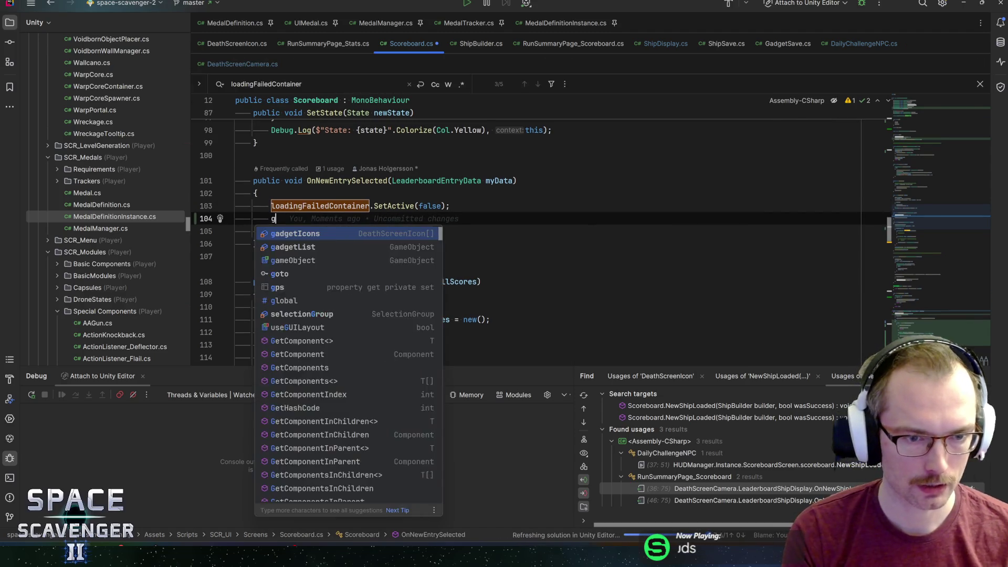
text(adgetic)
key(Return)
text(.s)
key(Escape)
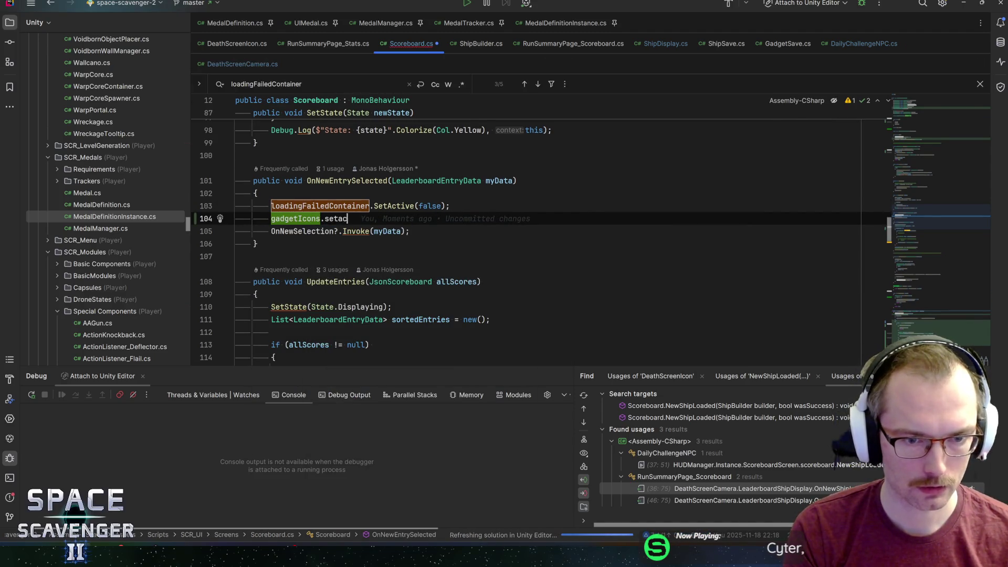
key(BackSpace)
key(ctrl+w)
text(gadgetl)
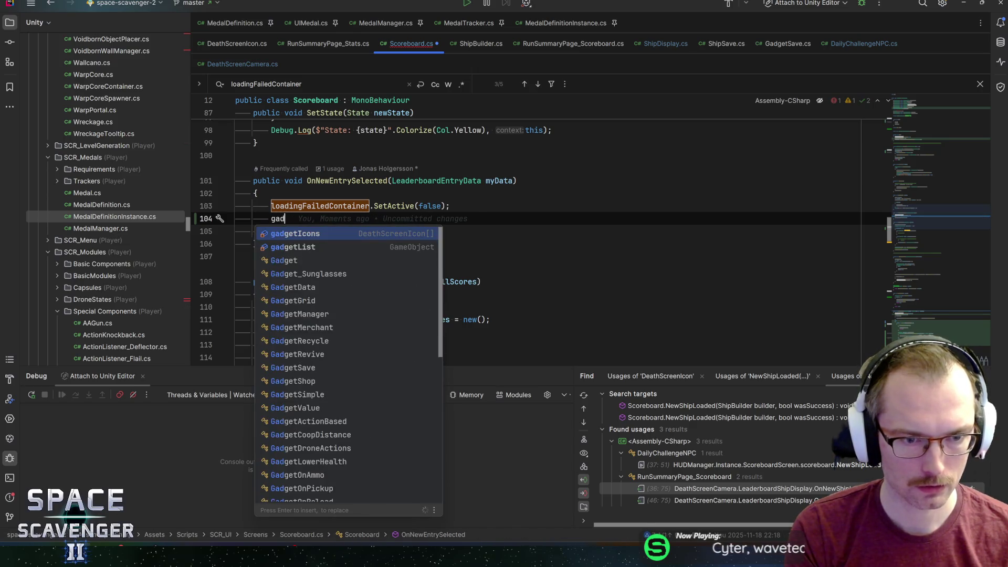
key(Return)
text(.Set)
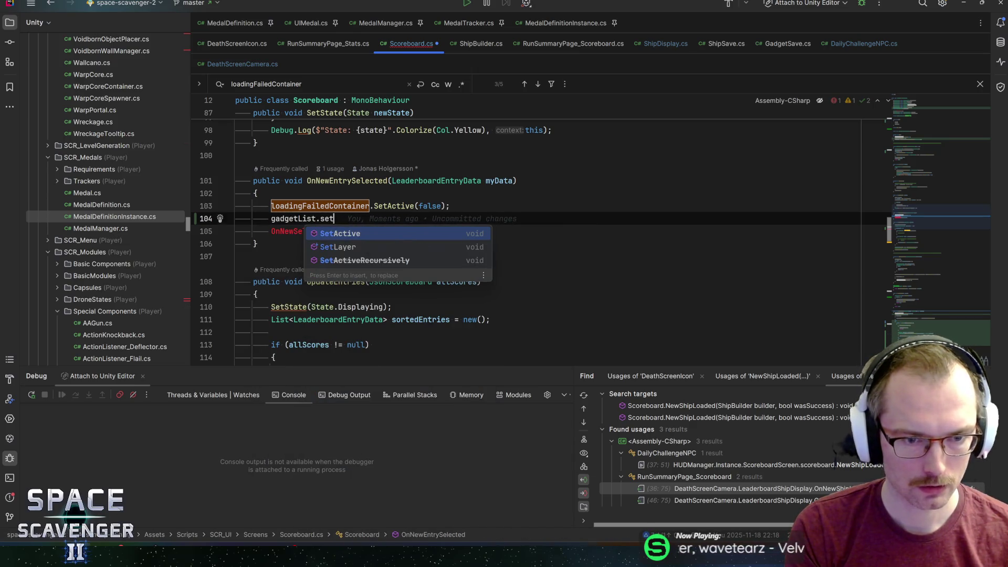
key(Return)
text(.)
key(BackSpace)
key(BackSpace)
text(fal)
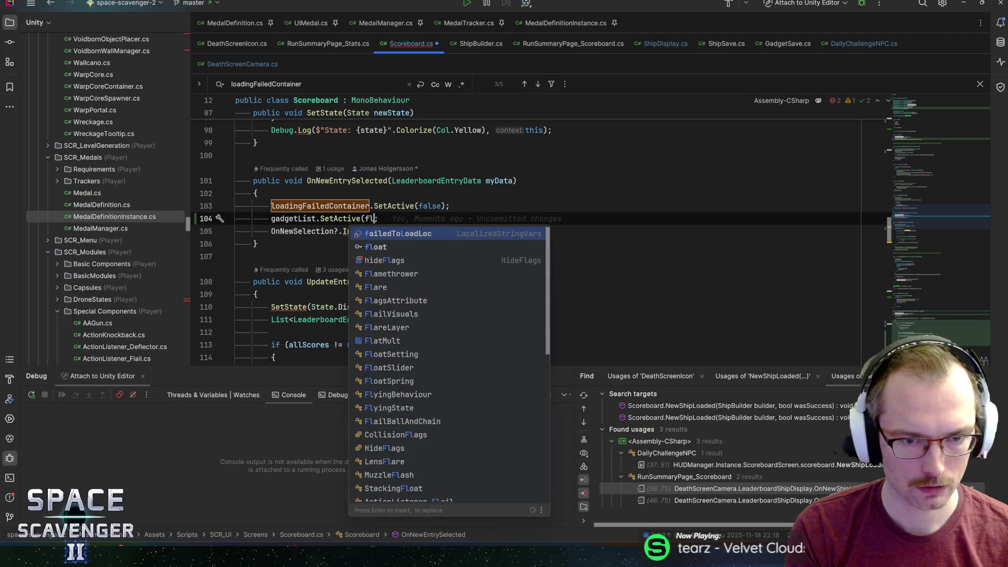
text(se);)
key(ctrl+s)
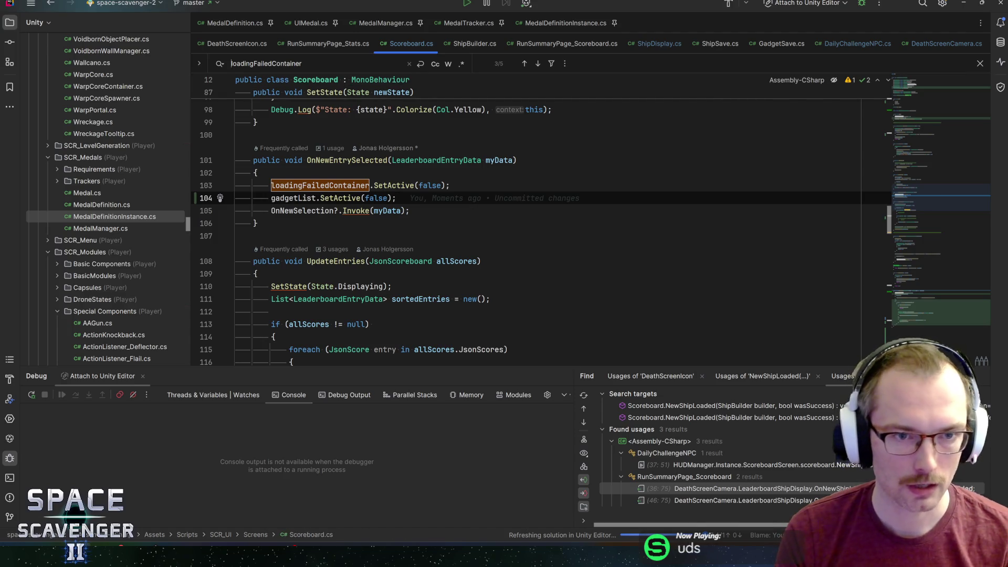
Step: Add gadgetList.SetActive(false); in the entries.Count == 0 branch at line 157
key(Return)
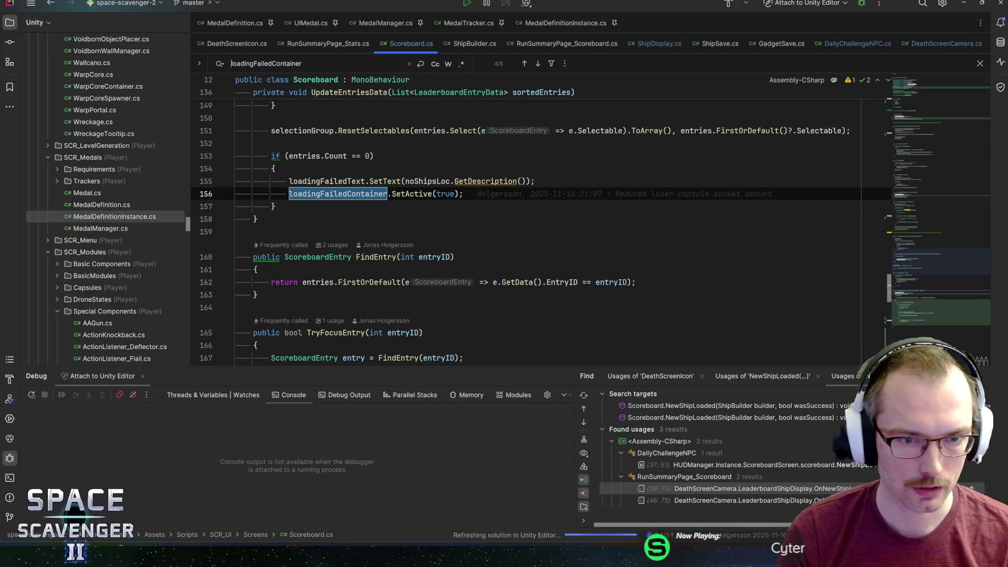
scroll(525, 220, up, 4)
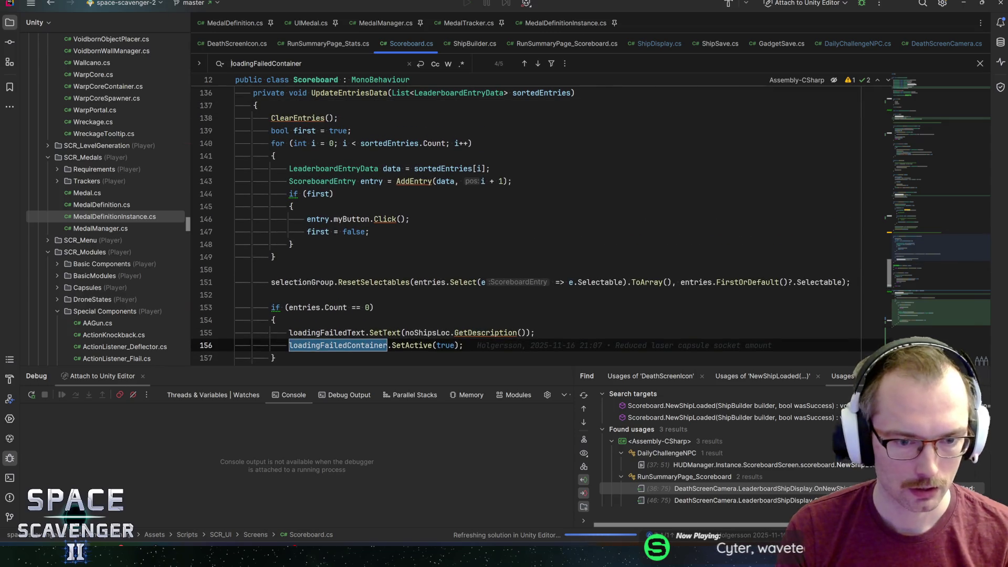
click(326, 307)
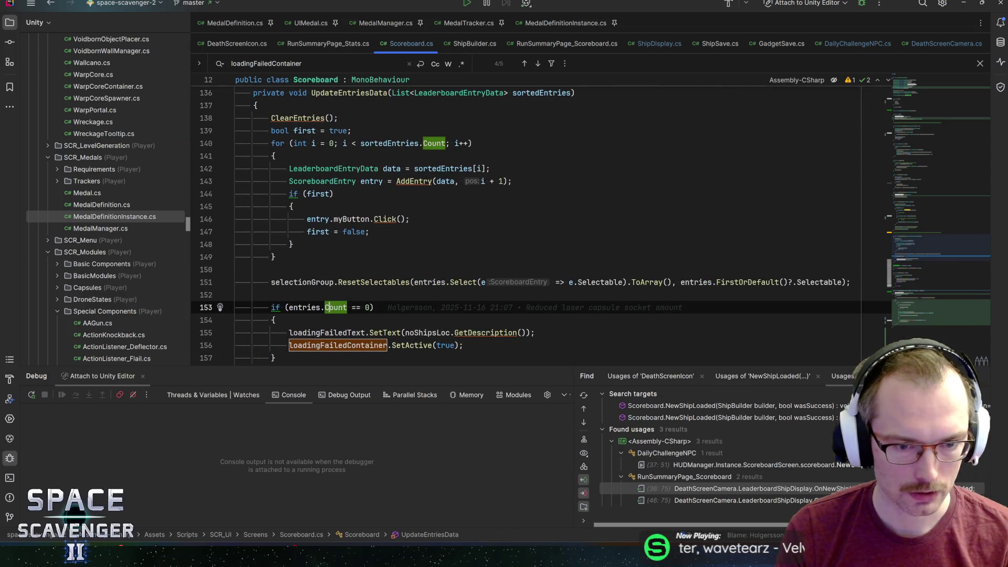
scroll(525, 226, down, 2)
click(464, 269)
key(BackSpace)
key(Return)
text(g)
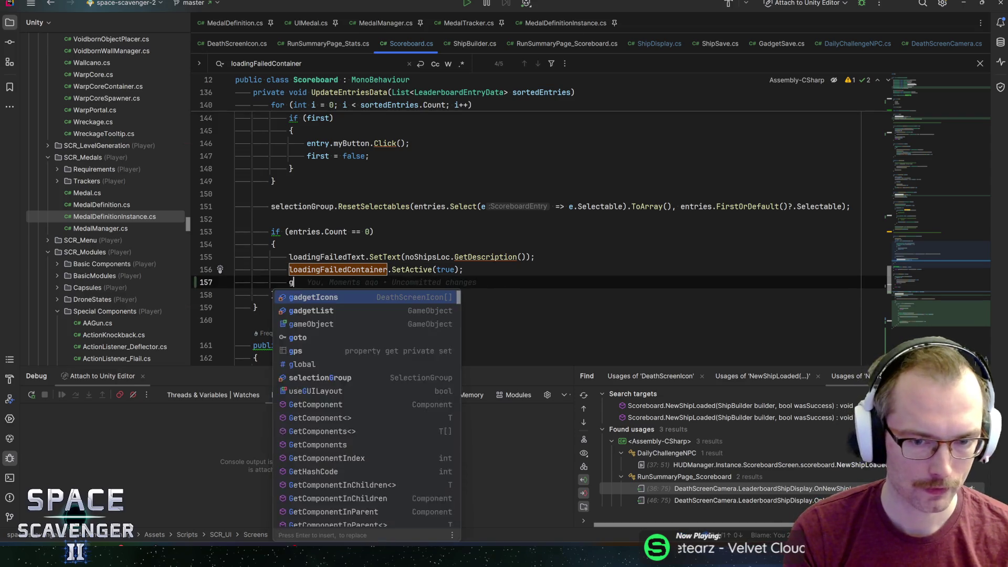
text(adgetList.set)
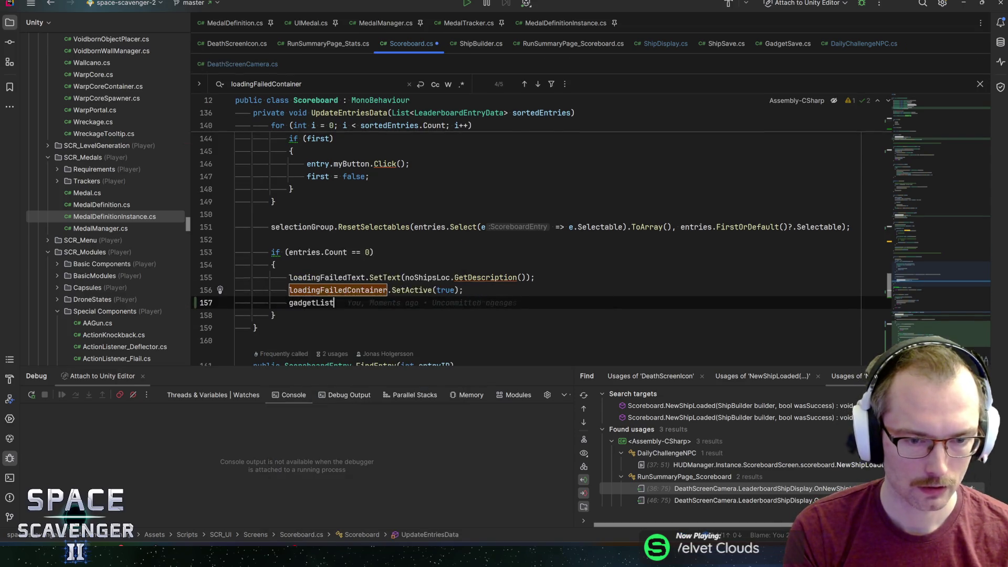
key(Return)
text(false);)
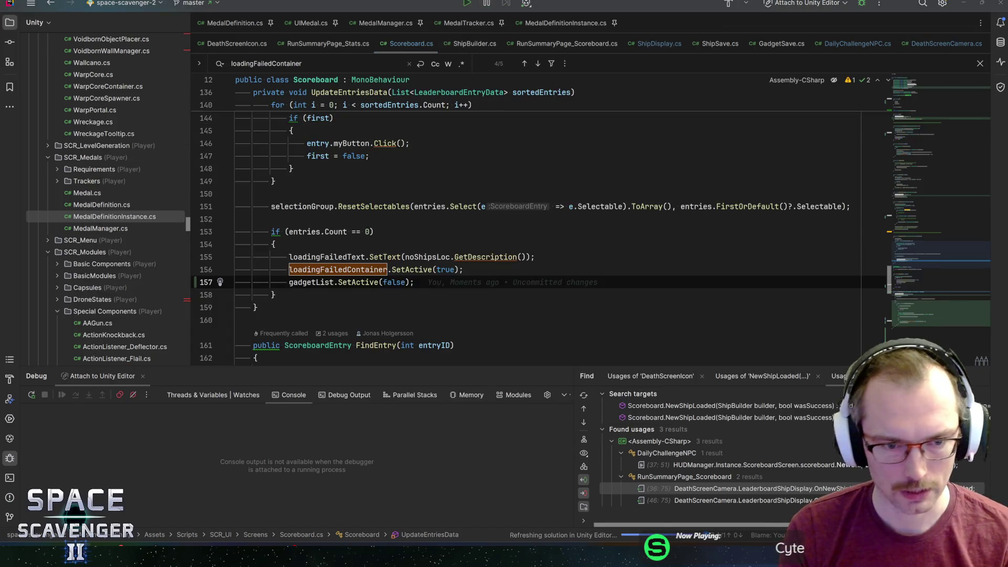
key(alt+Tab)
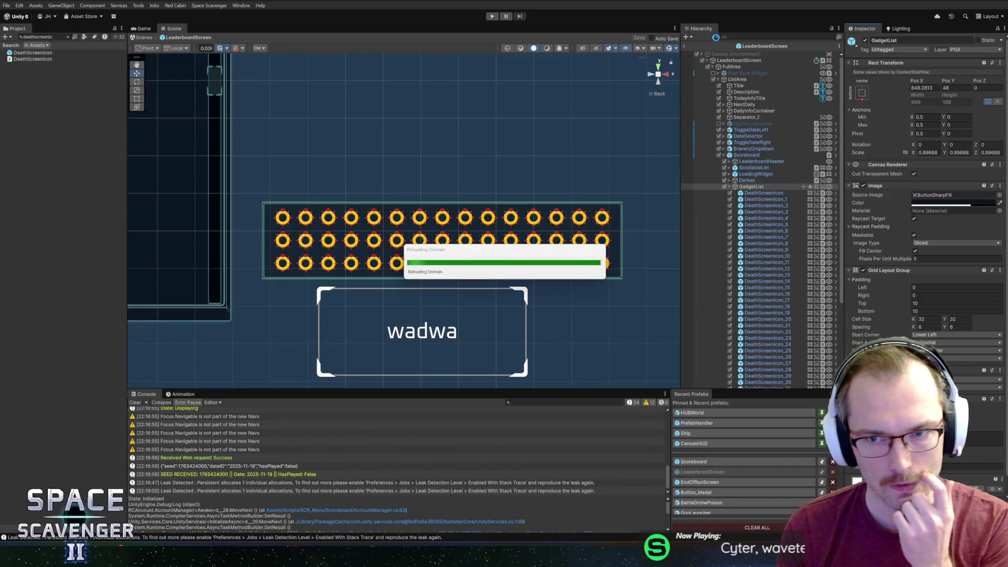
Step: Check the NewShipLoaded code in Rider, then return to Unity and start play mode
key(alt+Tab)
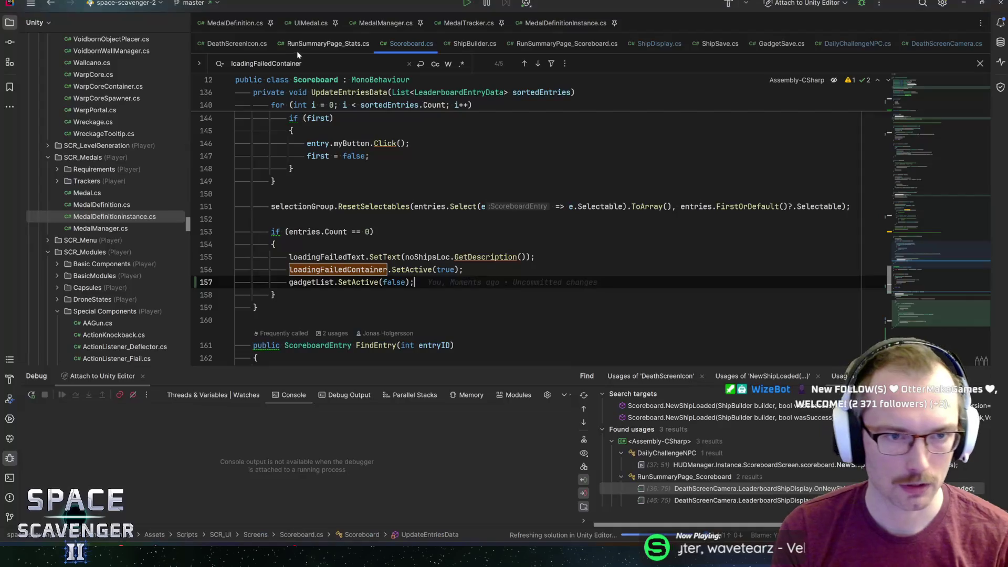
key(Return)
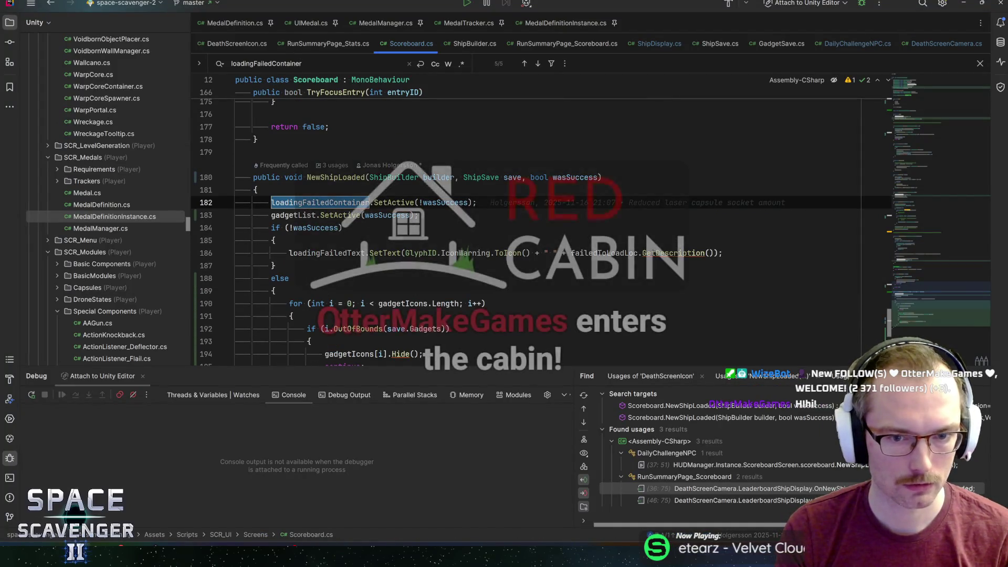
key(alt+Tab)
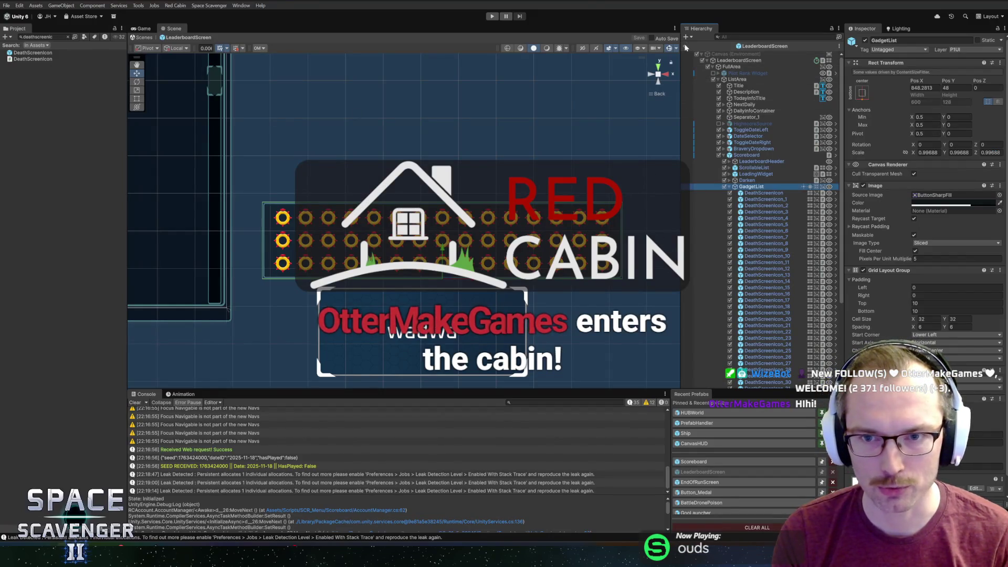
click(492, 16)
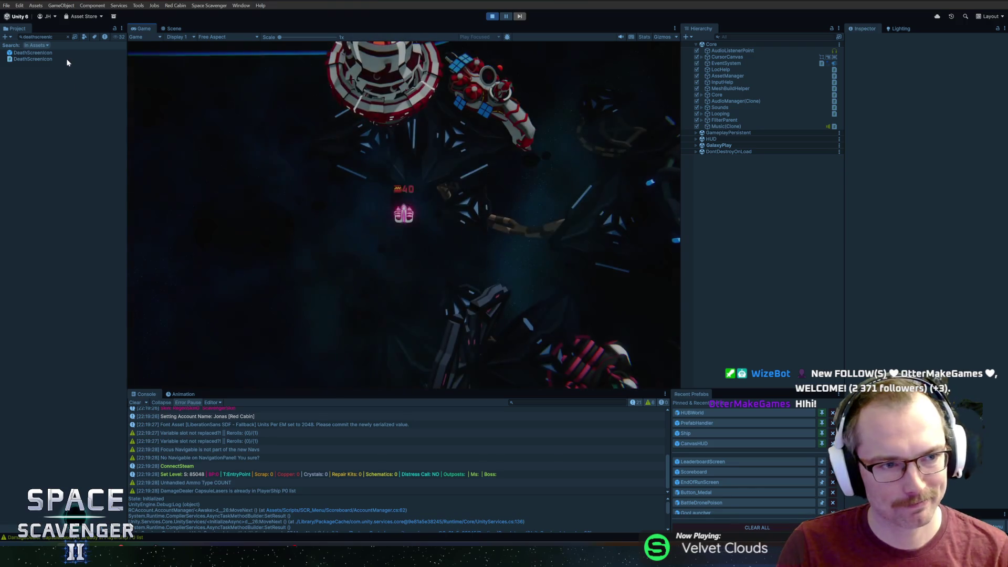
Step: Clear the Project search, maximize the Game view, and browse the Medals tab in Customize Ship
click(68, 37)
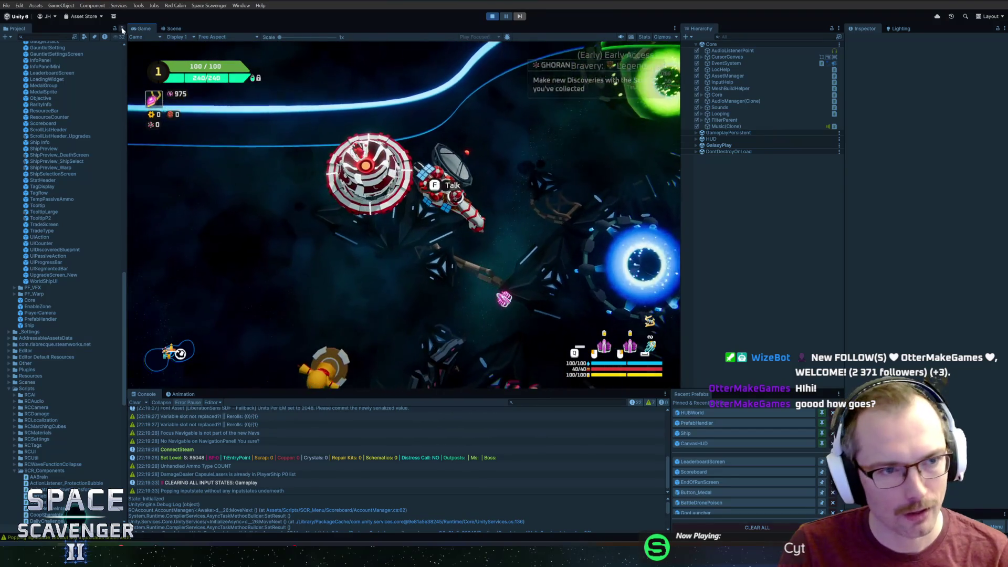
double_click(141, 28)
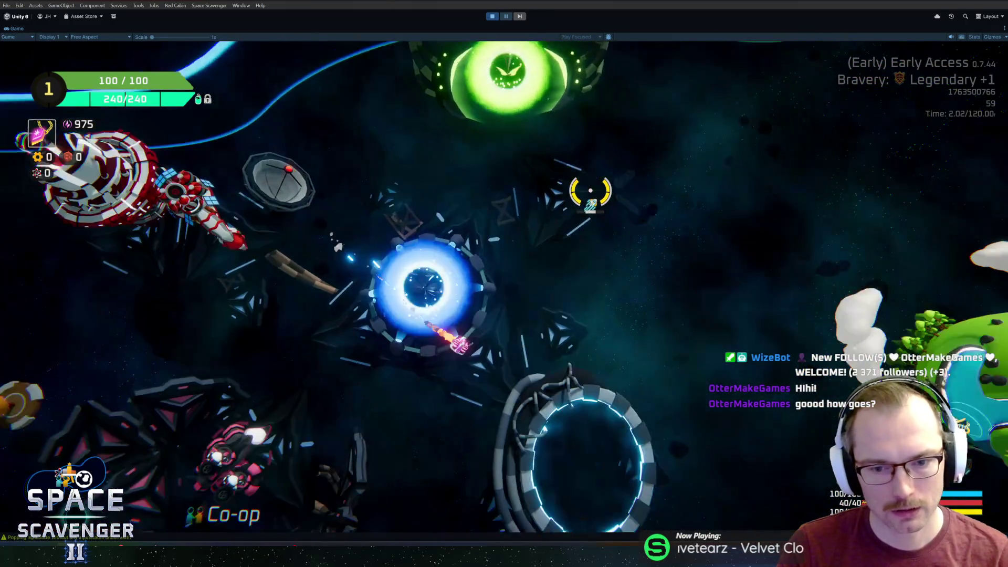
key(f)
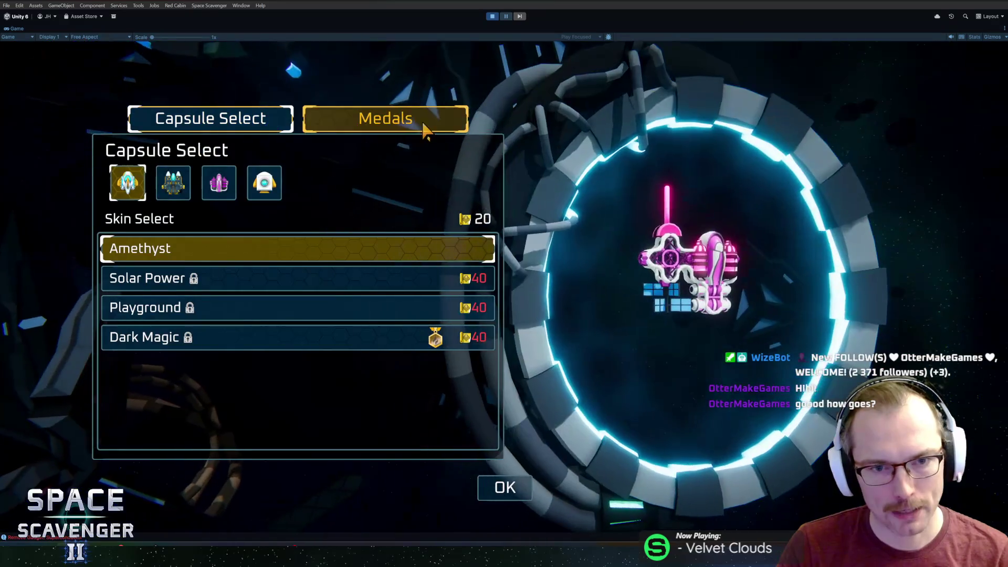
click(409, 126)
scroll(213, 299, down, 3)
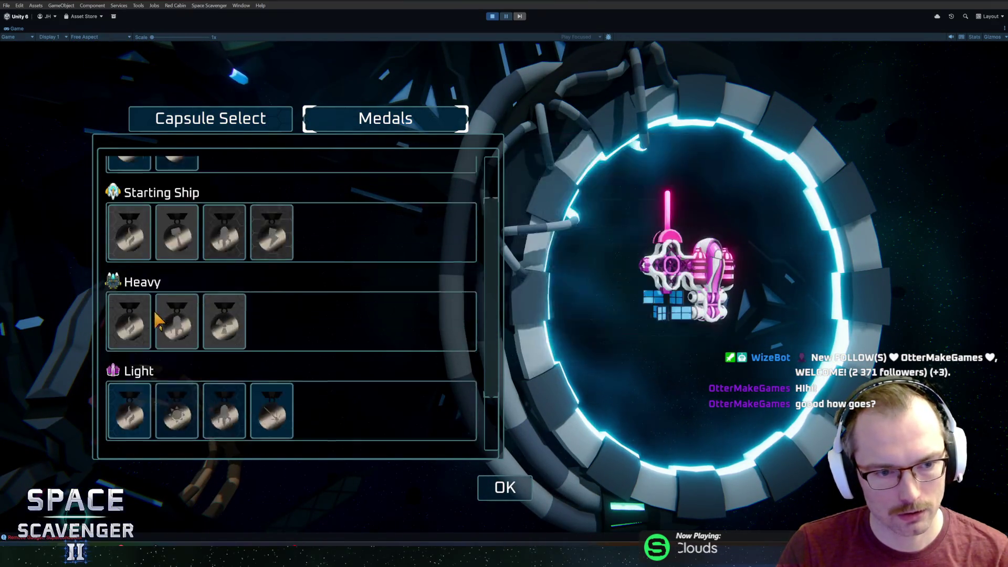
scroll(175, 346, up, 3)
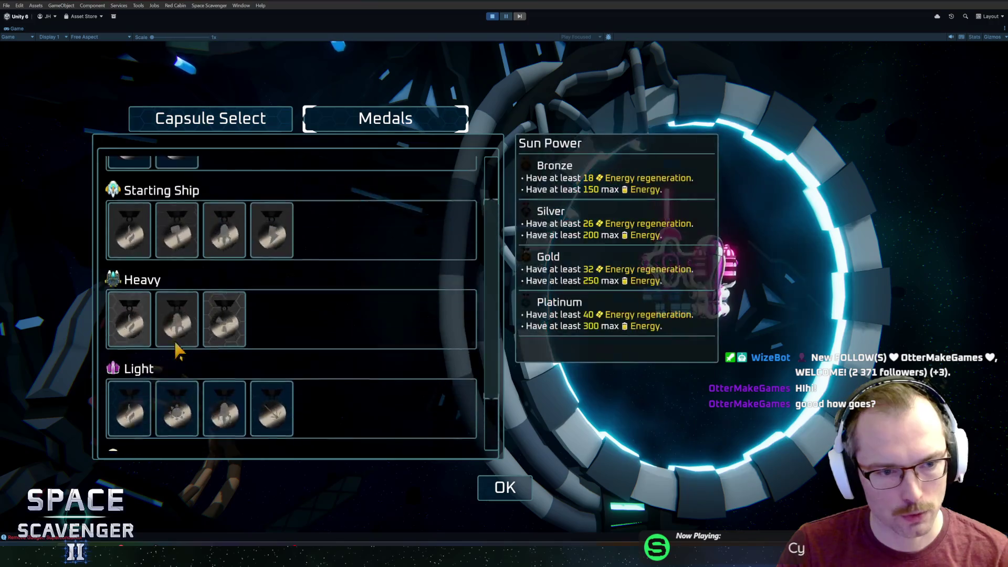
scroll(173, 294, down, 3)
scroll(388, 399, up, 3)
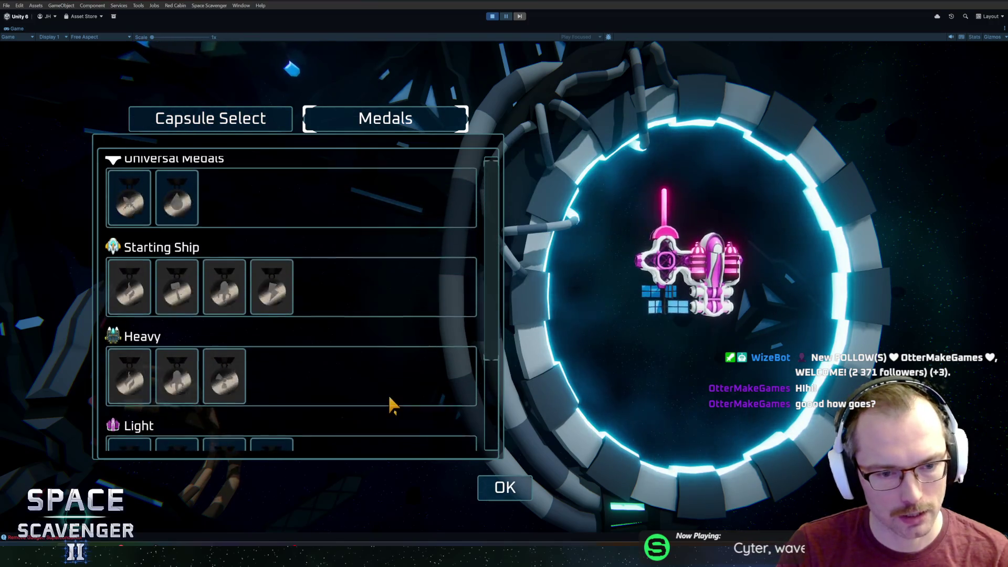
scroll(388, 394, down, 2)
scroll(388, 390, down, 1)
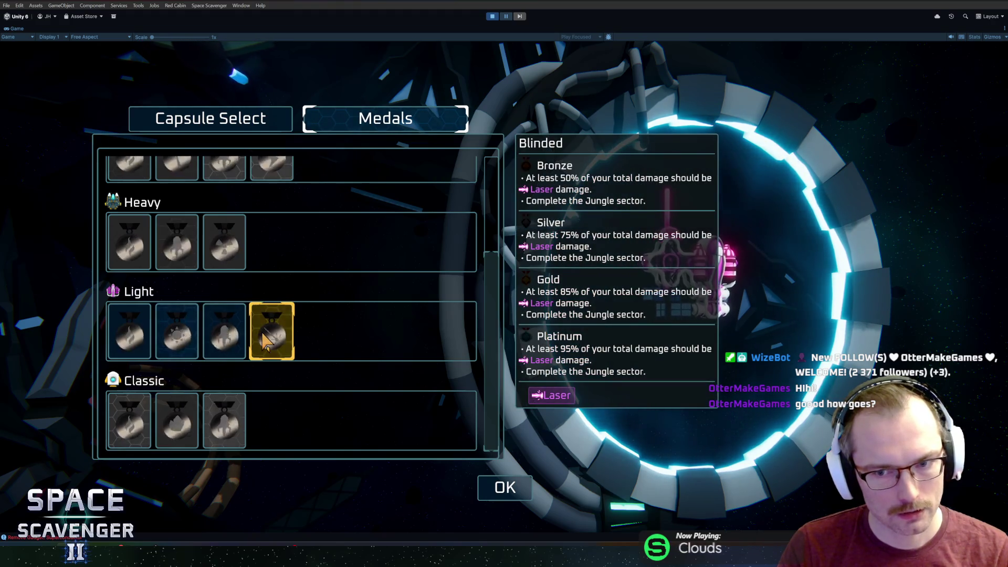
Step: Close the customization screen and fly the ship into the Daily Challenge portal
click(486, 484)
key(w)
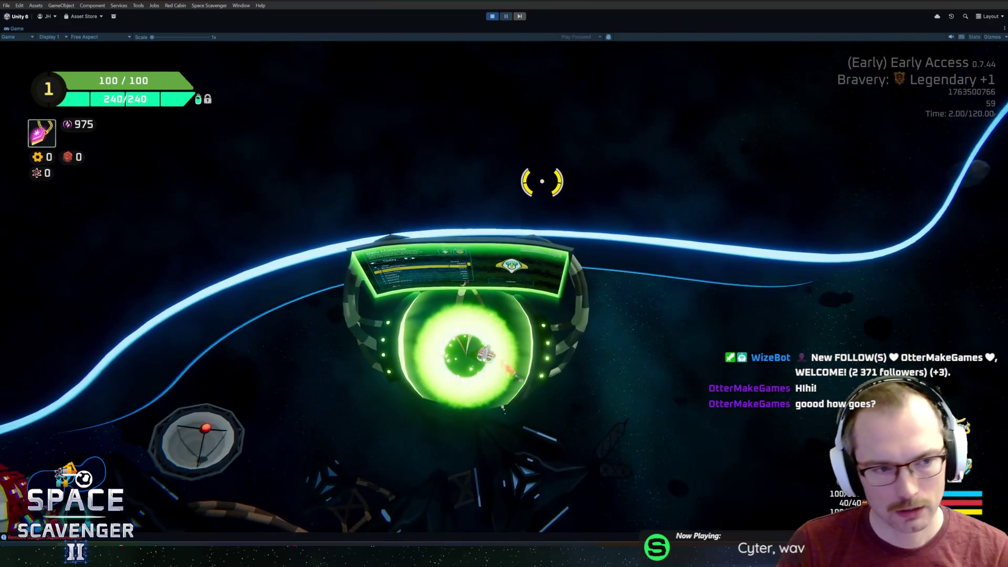
key(e)
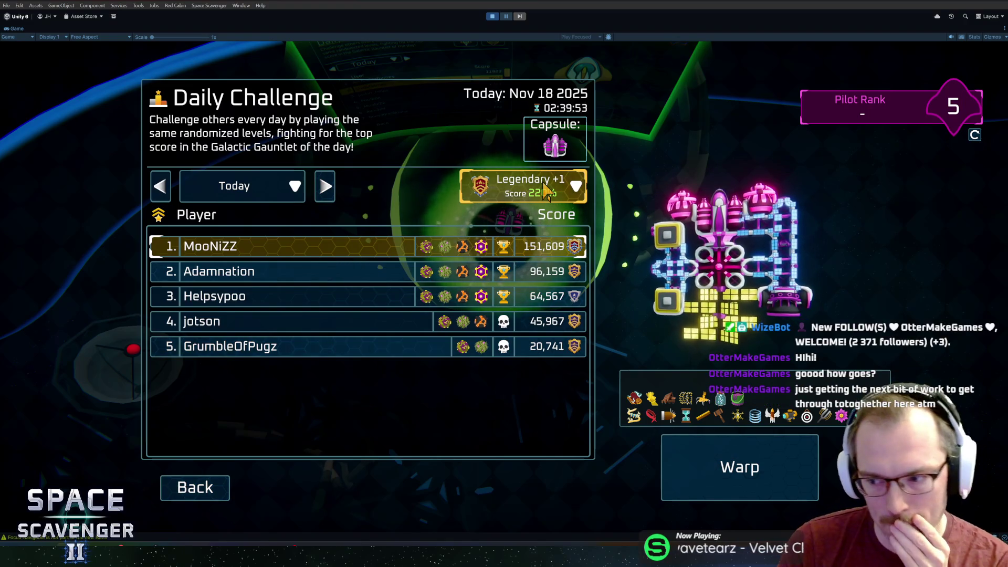
Step: Preview the second- and third-place pilots' ships with their gadget icon grids
click(443, 275)
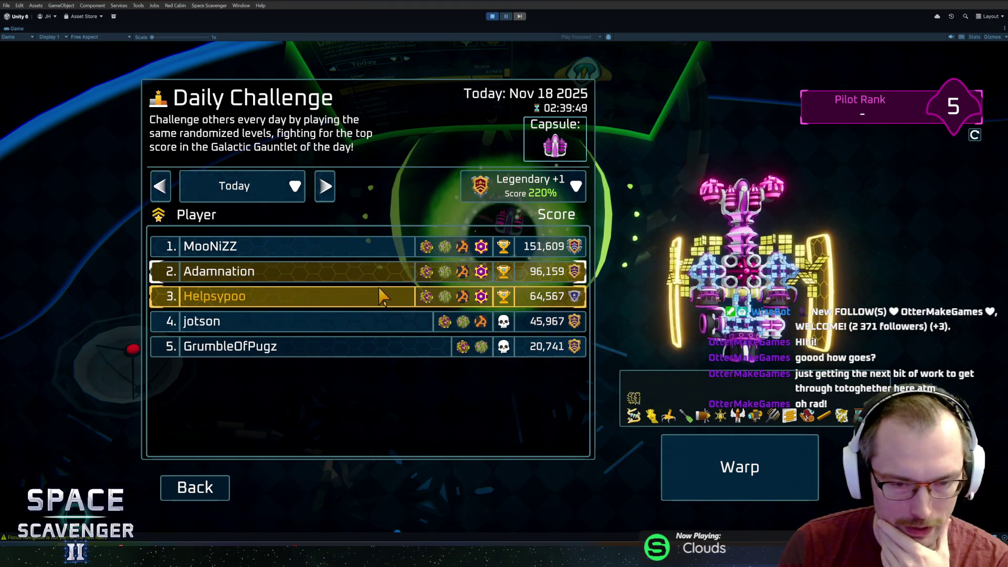
click(383, 292)
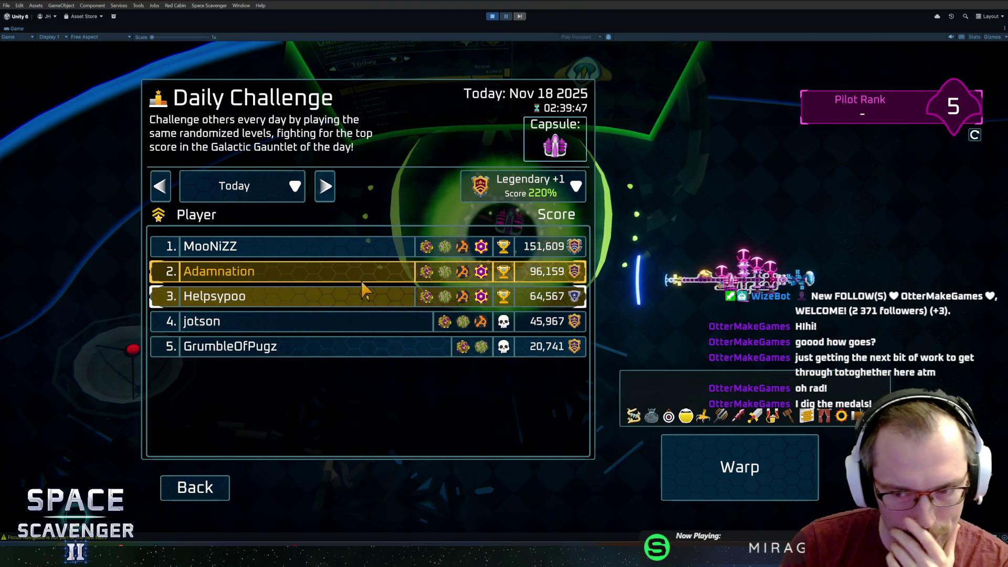
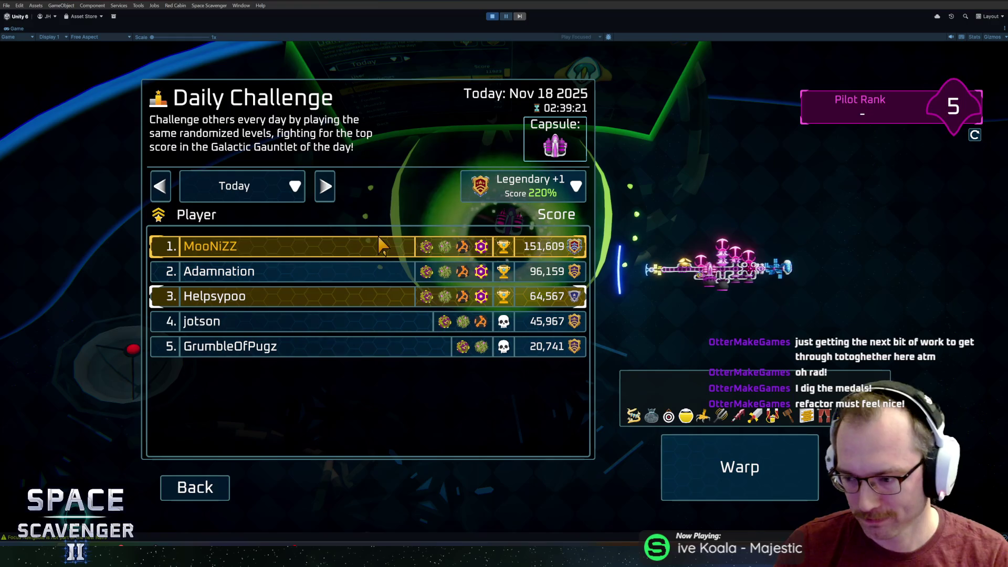
Step: Close the Daily Challenge leaderboard and fly to the ship customization screen
key(Escape)
key(s)
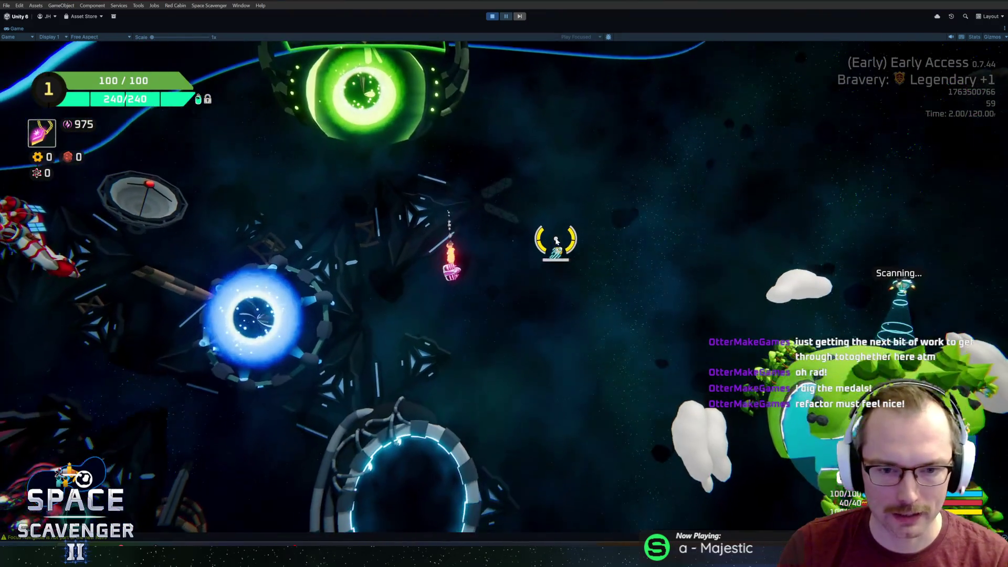
key(f)
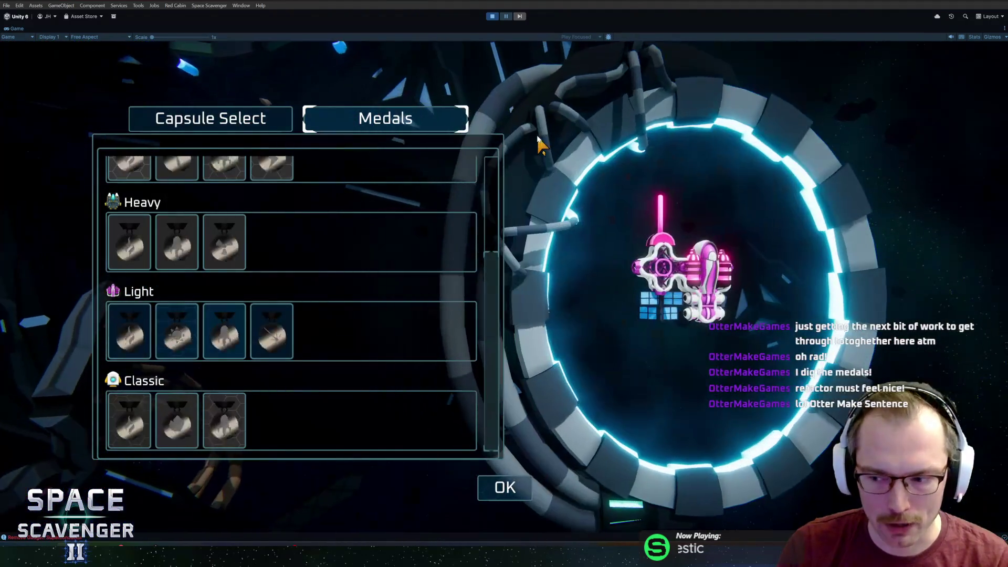
scroll(341, 292, up, 3)
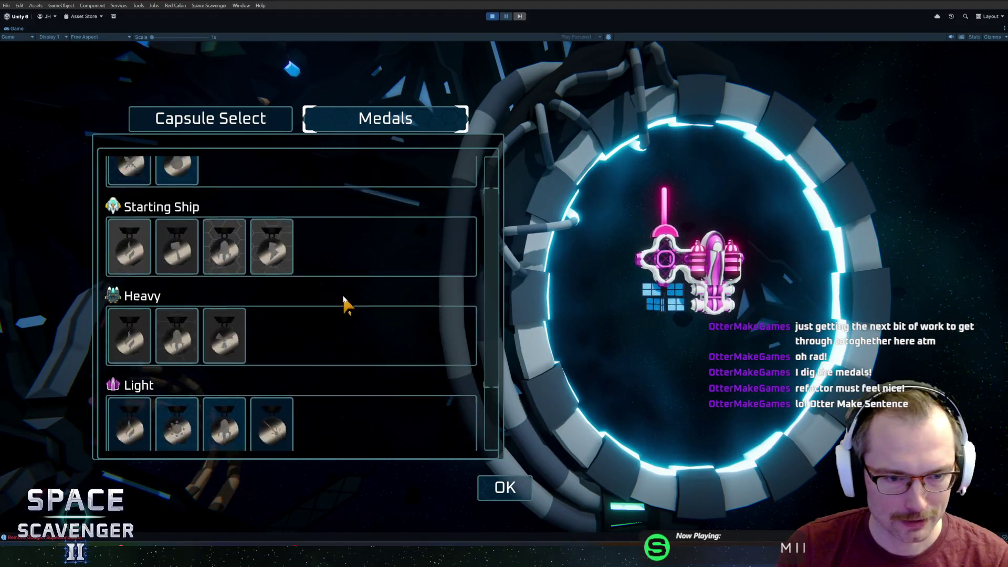
Step: Look at the ship capsule choice, then scroll back and forth through the medal list
mouse_move(158, 218)
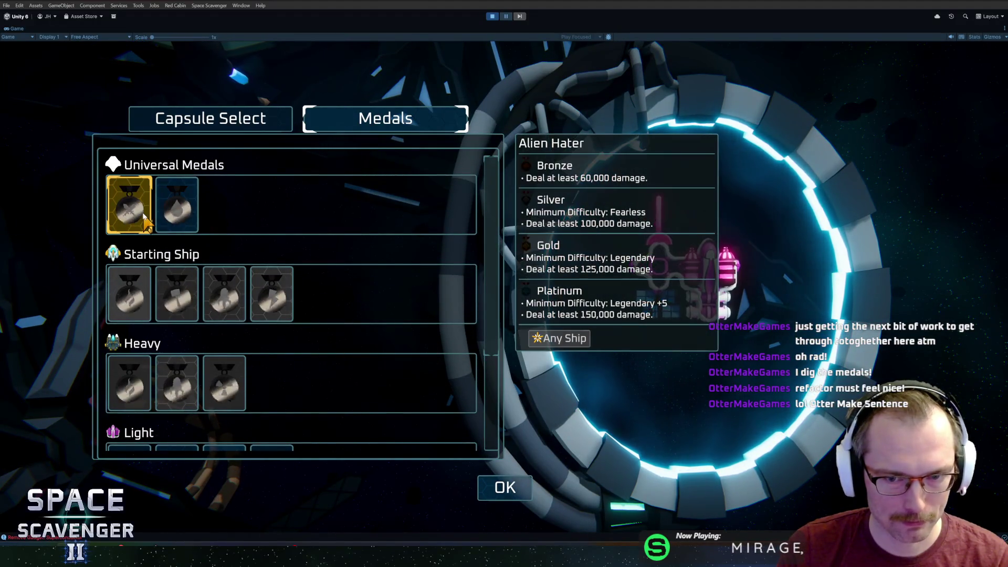
click(210, 118)
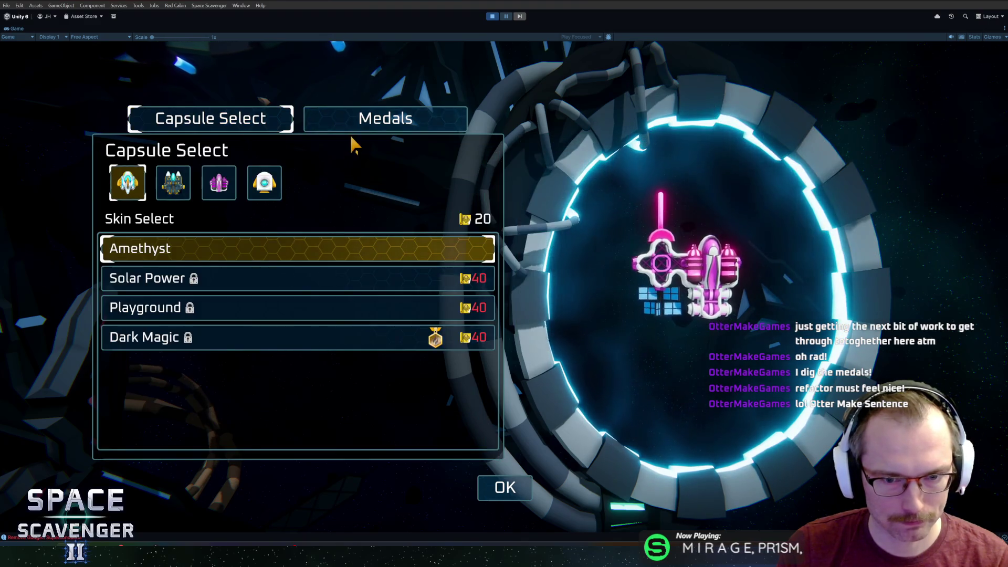
click(376, 125)
scroll(160, 213, down, 3)
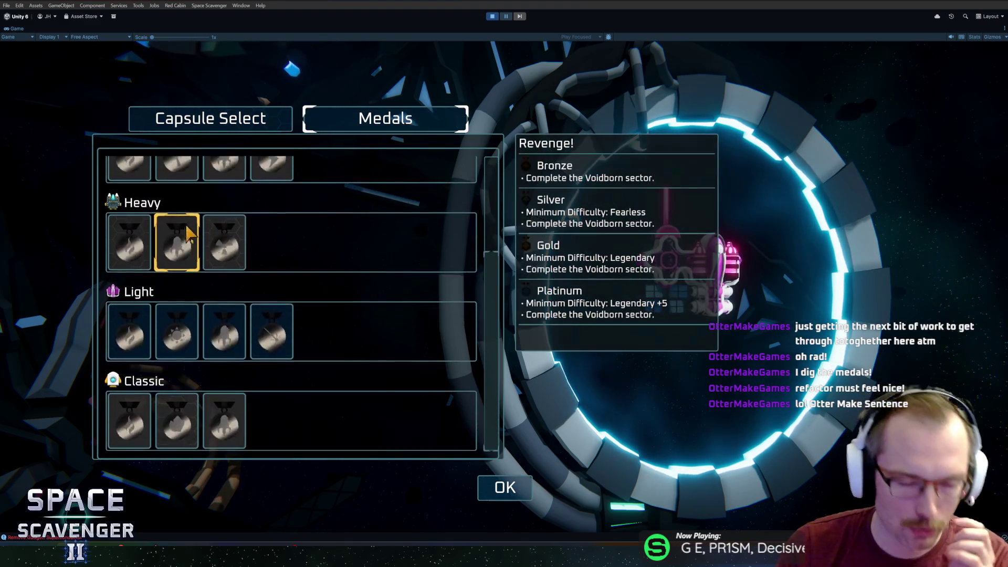
scroll(360, 278, up, 1)
scroll(363, 284, up, 2)
scroll(369, 268, down, 3)
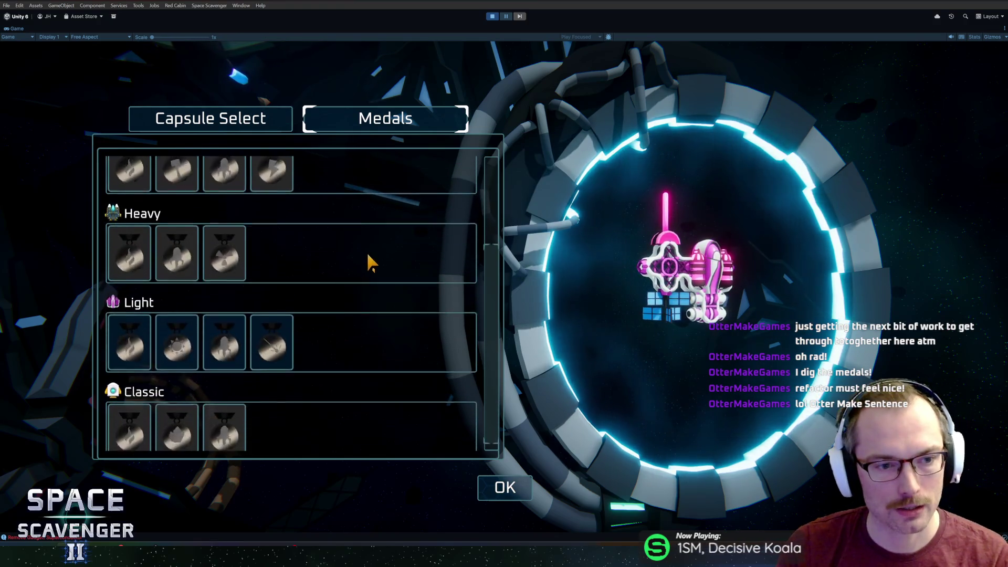
scroll(370, 259, up, 3)
scroll(385, 278, down, 3)
scroll(402, 296, up, 3)
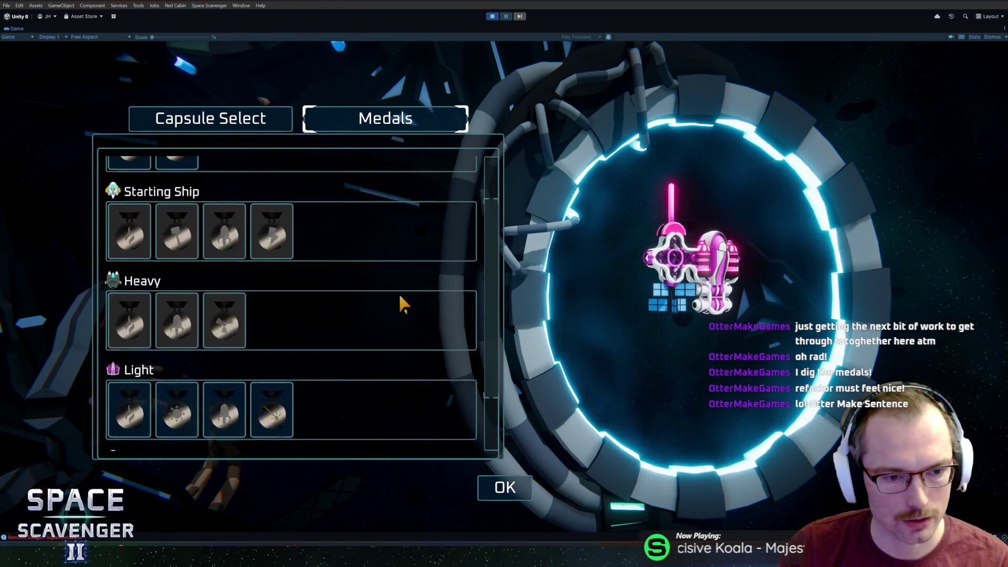
Step: Review the ship-category medal rows and close the Medals screen with OK
mouse_move(496, 223)
mouse_down()
mouse_move(499, 349)
mouse_move(489, 252)
mouse_up()
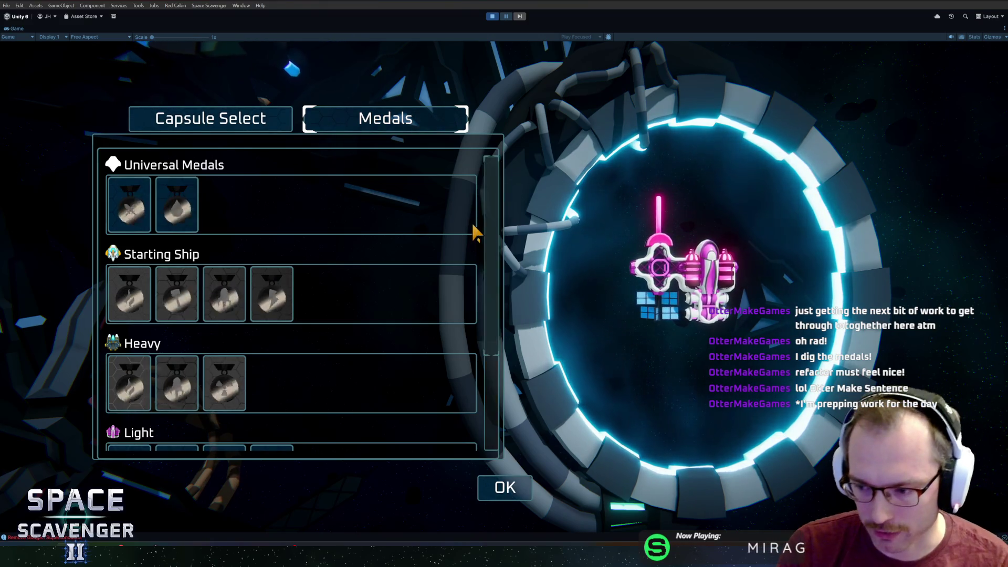
scroll(382, 288, down, 3)
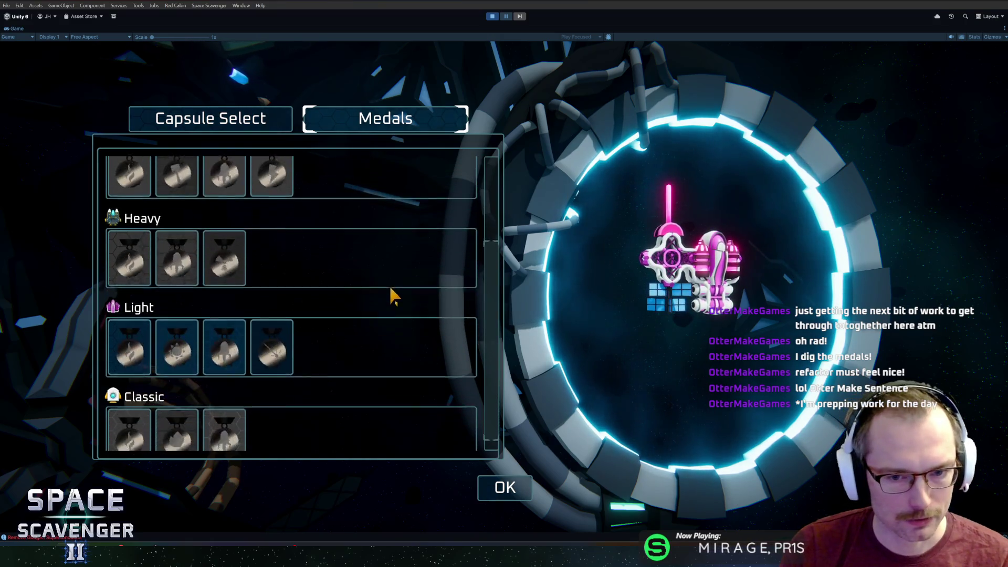
mouse_move(498, 331)
mouse_down()
mouse_move(488, 218)
mouse_move(499, 371)
mouse_move(507, 226)
mouse_up()
click(505, 487)
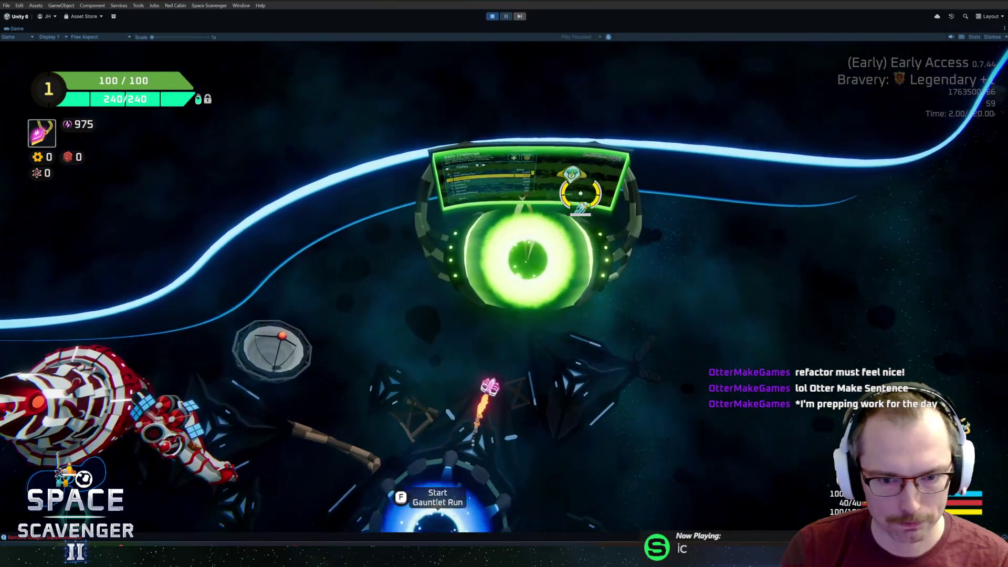
Step: Reopen the Daily Challenge leaderboard and preview the top players' ships and gadgets
key(f)
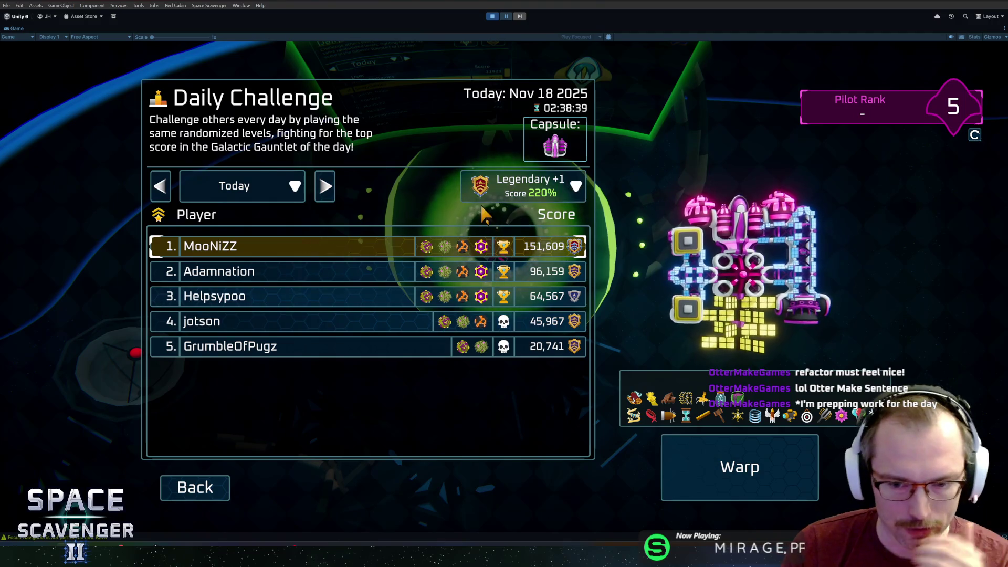
click(364, 277)
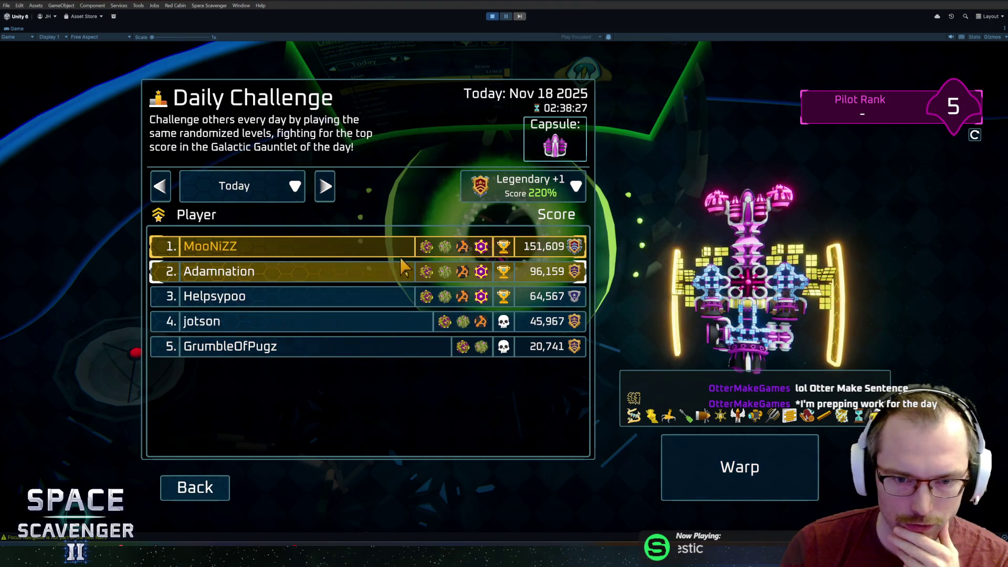
click(372, 250)
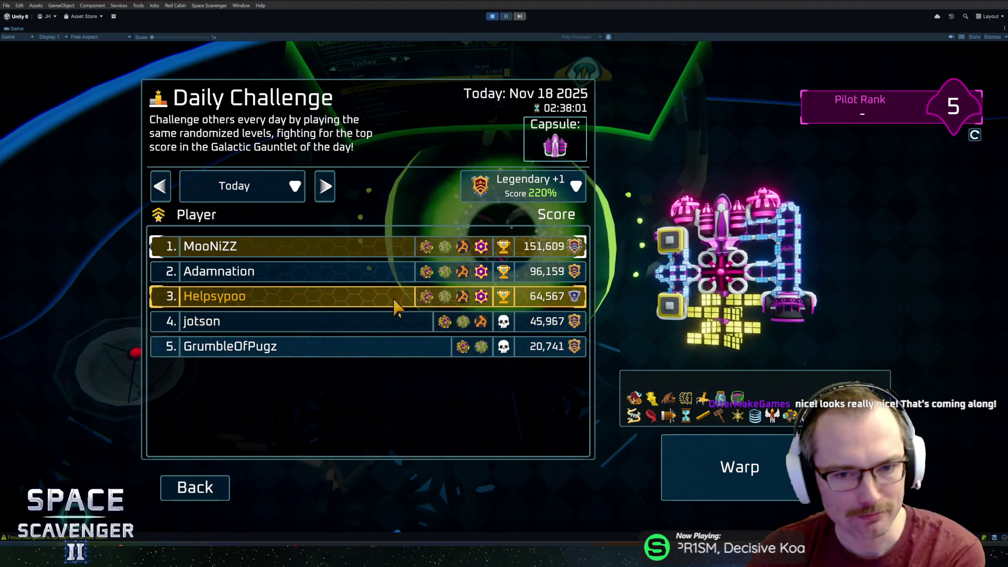
click(296, 274)
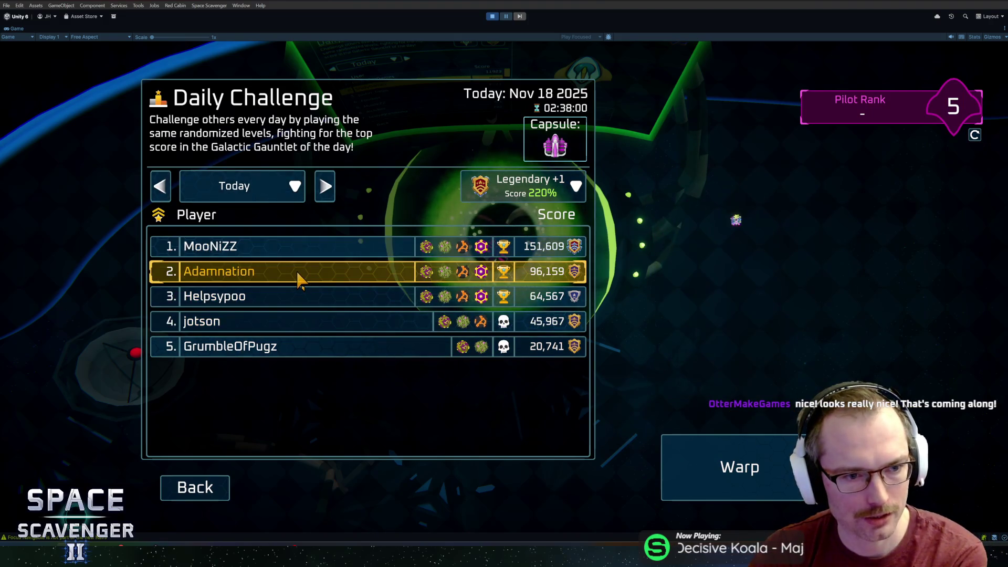
click(304, 257)
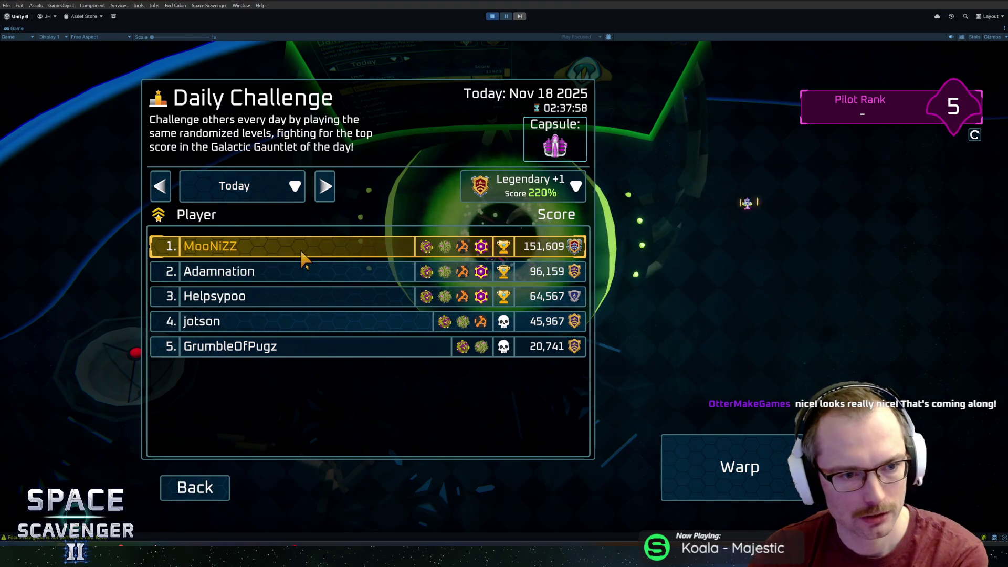
click(301, 271)
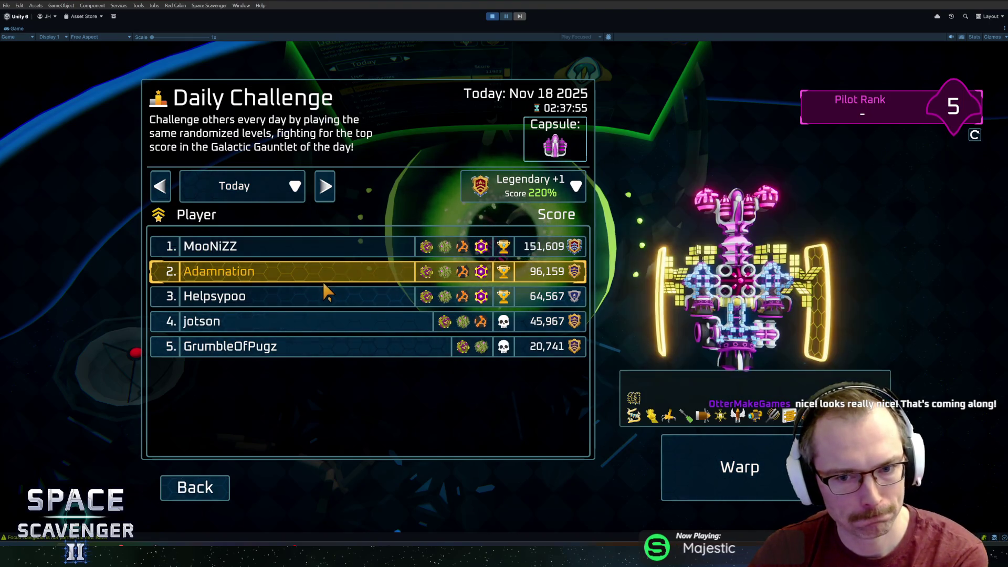
Step: Preview the lower-ranked players' ships, then restore the full editor layout with Shift+Space
click(326, 294)
click(330, 322)
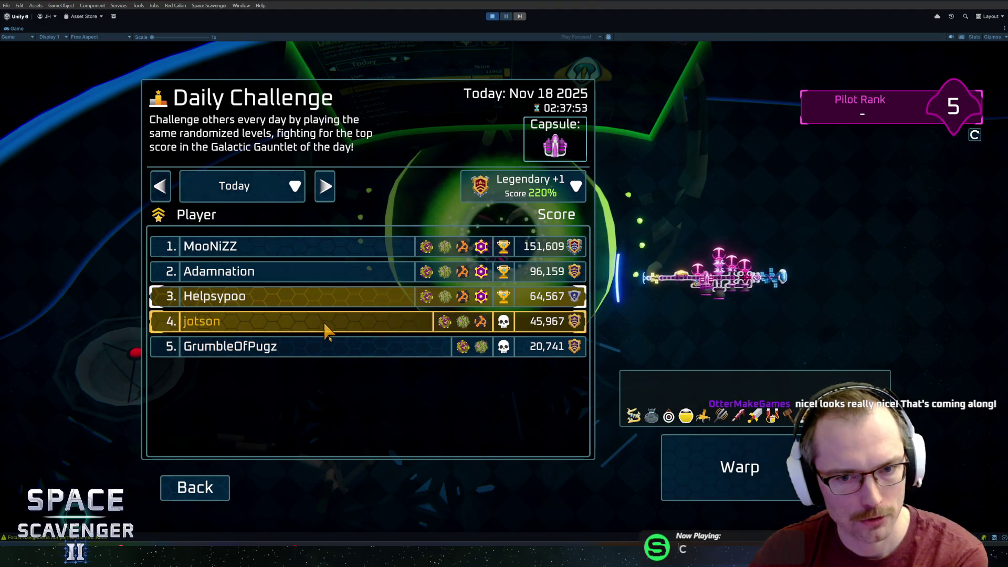
click(360, 344)
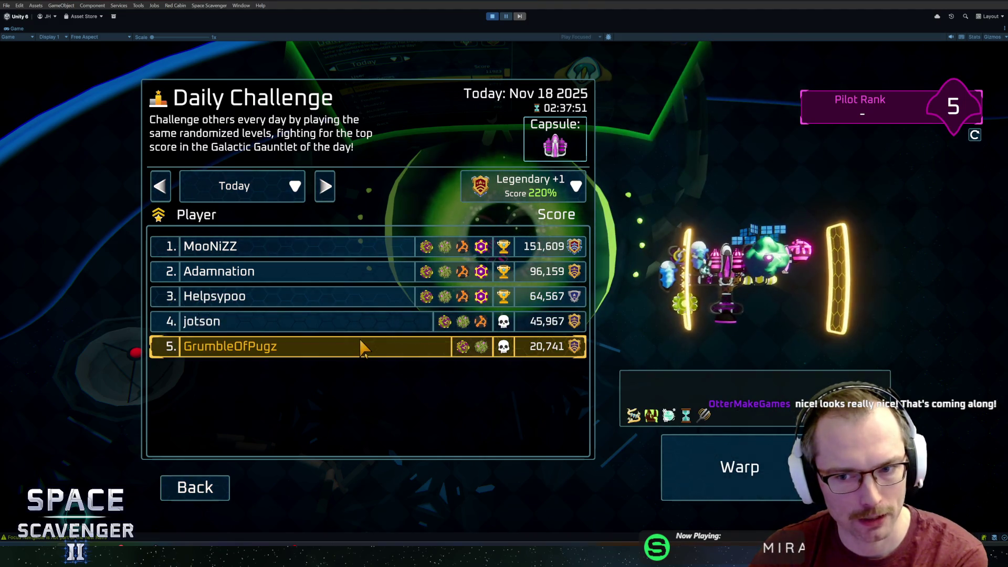
click(387, 281)
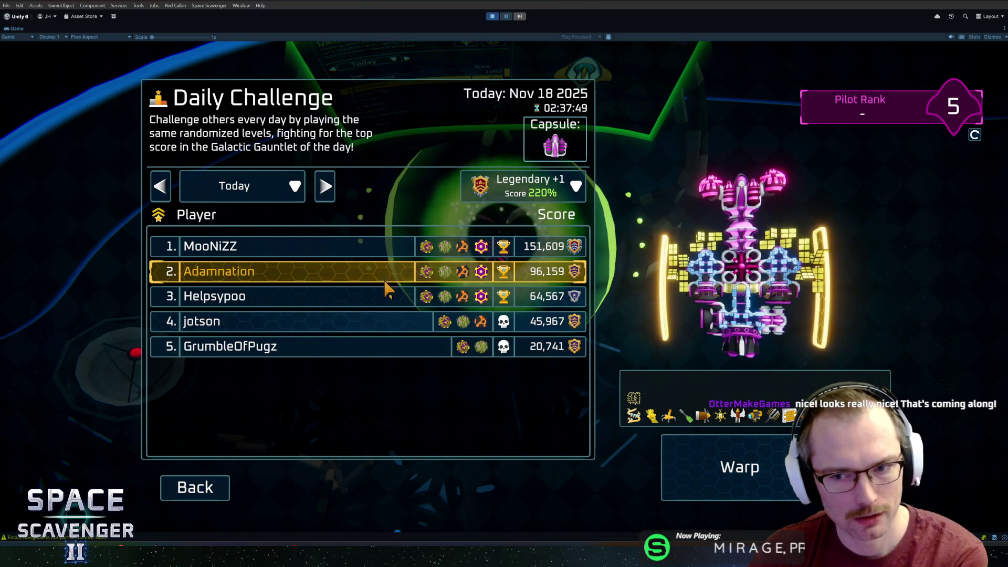
click(385, 297)
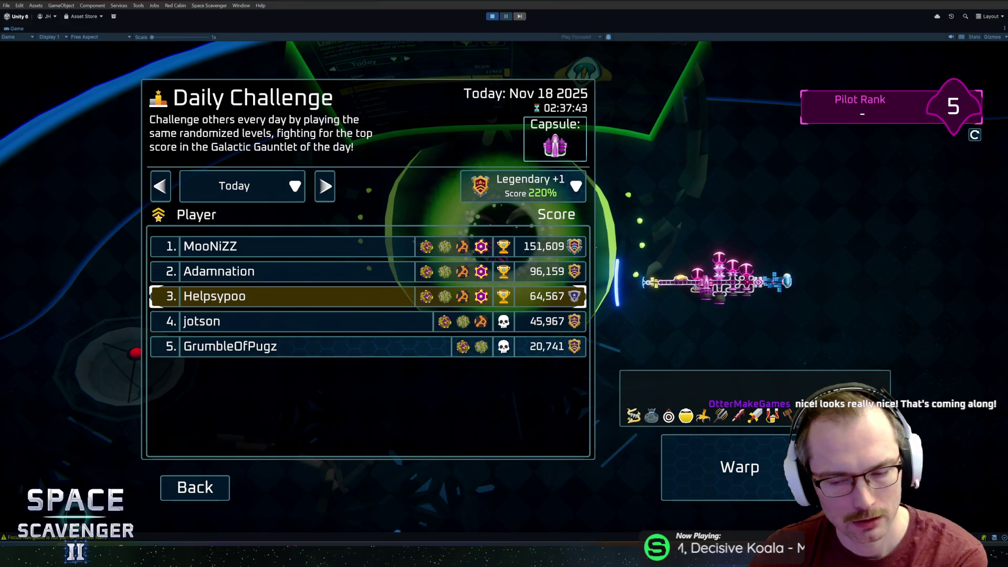
key(shift+space)
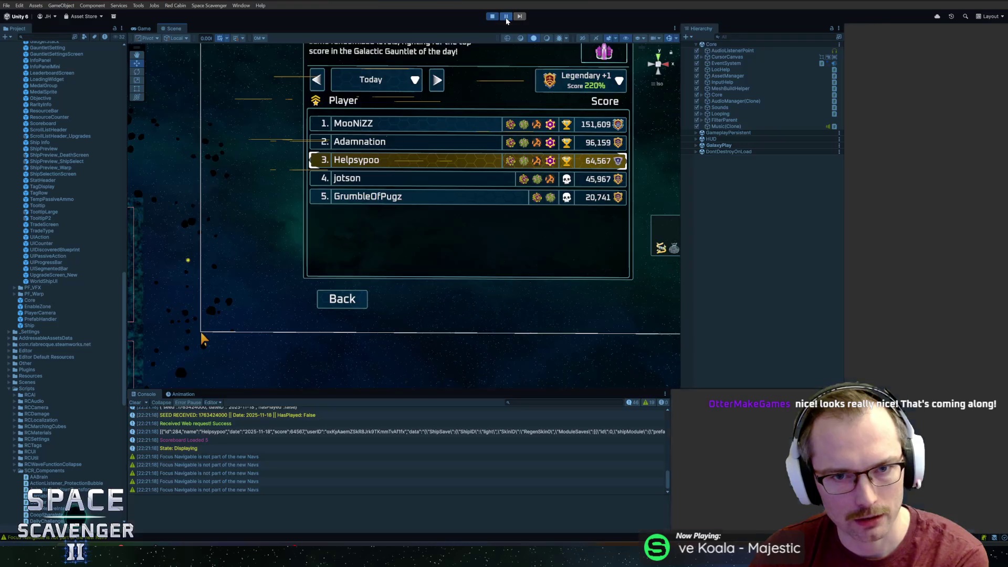
Step: Find and select the GadgetList object in the Hierarchy via the 'gadgetlist' filter
click(770, 36)
text(gadgetlist)
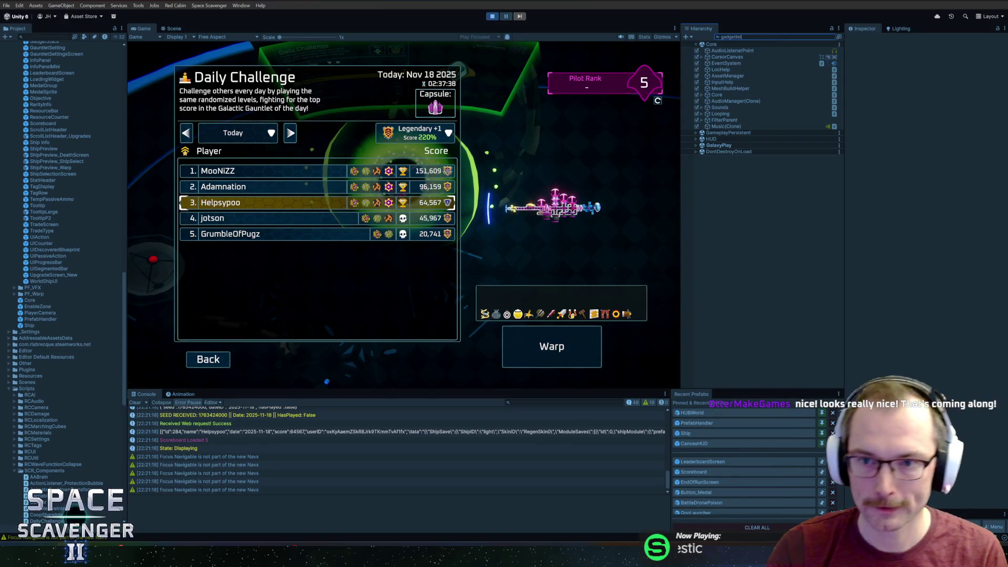
click(731, 52)
key(Escape)
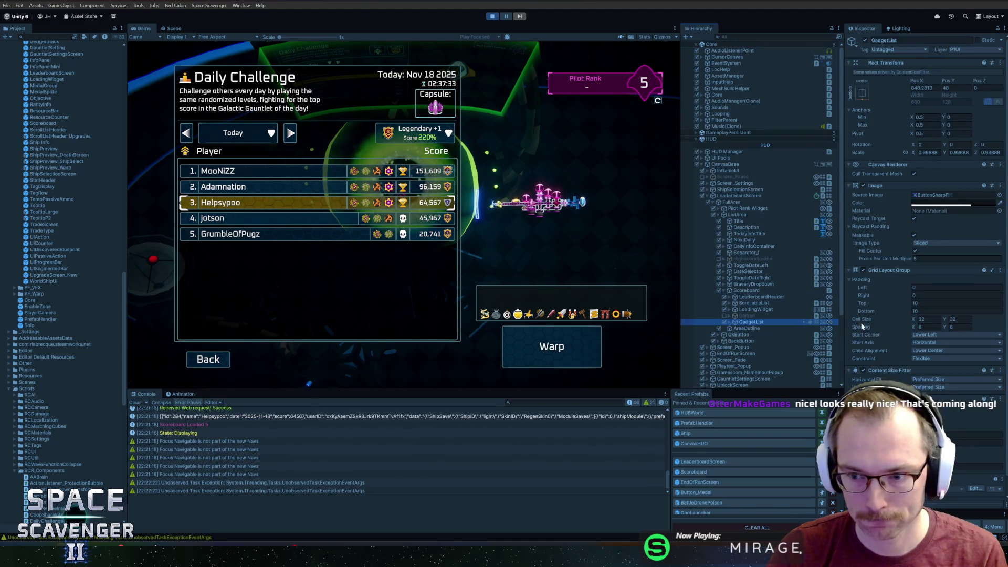
Step: Try a top padding of 10, minimum-size fitting, and a gadget box height of about 50
mouse_move(905, 301)
mouse_down()
mouse_move(829, 297)
mouse_move(872, 302)
mouse_up()
text(10)
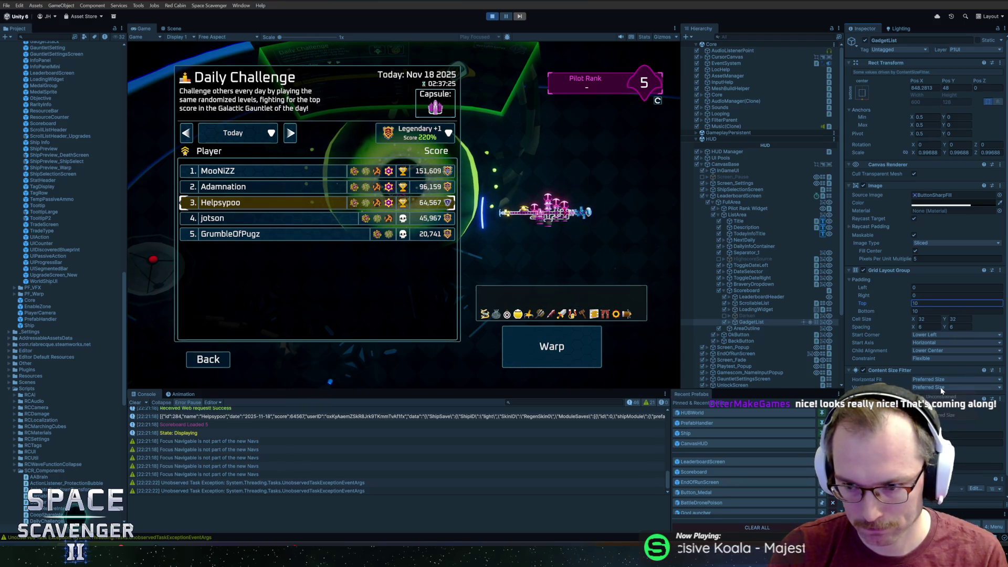
click(943, 406)
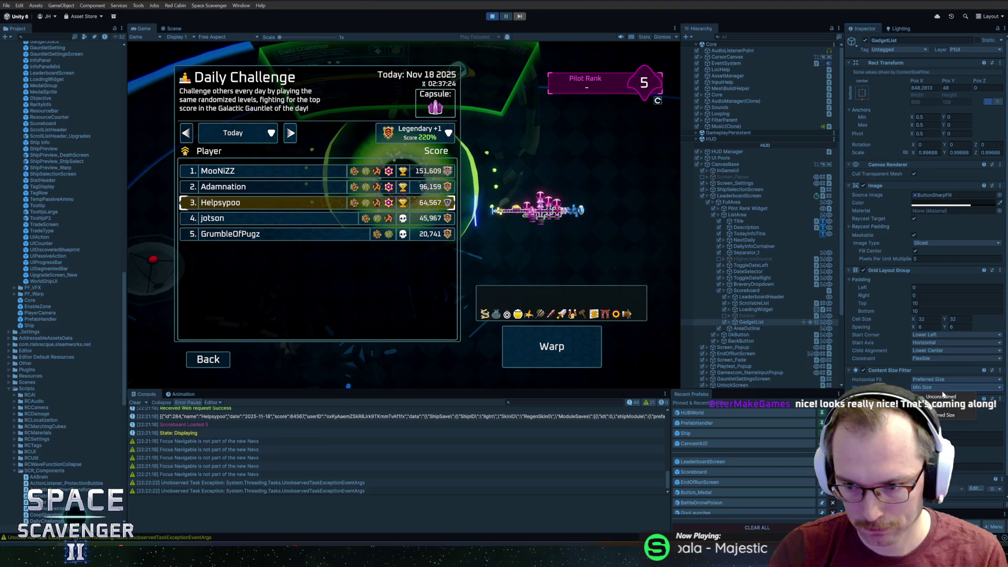
click(940, 397)
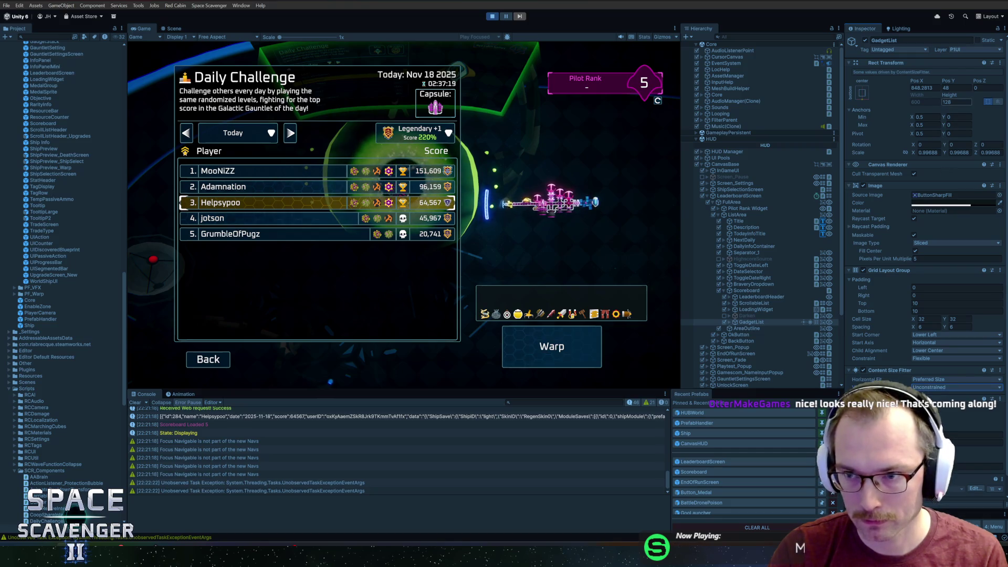
drag(949, 95, 924, 95)
drag(983, 209, 874, 206)
Step: Set GadgetList's vertical fit to Preferred Size and top padding to -24
click(617, 304)
key(Up)
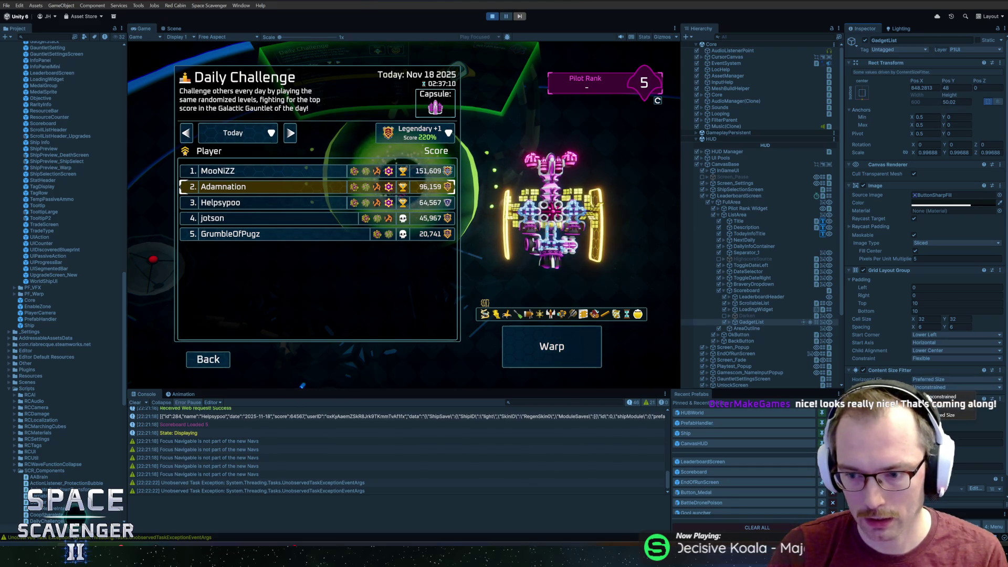
click(936, 414)
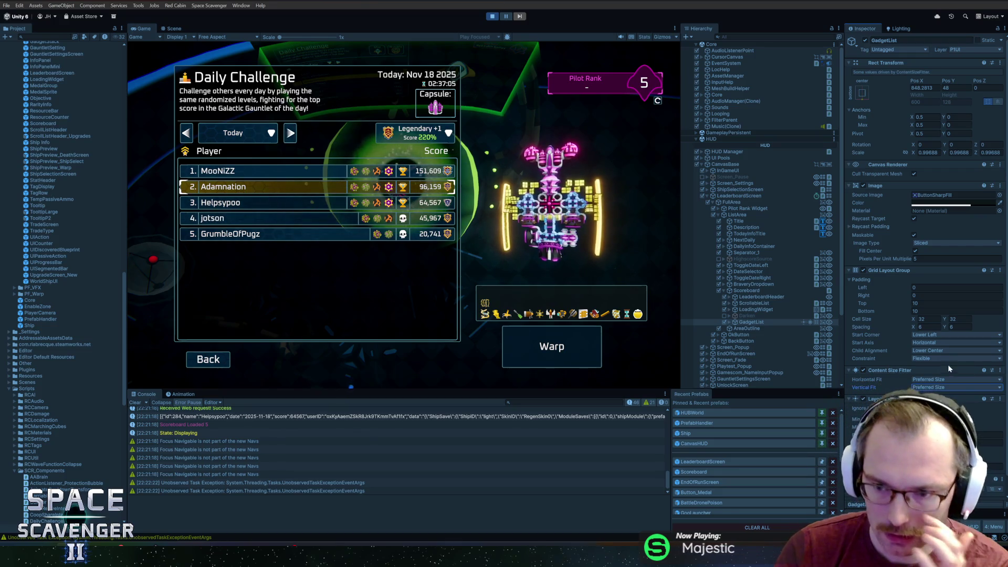
drag(903, 301, 889, 301)
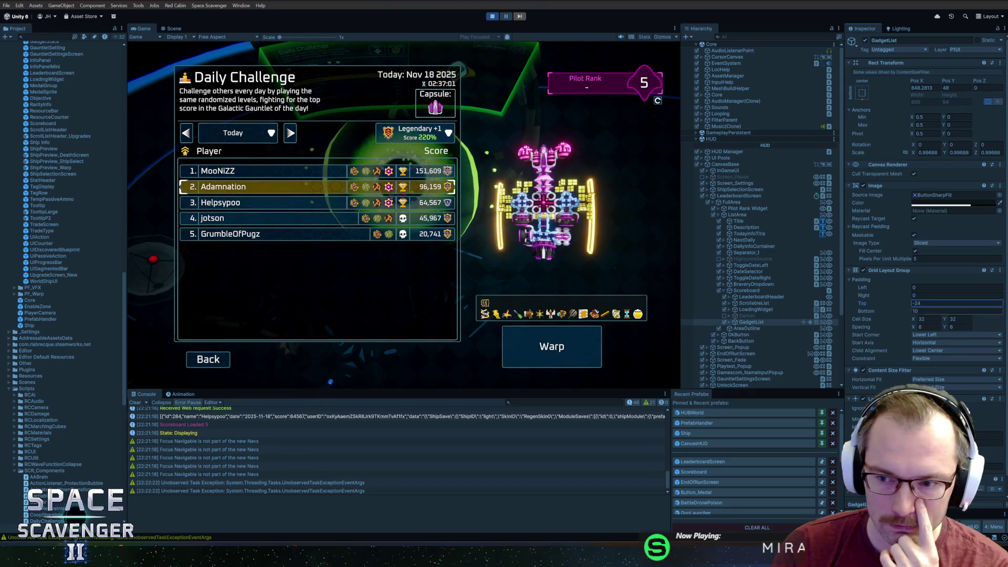
click(950, 304)
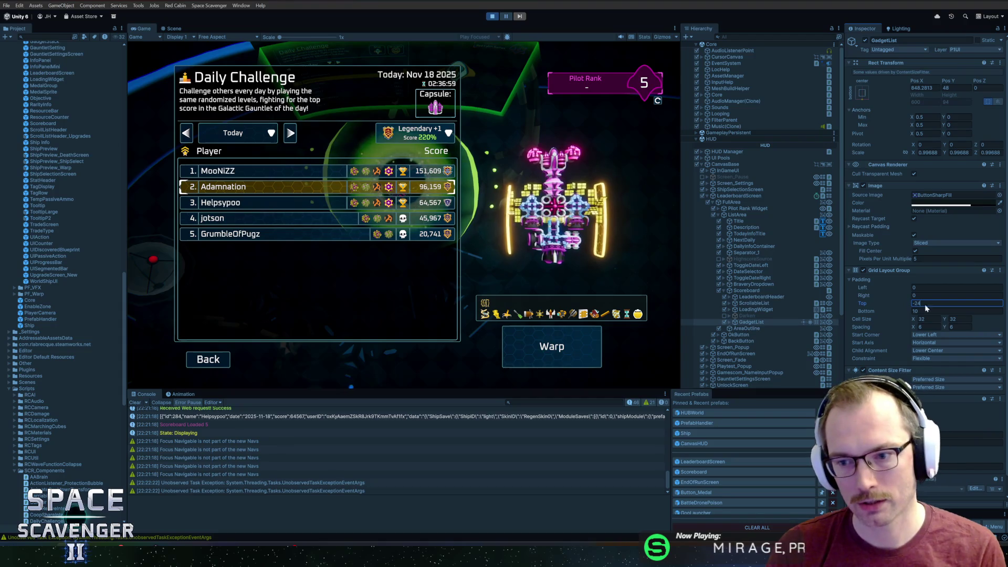
click(492, 226)
Step: Preview each leaderboard player's ship to check the gadget icon rows
click(304, 172)
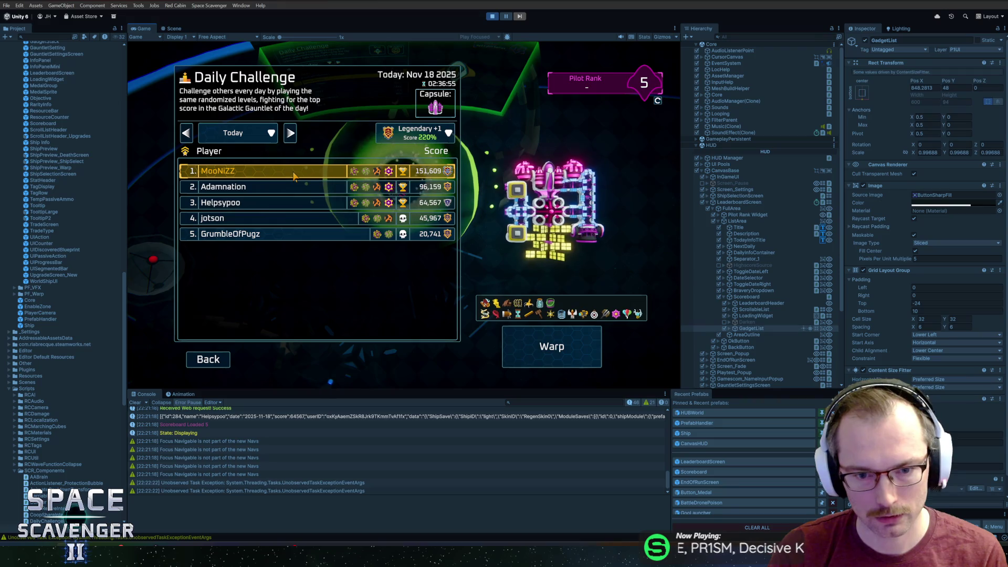
click(296, 206)
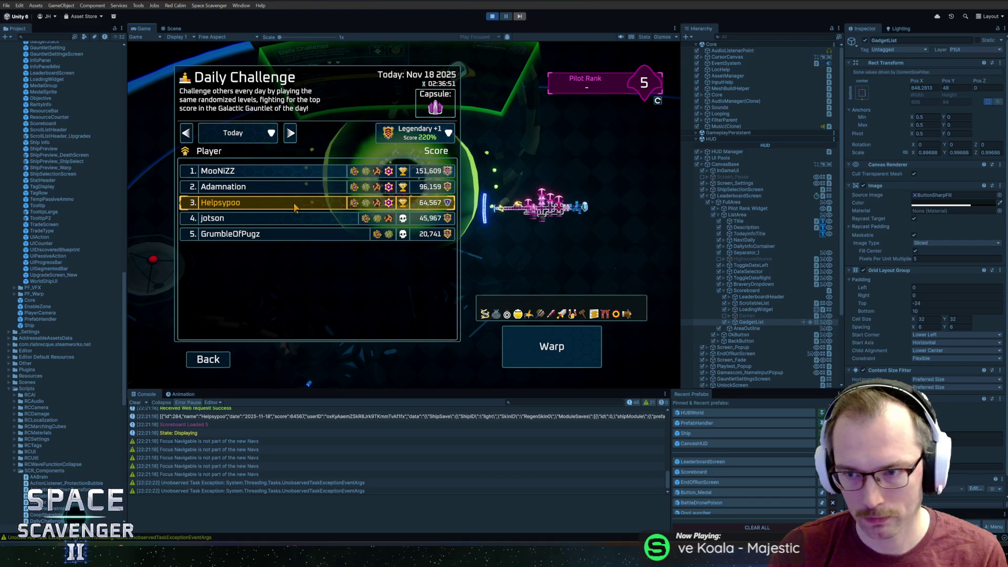
click(298, 187)
click(304, 171)
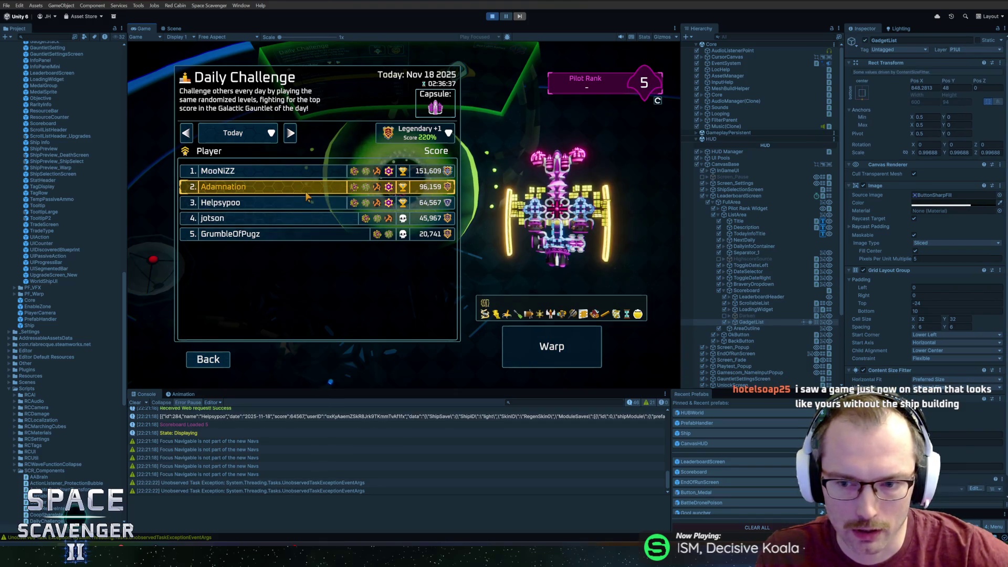
click(304, 202)
click(300, 223)
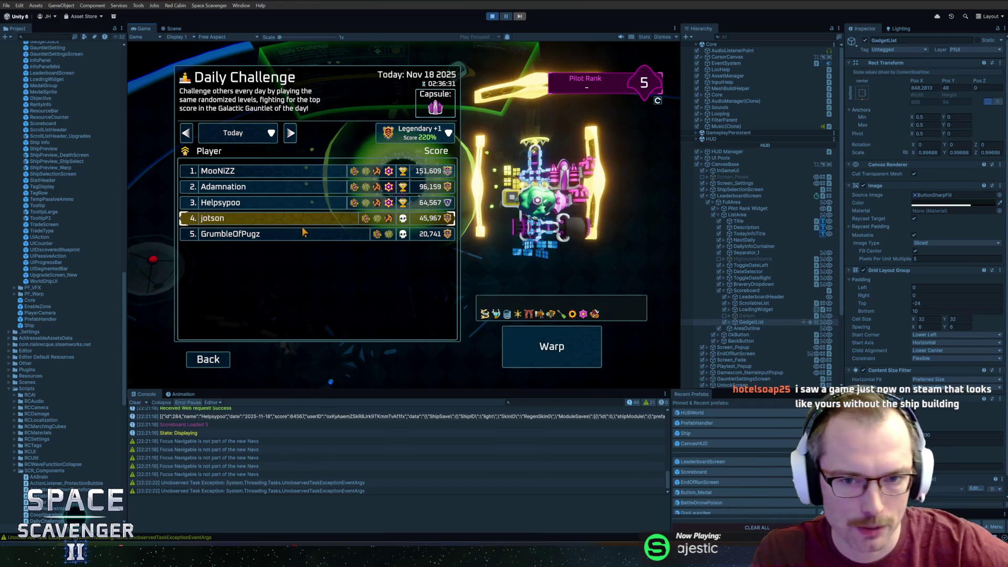
click(305, 233)
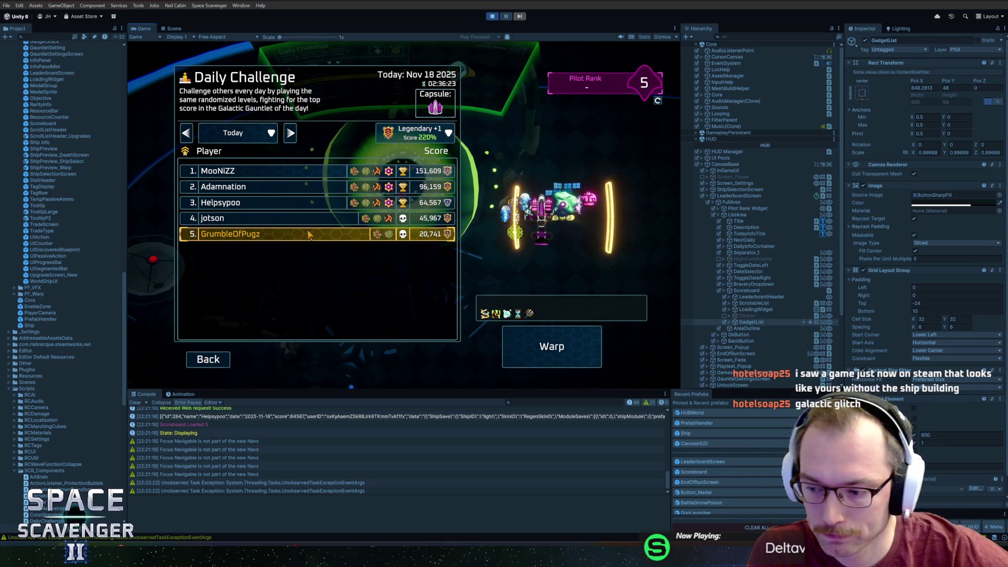
click(328, 218)
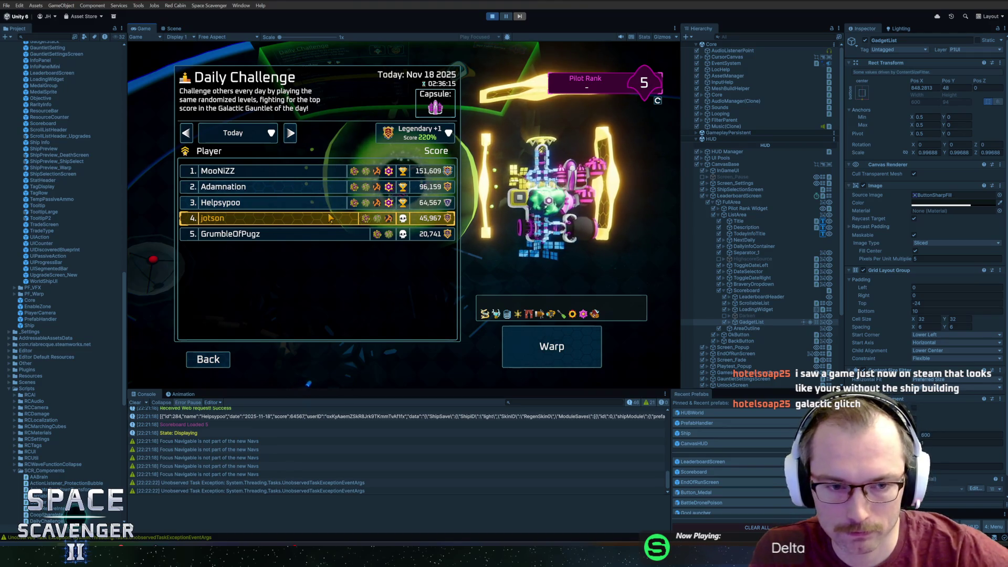
click(330, 208)
click(329, 187)
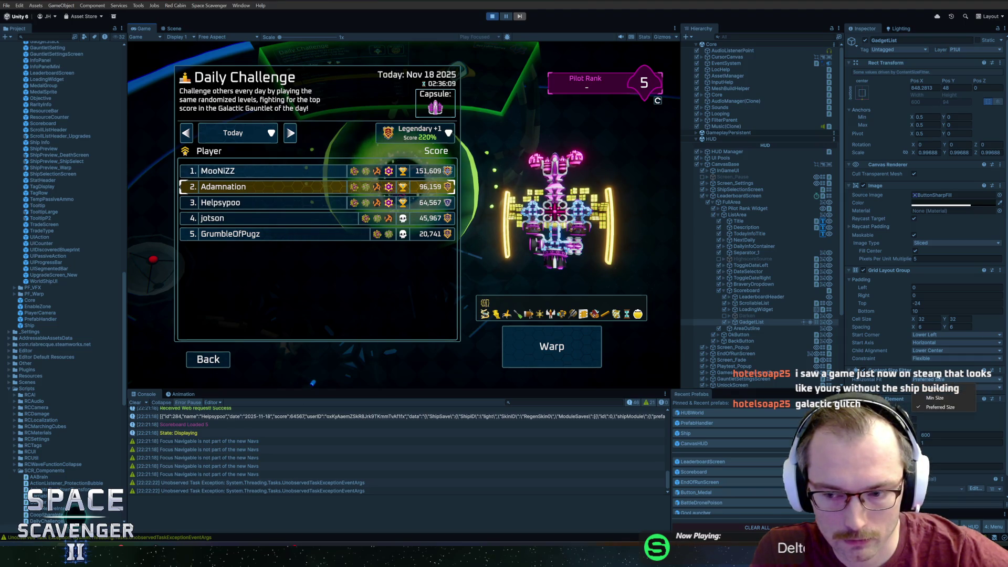
Step: Keep the Content Size Fitter's vertical fit at Preferred Size and recheck the third-place ship
click(937, 375)
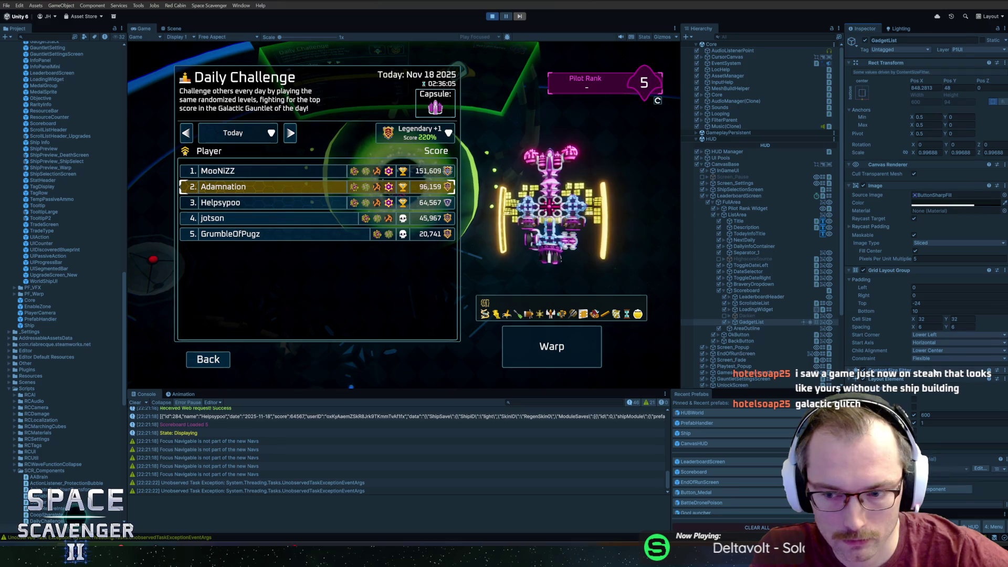
click(920, 371)
click(302, 210)
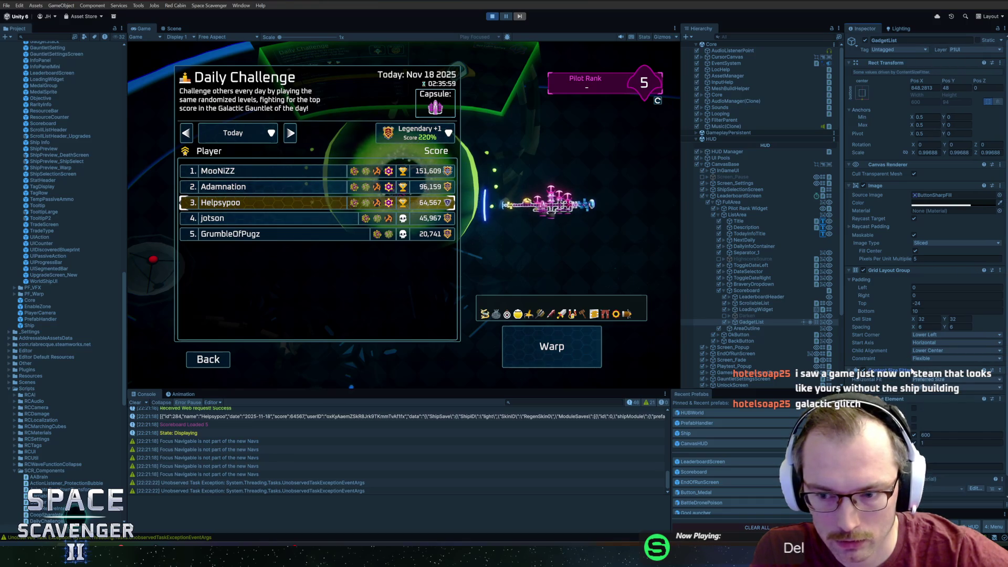
Step: Switch the GadgetList grid constraint to Fixed Column Count
click(927, 359)
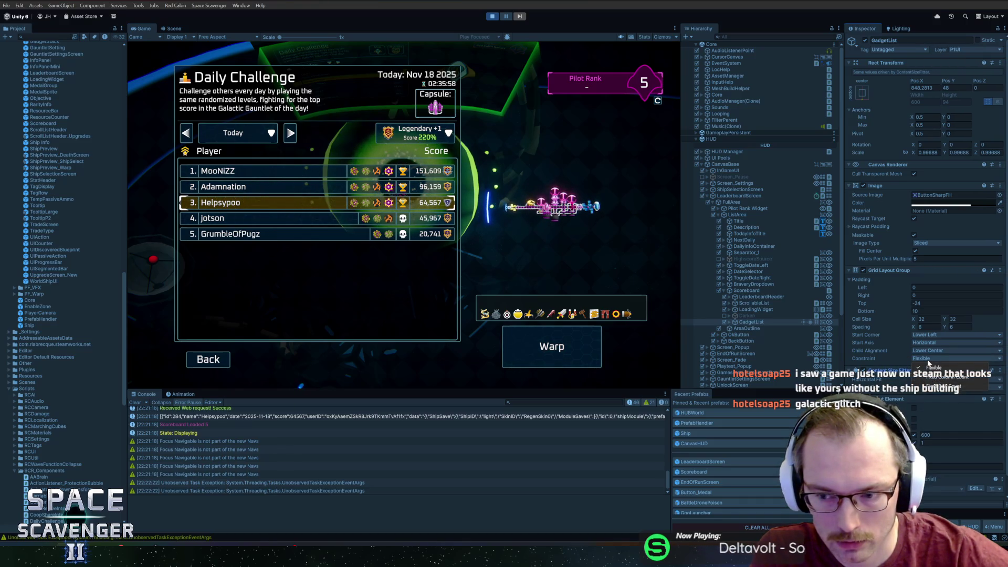
click(941, 377)
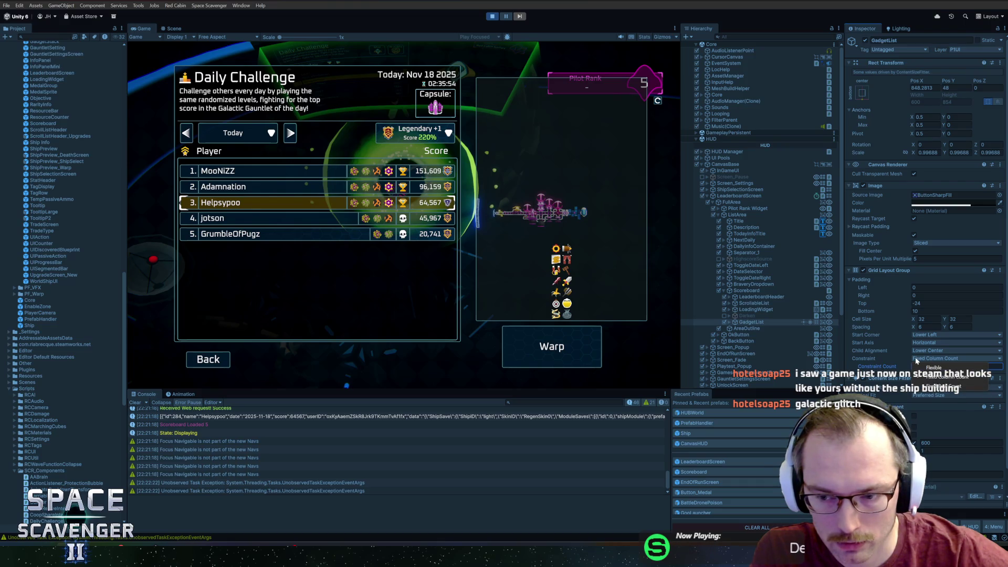
click(938, 386)
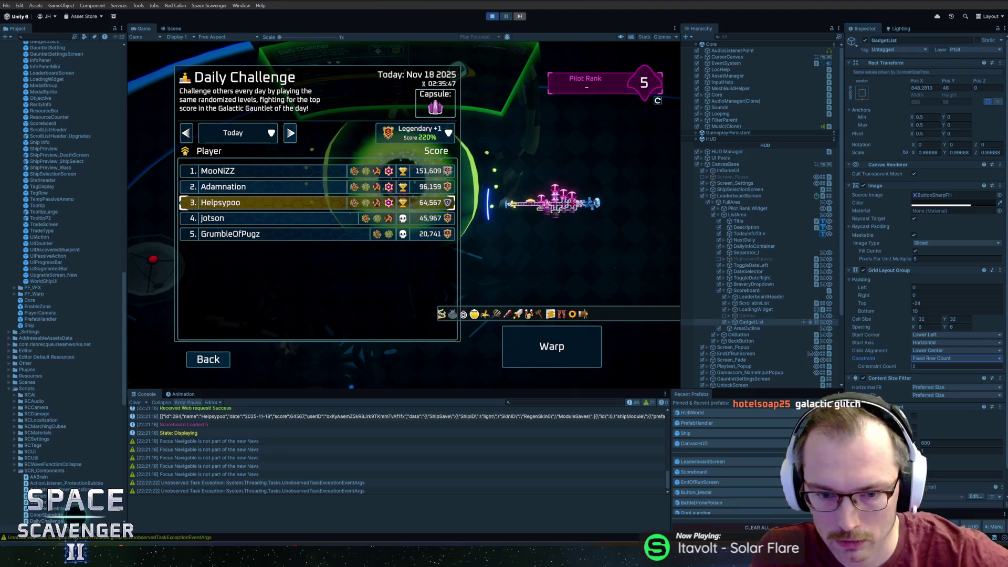
click(940, 357)
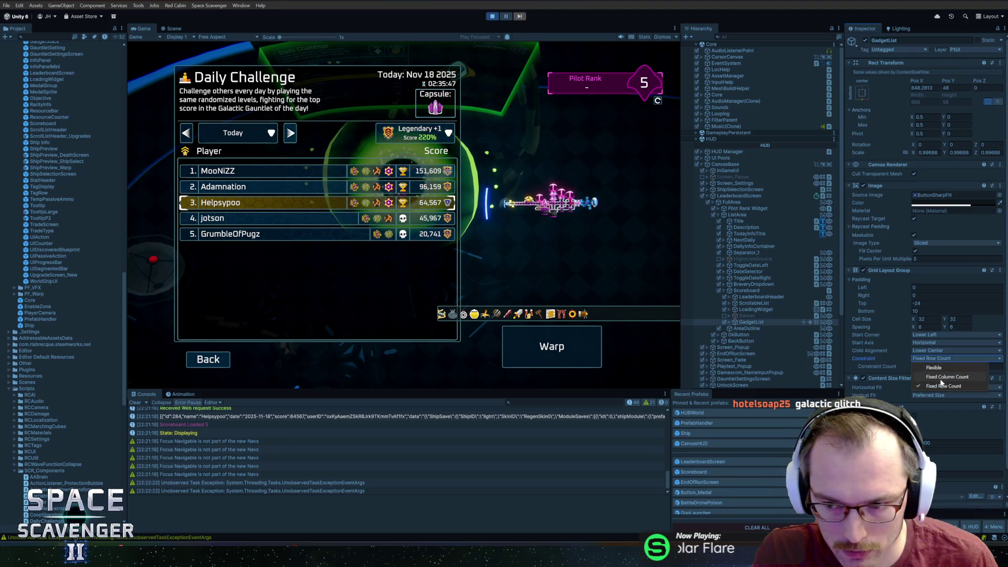
click(941, 377)
Step: Set the grid's column count to 21 and scroll the Hierarchy to inspect the icons
double_click(932, 366)
text(8)
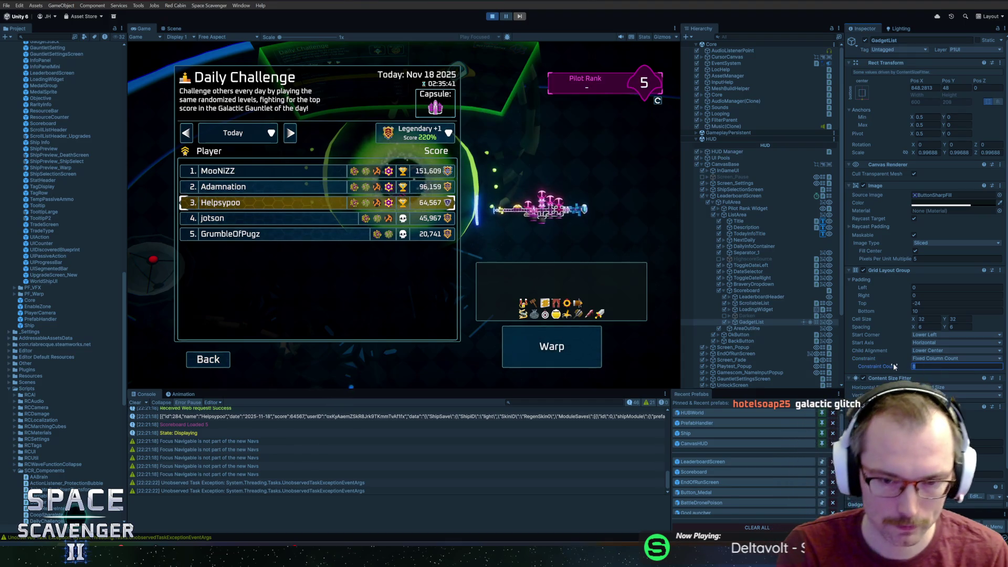
text(12)
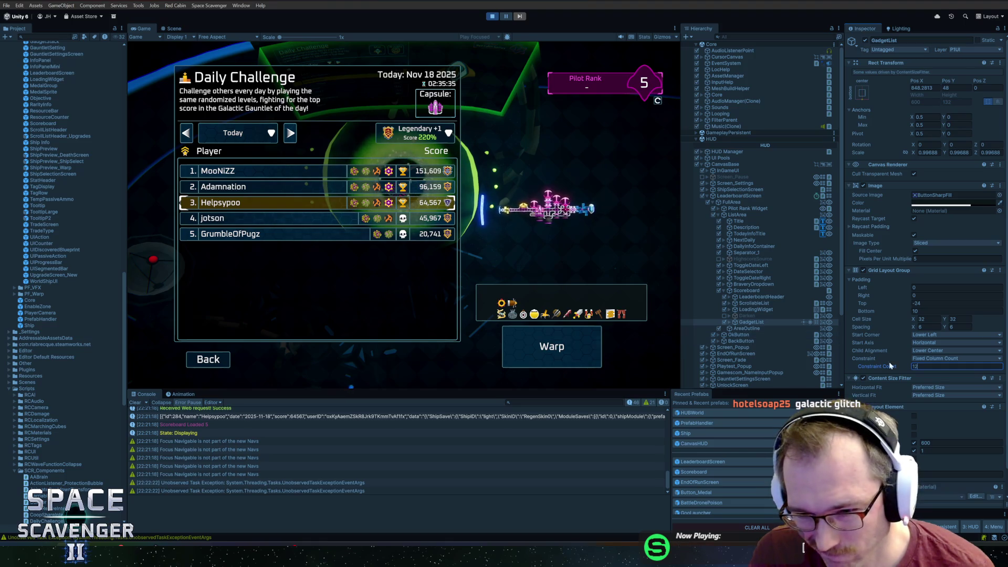
text(16)
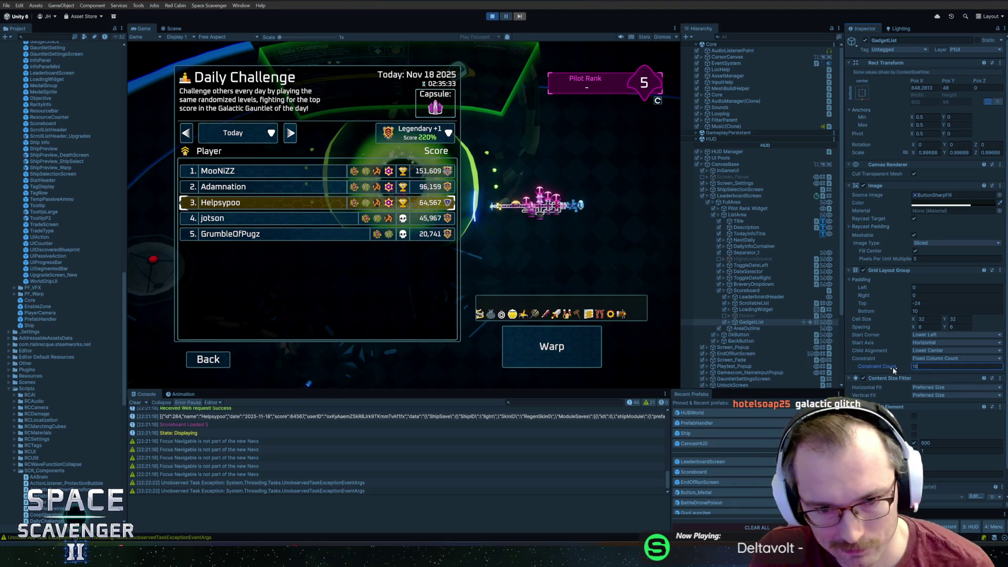
drag(893, 366, 908, 366)
click(729, 322)
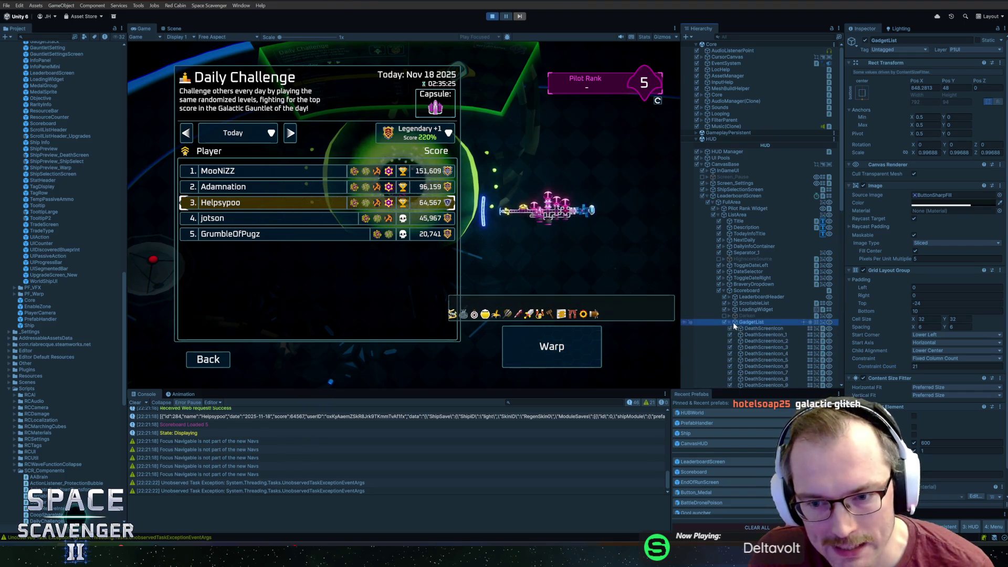
scroll(757, 341, down, 3)
scroll(758, 338, down, 5)
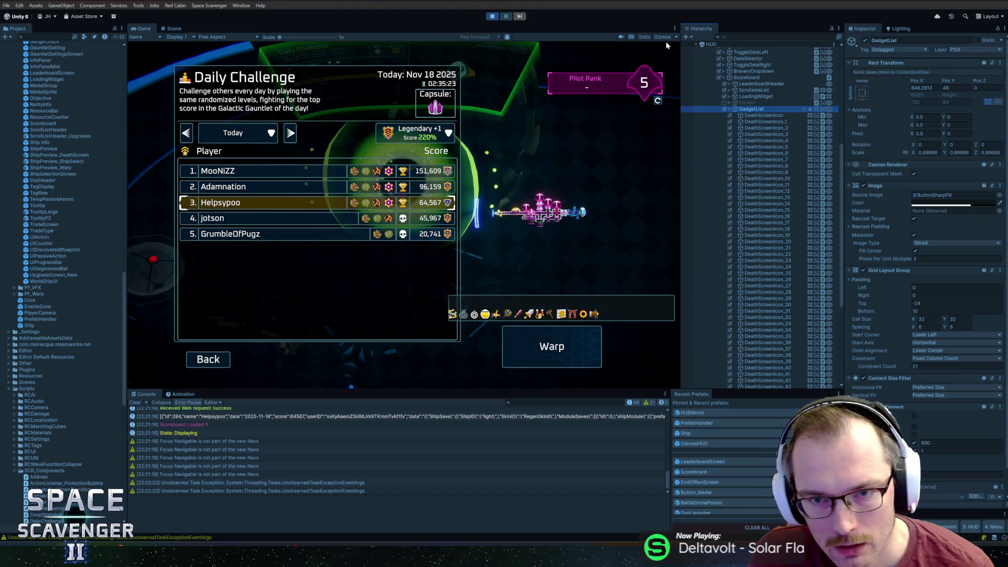
click(491, 11)
Step: In Rider, glance at ShipDisplay.cs, then return to Scoreboard.cs's NewShipLoaded gadget loop
key(alt+Tab)
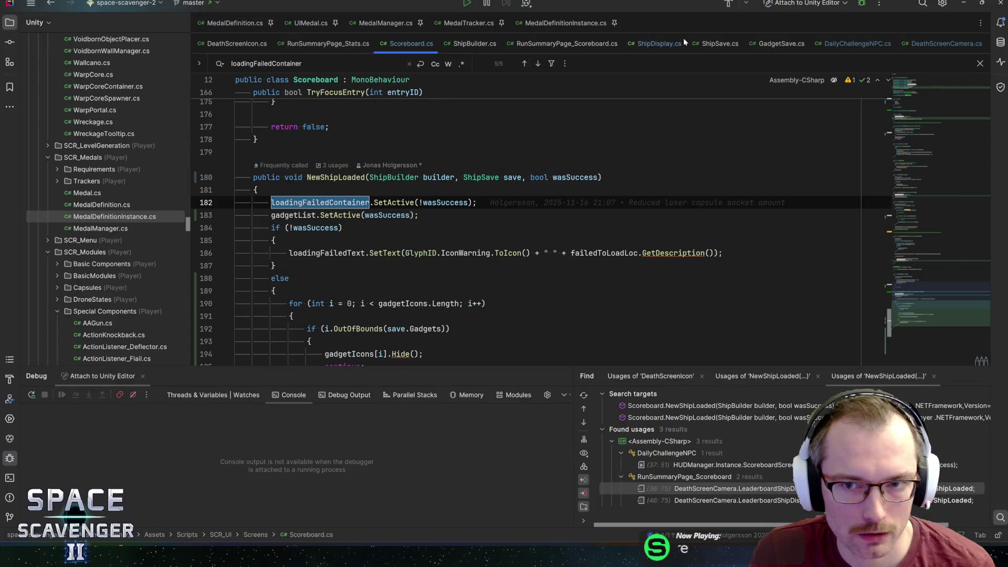
click(666, 44)
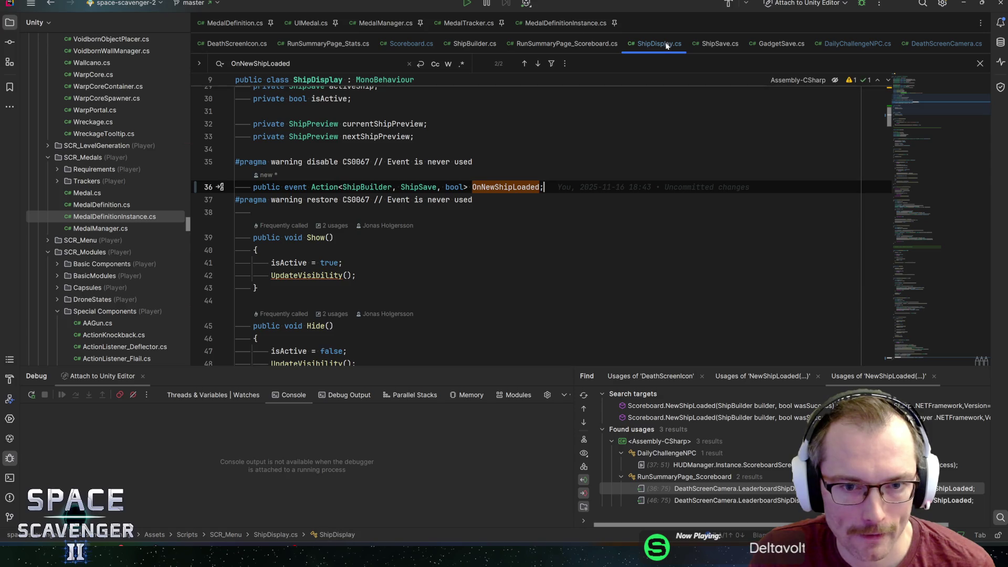
click(405, 42)
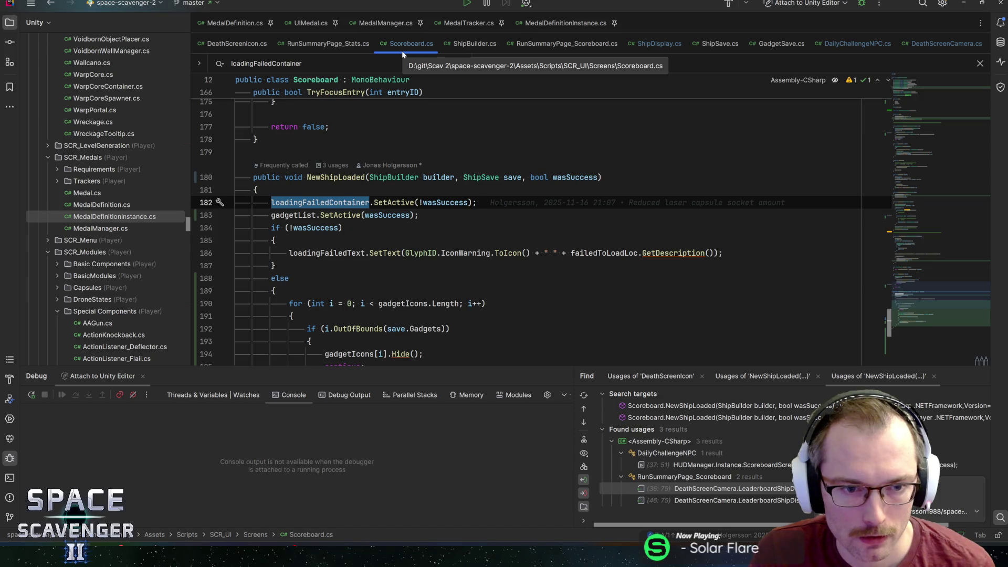
scroll(360, 202, down, 4)
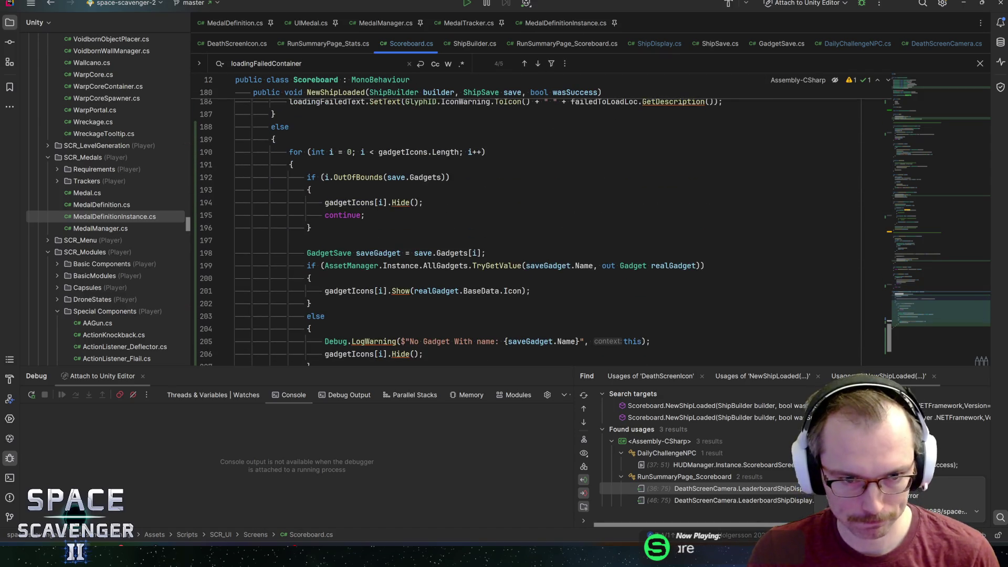
Step: Add gadgetIcons[i].gameObject.SetActive(false) below the gadget hide call on line 194
click(361, 202)
key(End)
key(Return)
text(gadghet)
key(BackSpace)
key(BackSpace)
key(BackSpace)
text(etIcons.)
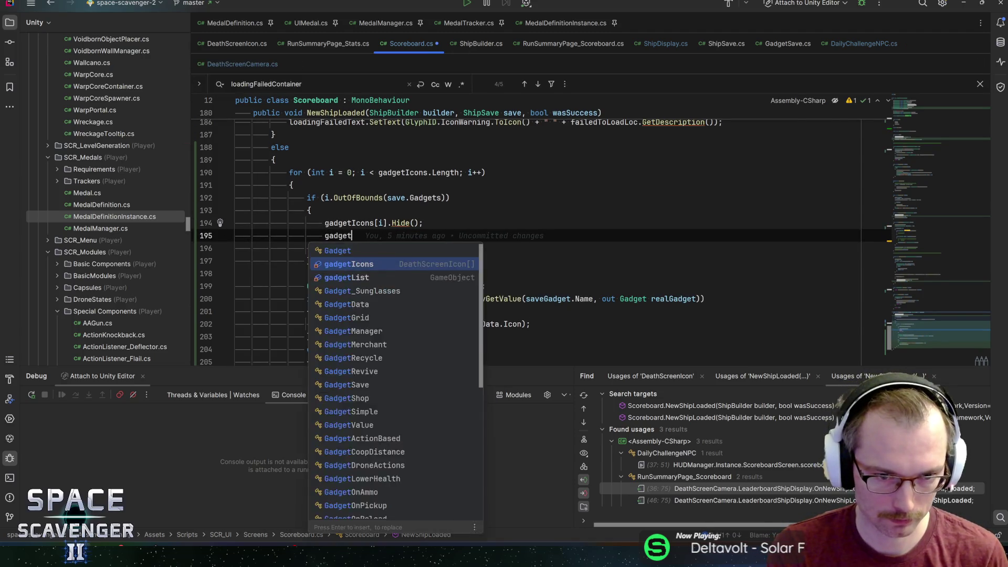
key(Return)
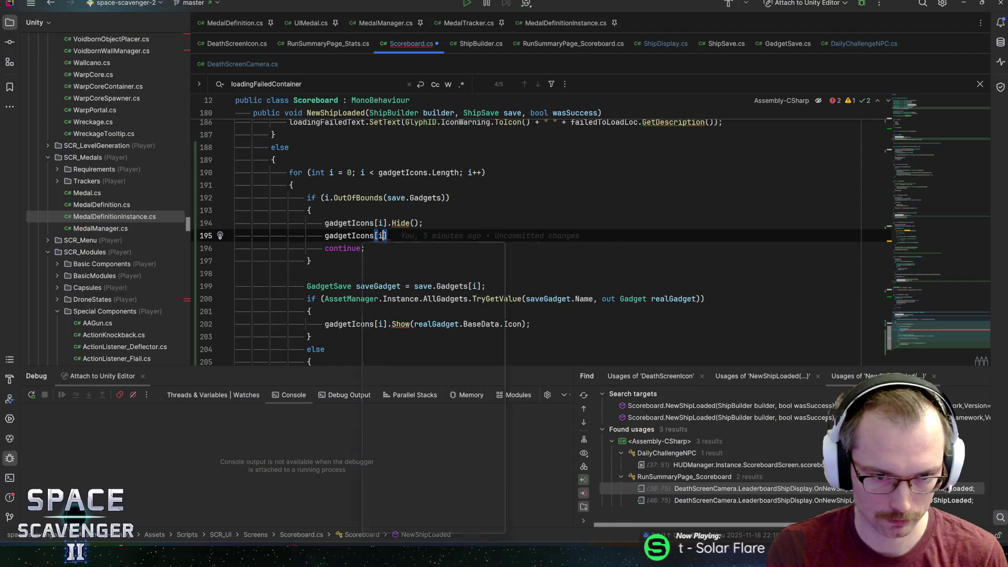
text(].gameObject.setac)
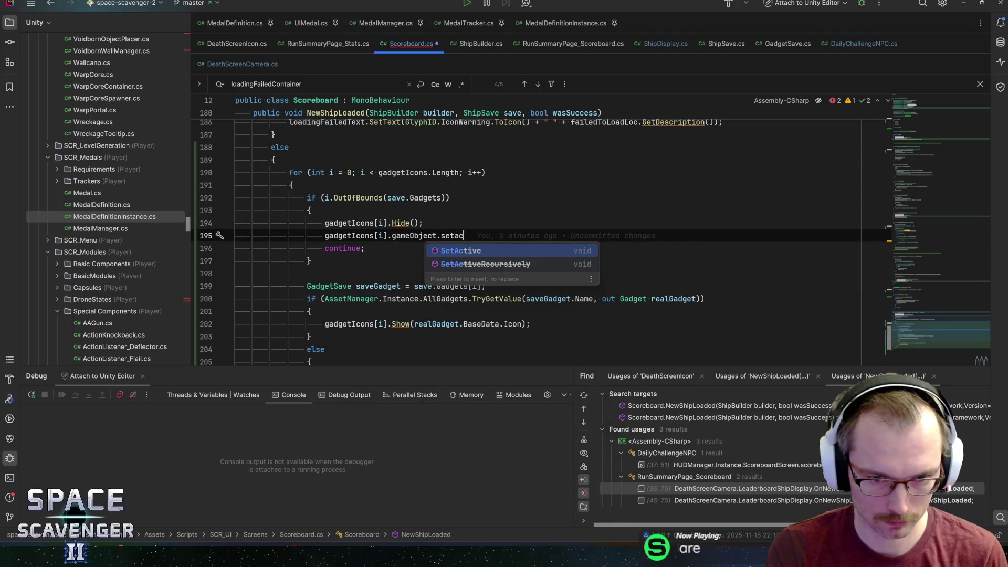
key(Return)
text(false))
Step: Add a SetActive(true) copy inside the found-gadget if block and save Scoreboard.cs
key(ctrl+d)
key(alt+shift+Down)
key(alt+shift+Down)
key(alt+shift+Down)
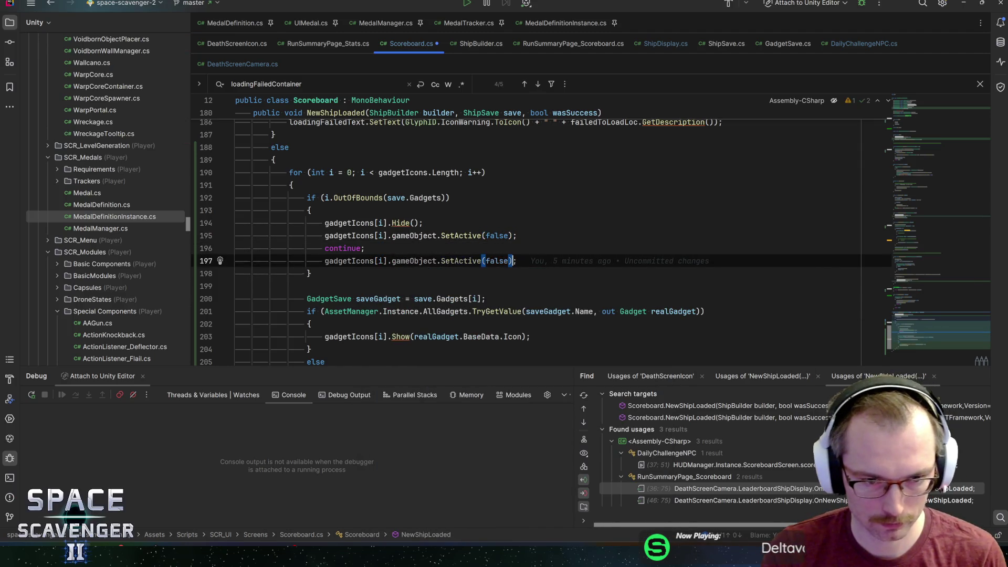
key(shift+Tab)
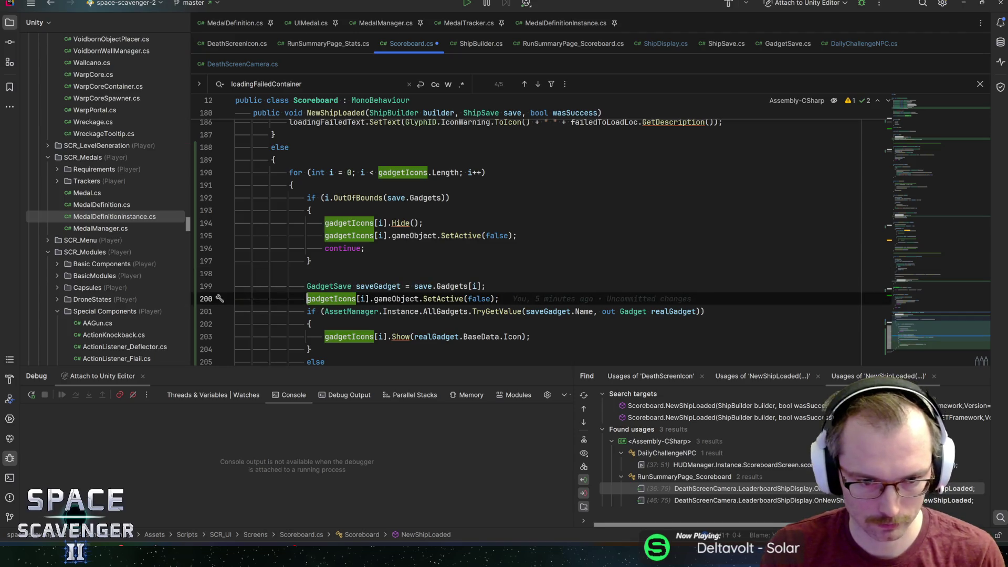
key(Return)
key(End)
key(ctrl+s)
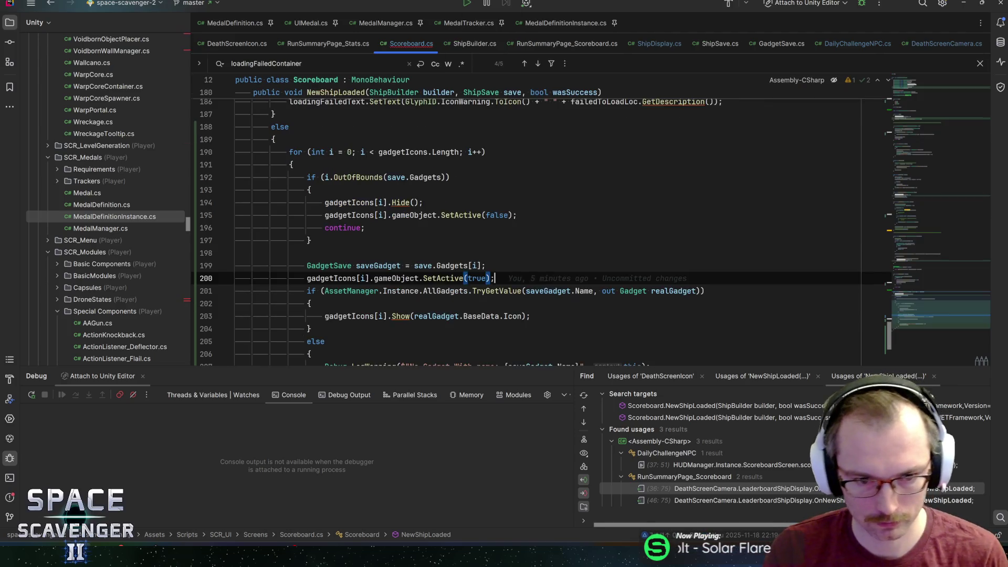
scroll(541, 241, down, 2)
key(alt+shift+Down)
key(alt+shift+Down)
key(Home)
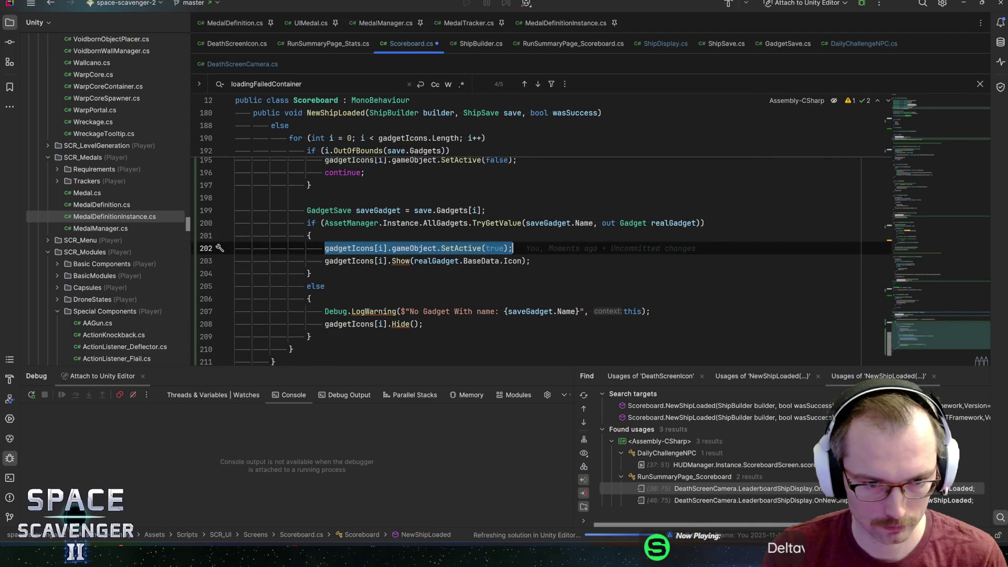
Step: Add a SetActive(false) call to the else block, save, and return to Unity
key(ctrl+d)
key(alt+shift+Down)
key(alt+shift+Down)
key(alt+shift+Down)
key(End)
key(ctrl+shift+Left)
text(false)
key(End)
key(ctrl+s)
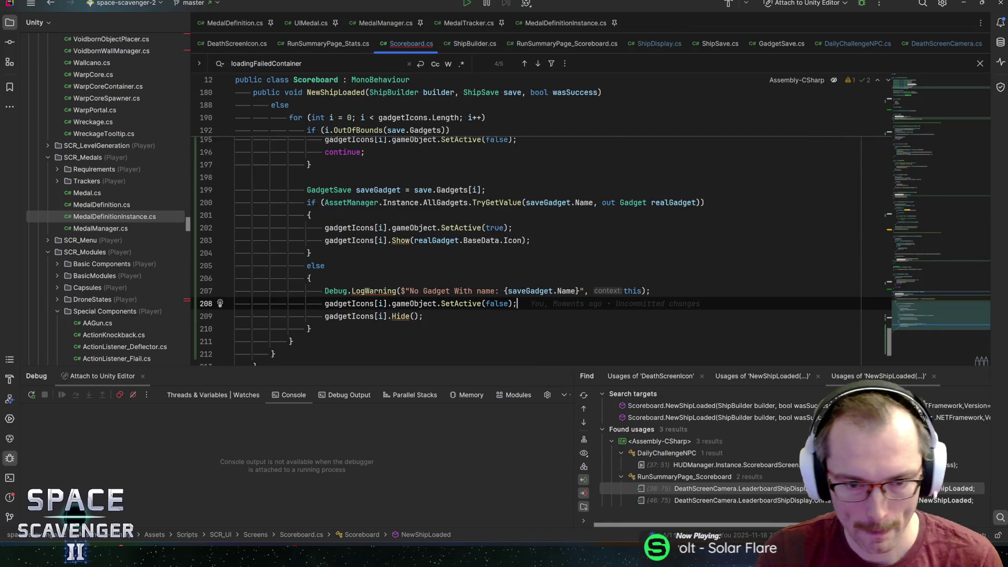
key(alt+Tab)
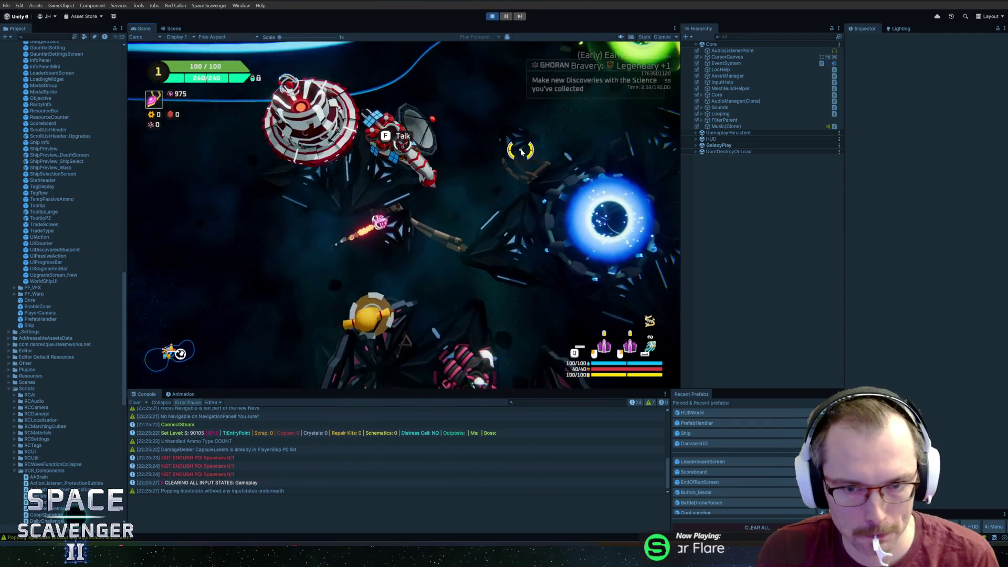
Step: Fly to the Daily Challenge station and preview the top three players' ships and gadget rows
key(w)
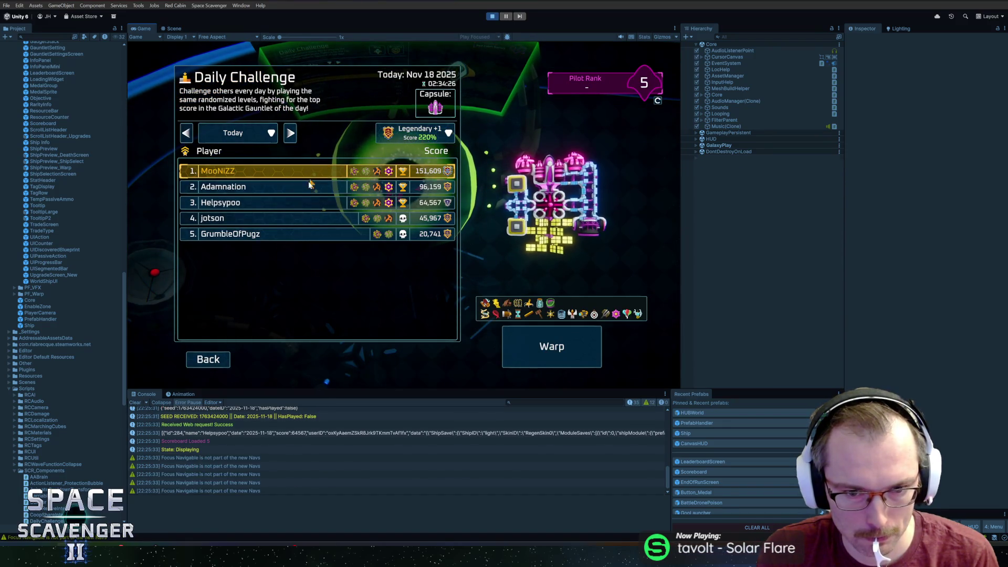
click(310, 191)
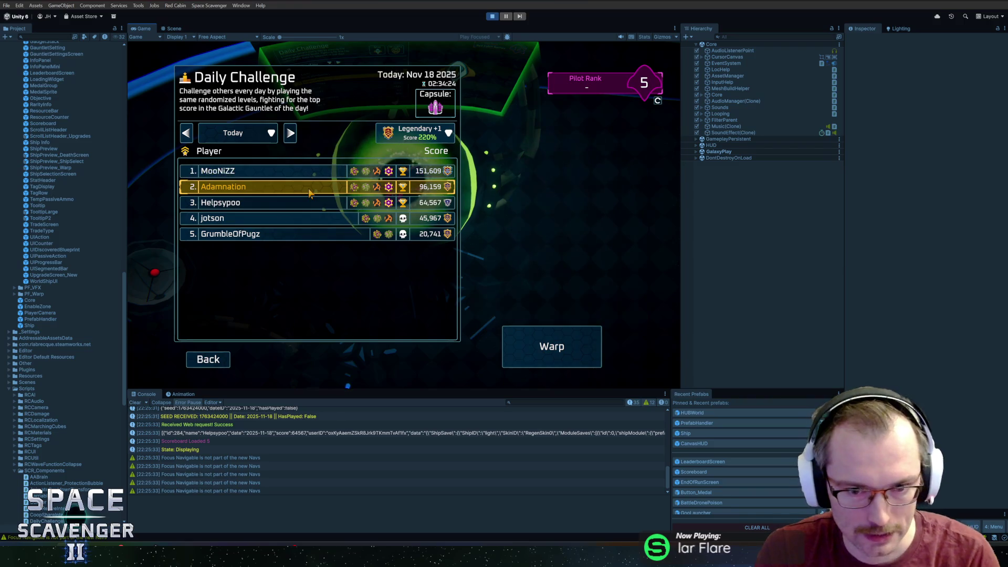
click(308, 205)
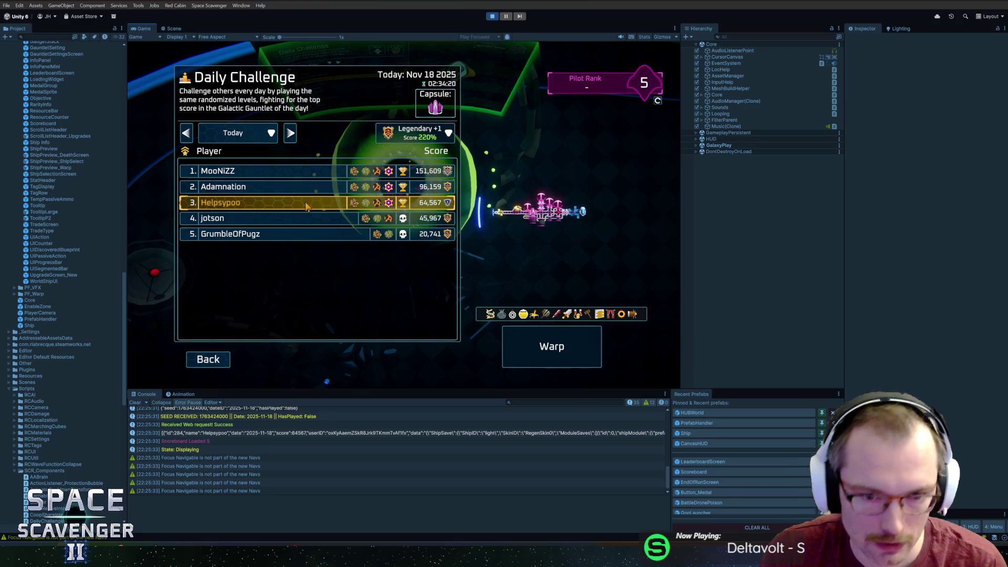
click(295, 189)
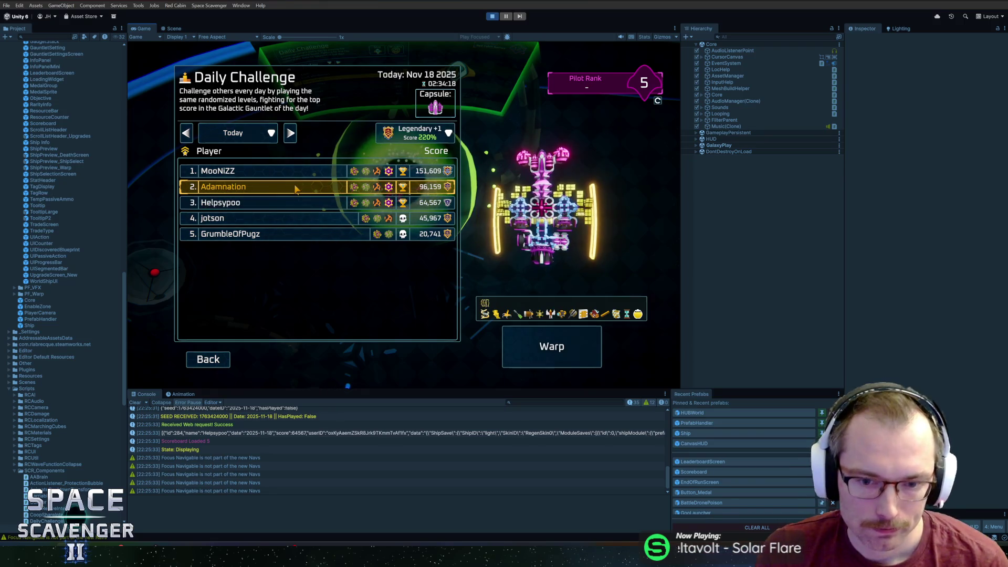
click(296, 172)
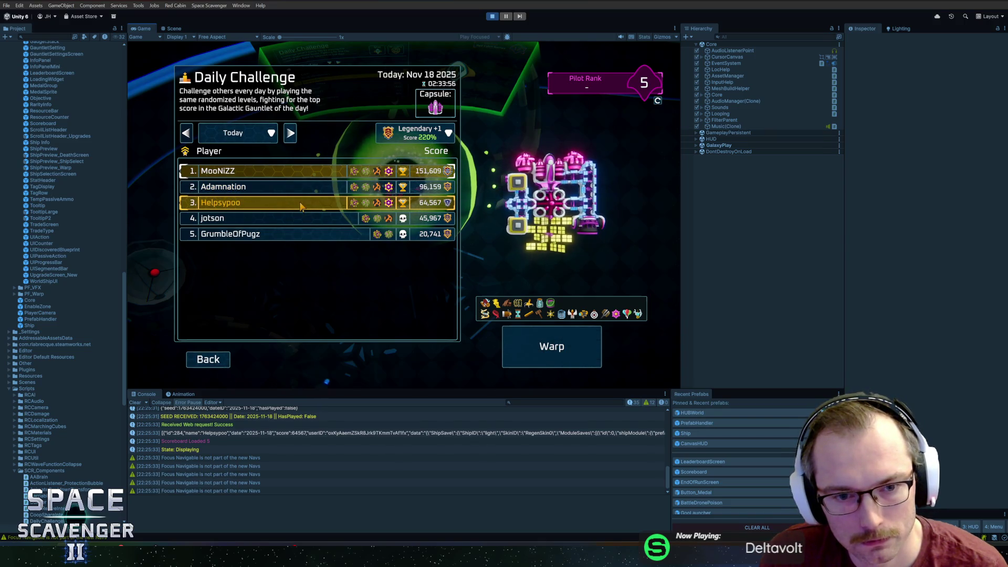
click(302, 195)
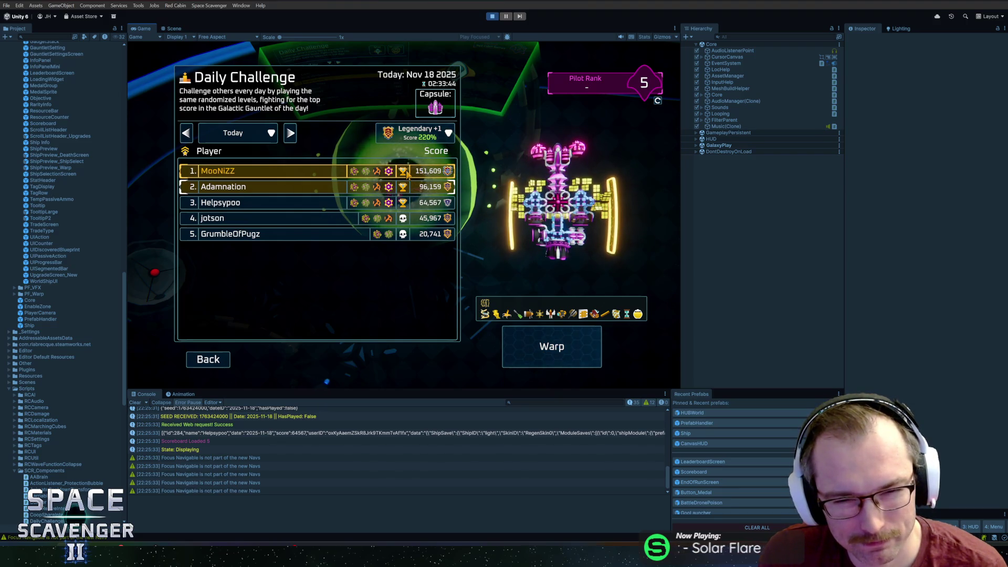
click(334, 174)
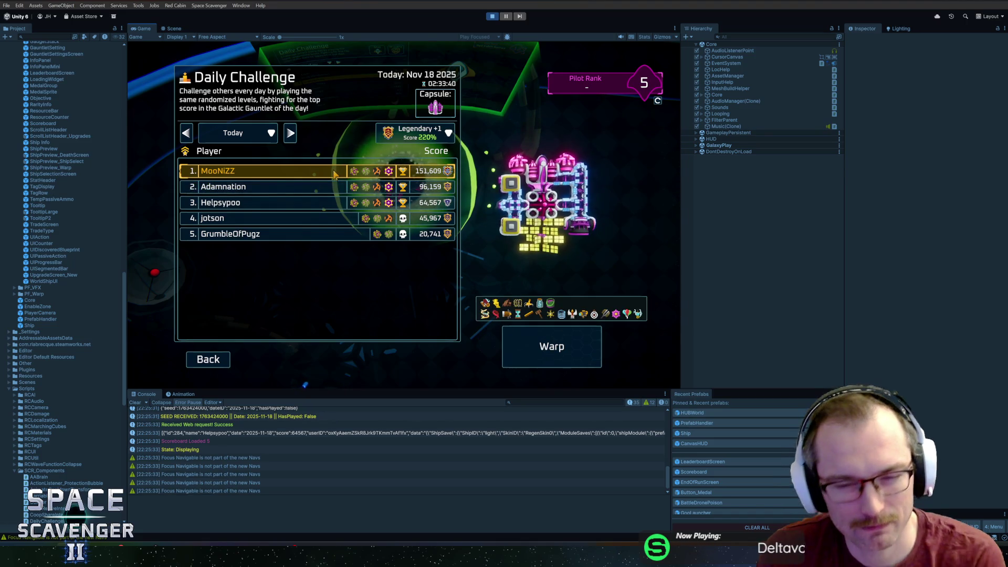